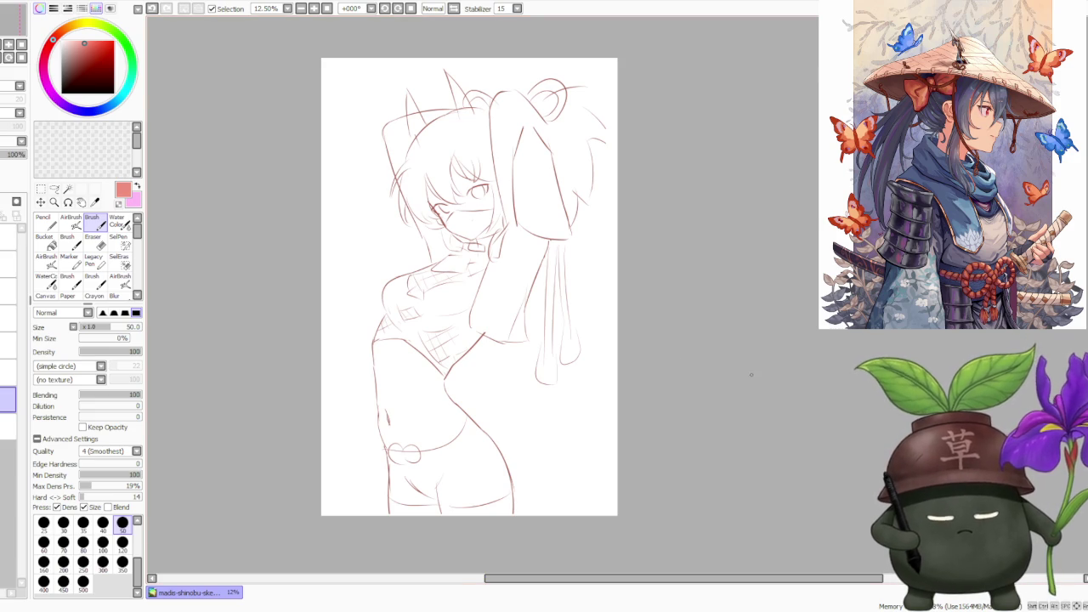
- Toggle the rough sketch layer off and on to compare it with the body lines
{"action": "left_click", "coordinate": [7, 372]}
{"action": "left_click", "coordinate": [7, 372]}
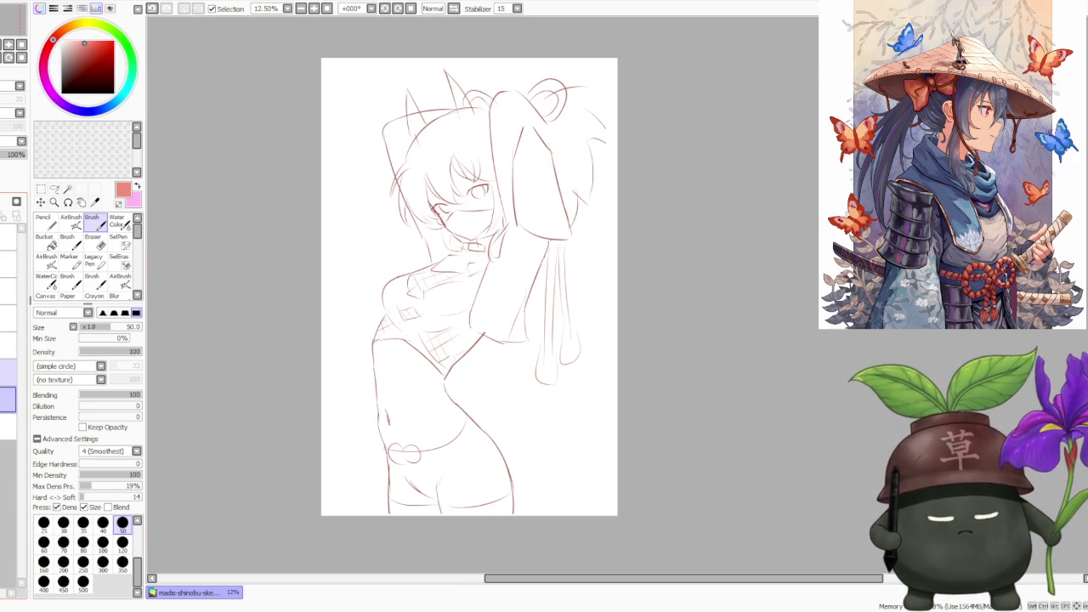
{"action": "left_click", "coordinate": [6, 372]}
{"action": "left_click", "coordinate": [7, 372]}
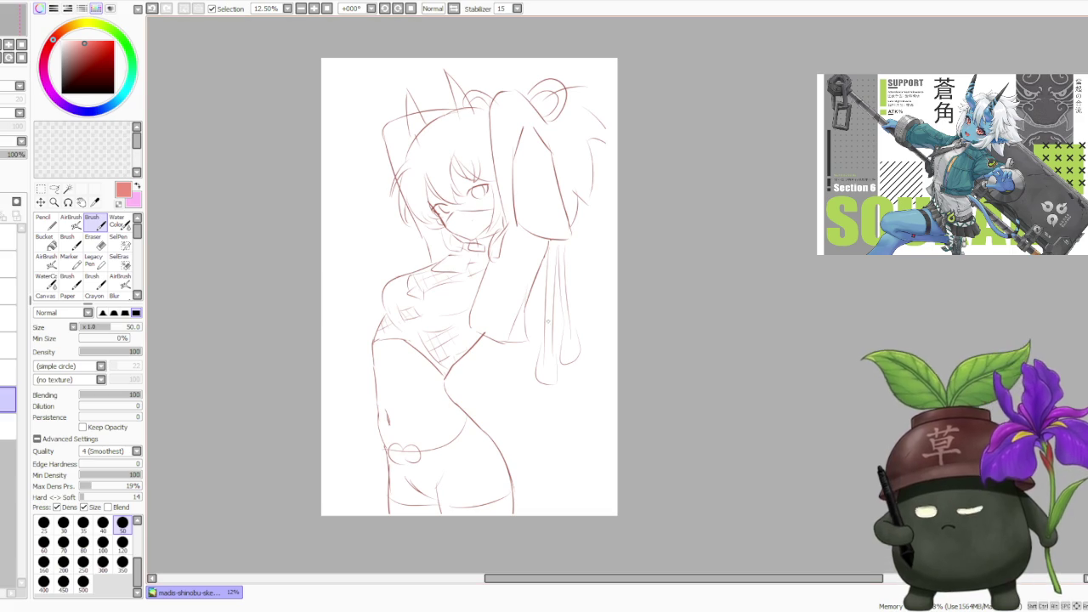
{"action": "scroll", "coordinate": [428, 166], "scroll_direction": "down", "scroll_amount": 2}
{"action": "scroll", "coordinate": [428, 166], "scroll_direction": "up", "scroll_amount": 3}
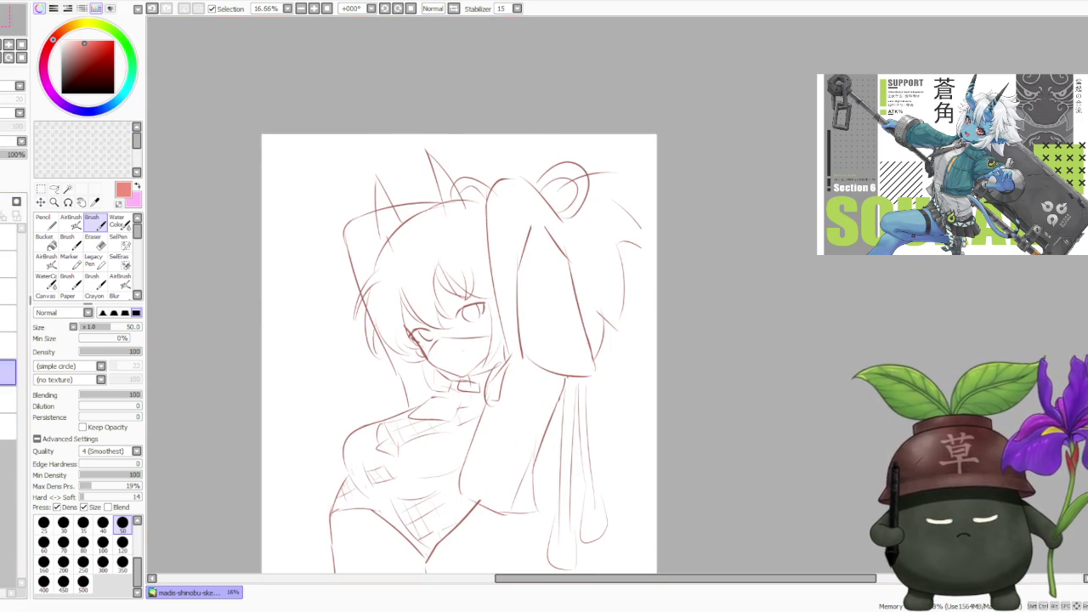
- Select and shift the left ear strokes, then undo the ear move
{"action": "left_click", "coordinate": [40, 189]}
{"action": "left_click_drag", "start_coordinate": [353, 165], "coordinate": [399, 238]}
{"action": "left_click_drag", "start_coordinate": [369, 187], "coordinate": [401, 250]}
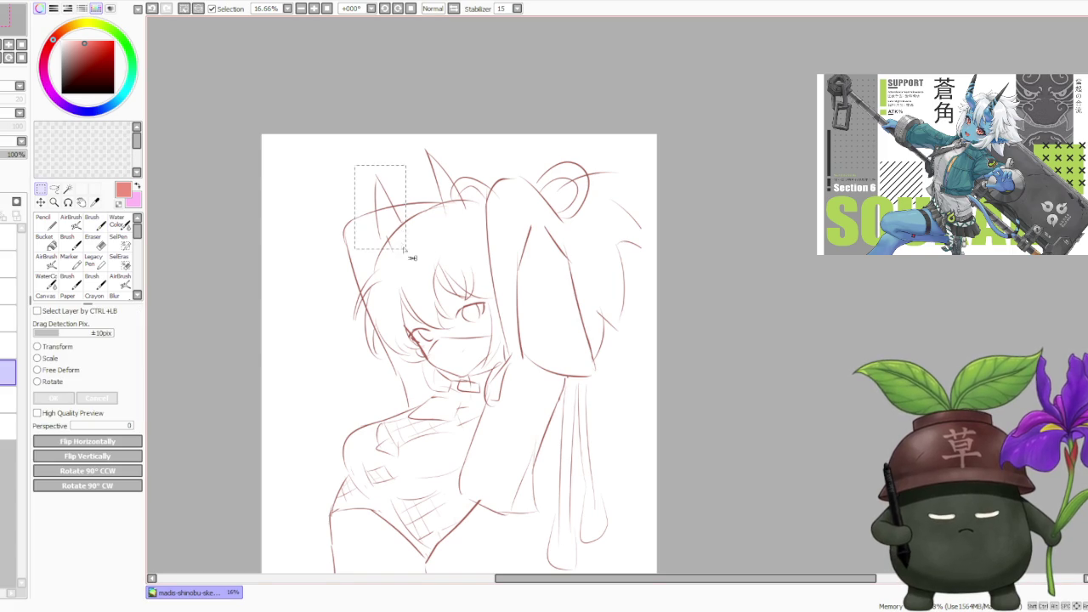
{"action": "key", "text": "ctrl+d"}
{"action": "left_click_drag", "start_coordinate": [409, 142], "coordinate": [468, 236]}
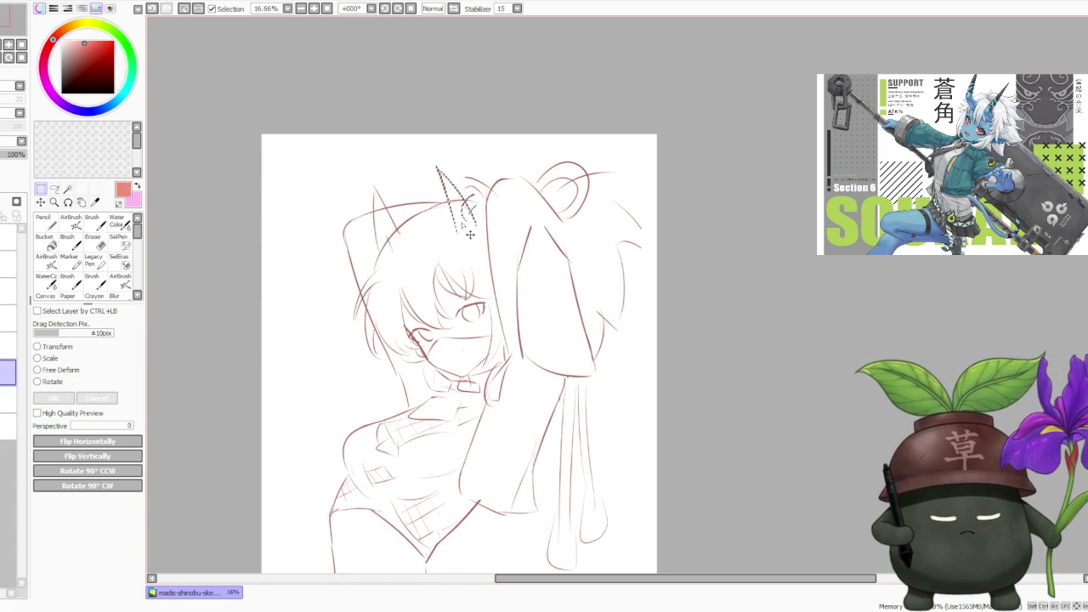
{"action": "key", "text": "ctrl+z"}
{"action": "key", "text": "ctrl+z"}
{"action": "key", "text": "ctrl+z"}
{"action": "key", "text": "ctrl+z"}
{"action": "scroll", "coordinate": [377, 138], "scroll_direction": "down", "scroll_amount": 3}
{"action": "scroll", "coordinate": [263, 104], "scroll_direction": "up", "scroll_amount": 2}
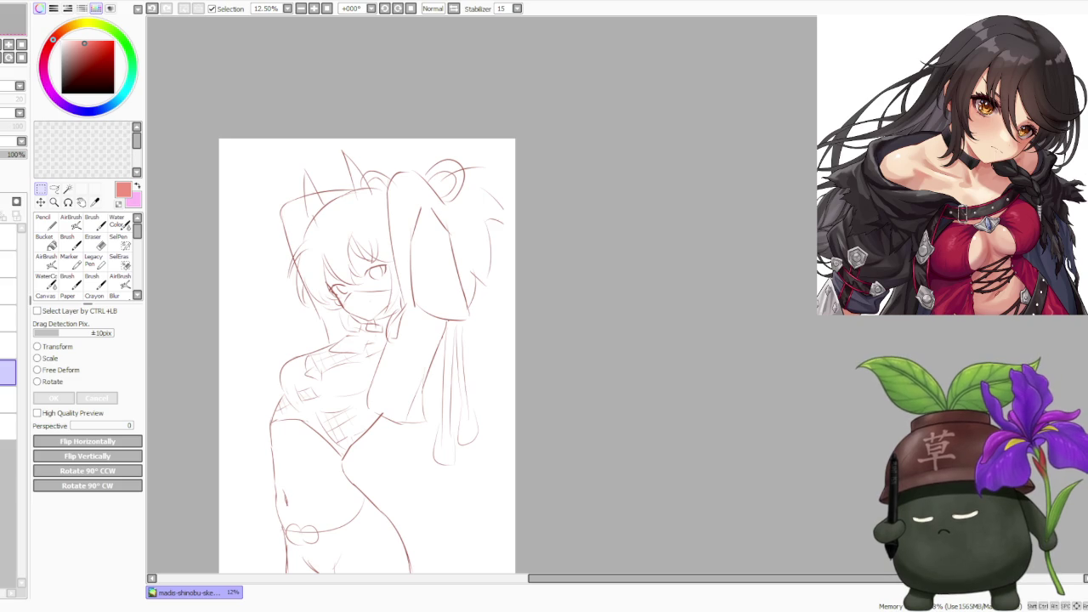
{"action": "scroll", "coordinate": [365, 357], "scroll_direction": "down", "scroll_amount": 3}
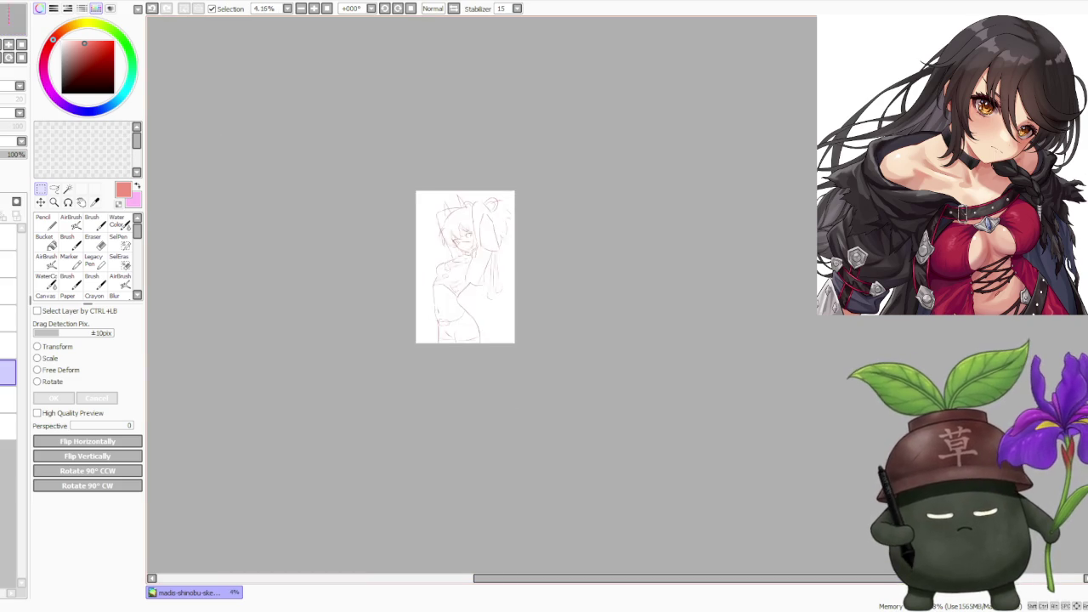
{"action": "scroll", "coordinate": [442, 289], "scroll_direction": "up", "scroll_amount": 3}
{"action": "scroll", "coordinate": [442, 289], "scroll_direction": "up", "scroll_amount": 1}
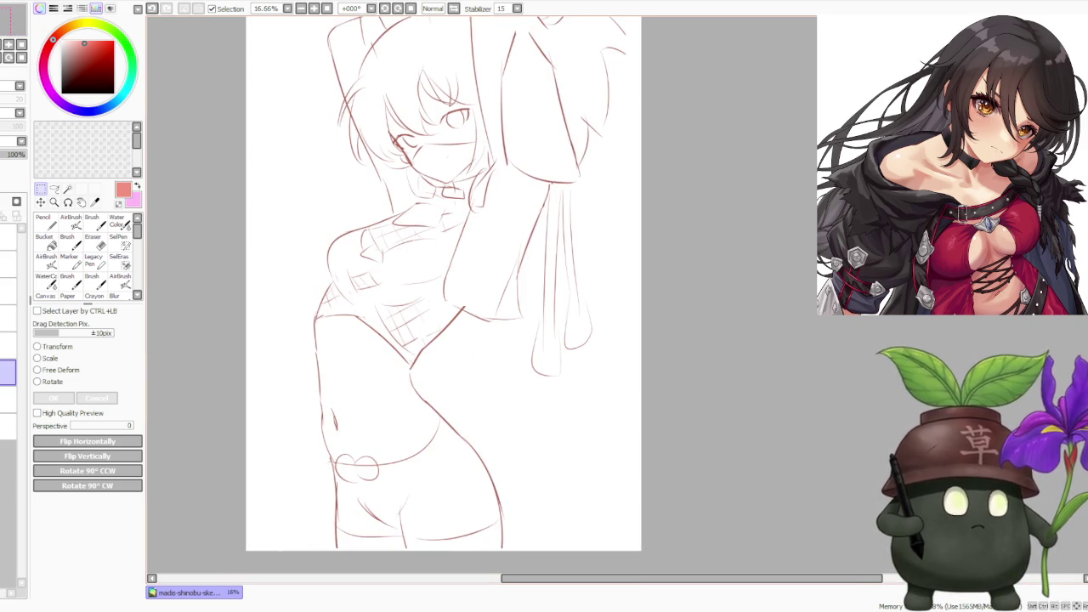
- Switch back to the Brush and set its size to the 300 preset
{"action": "left_click", "coordinate": [92, 221]}
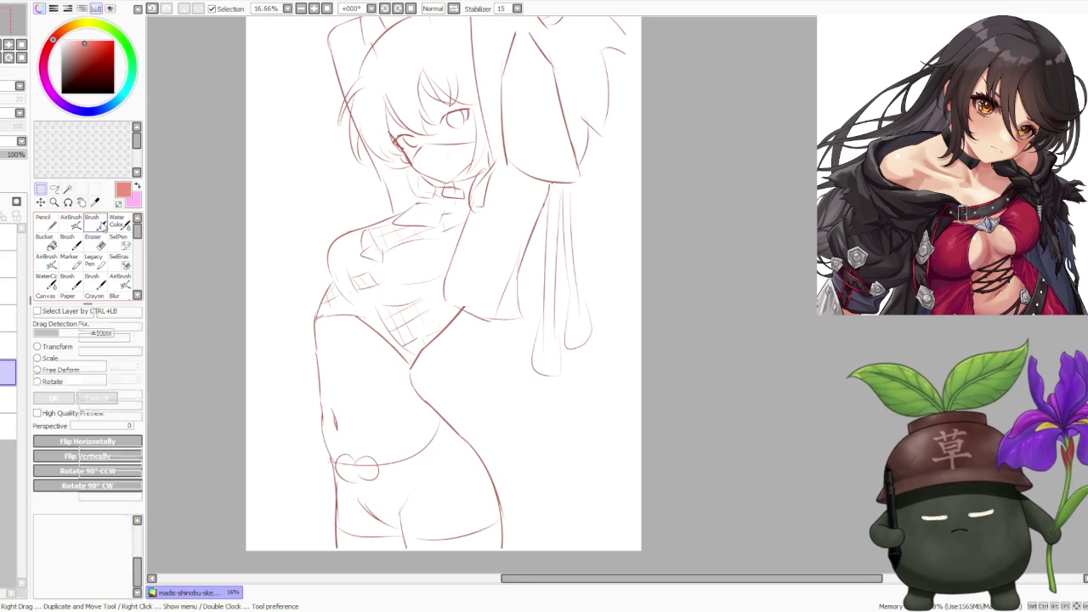
{"action": "left_click", "coordinate": [102, 541]}
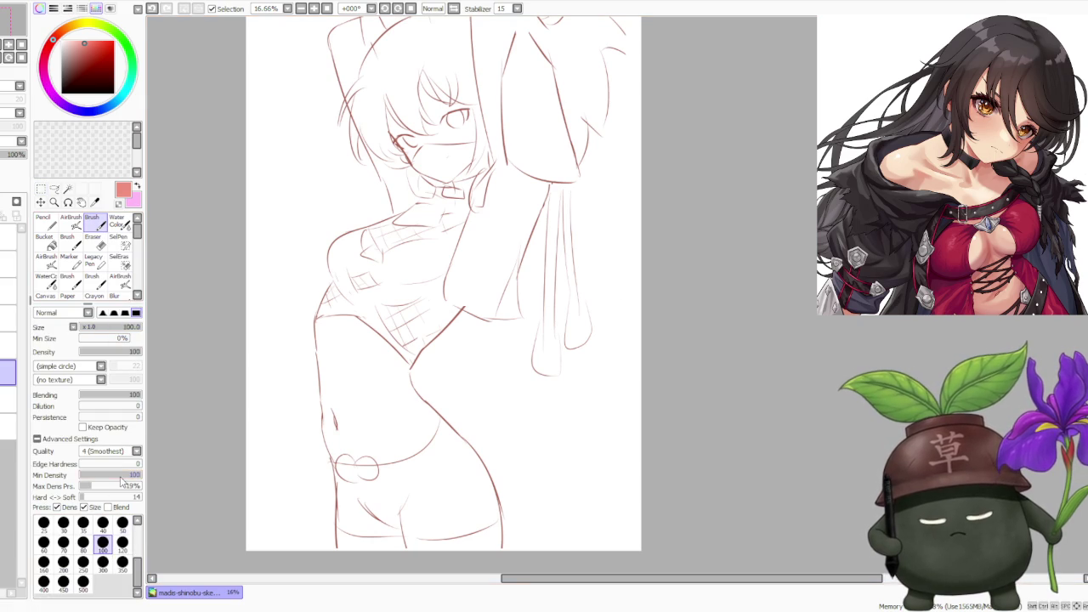
{"action": "left_click", "coordinate": [102, 561]}
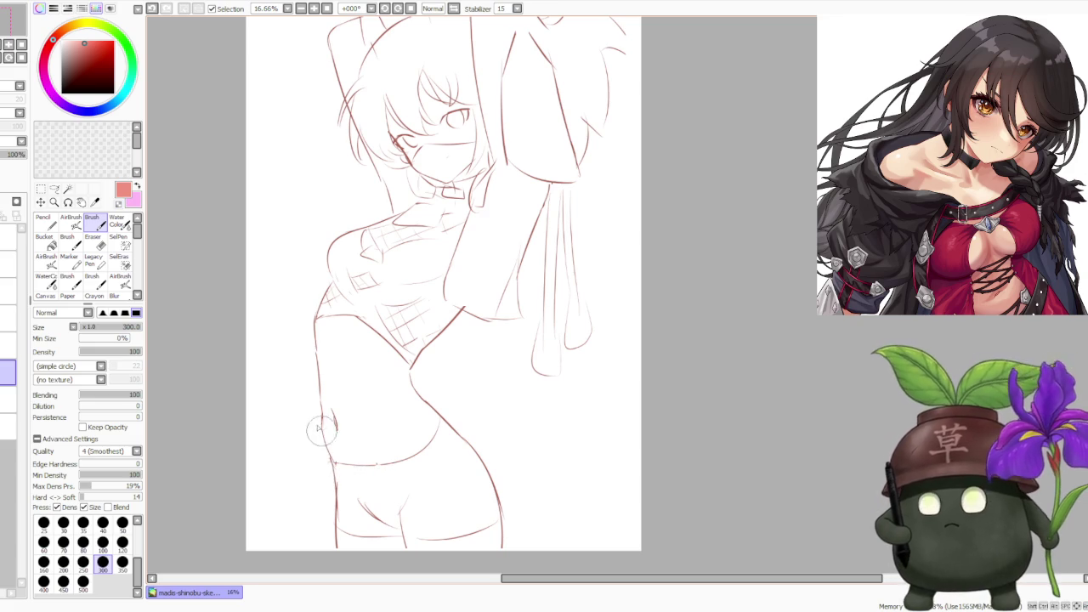
{"action": "scroll", "coordinate": [425, 400], "scroll_direction": "up", "scroll_amount": 3}
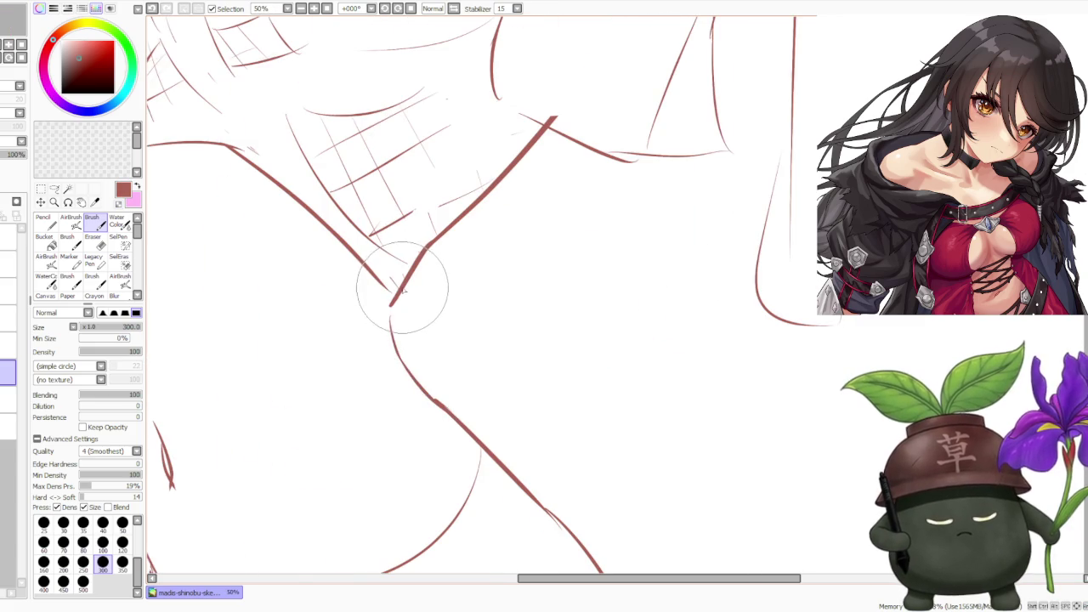
{"action": "scroll", "coordinate": [357, 298], "scroll_direction": "down", "scroll_amount": 3}
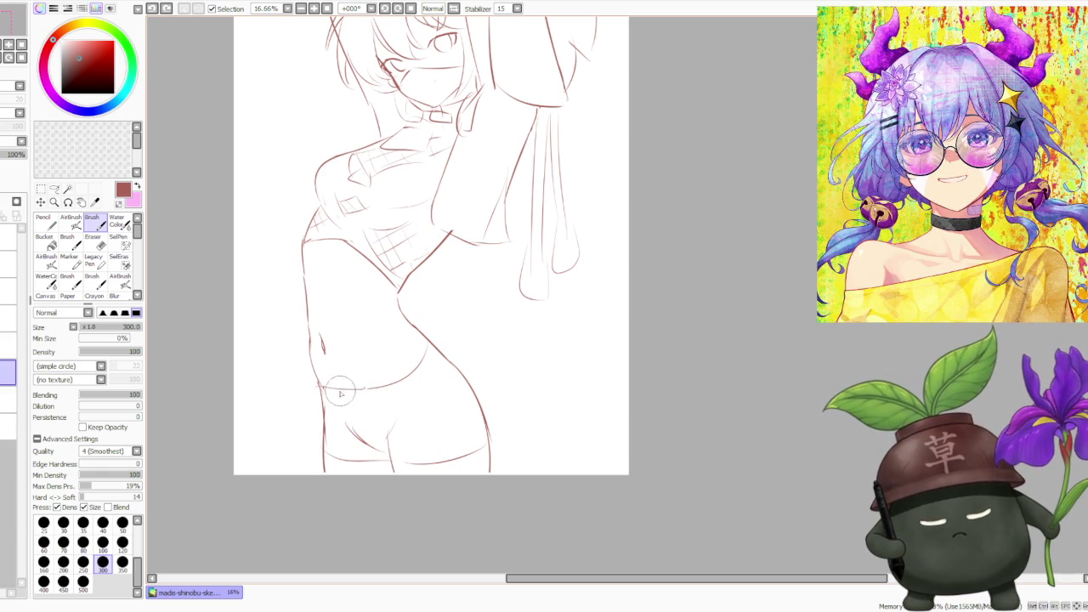
- Sketch the bow's loops at the left hip waistband, retrying strokes with undo
{"action": "key", "text": "ctrl+z"}
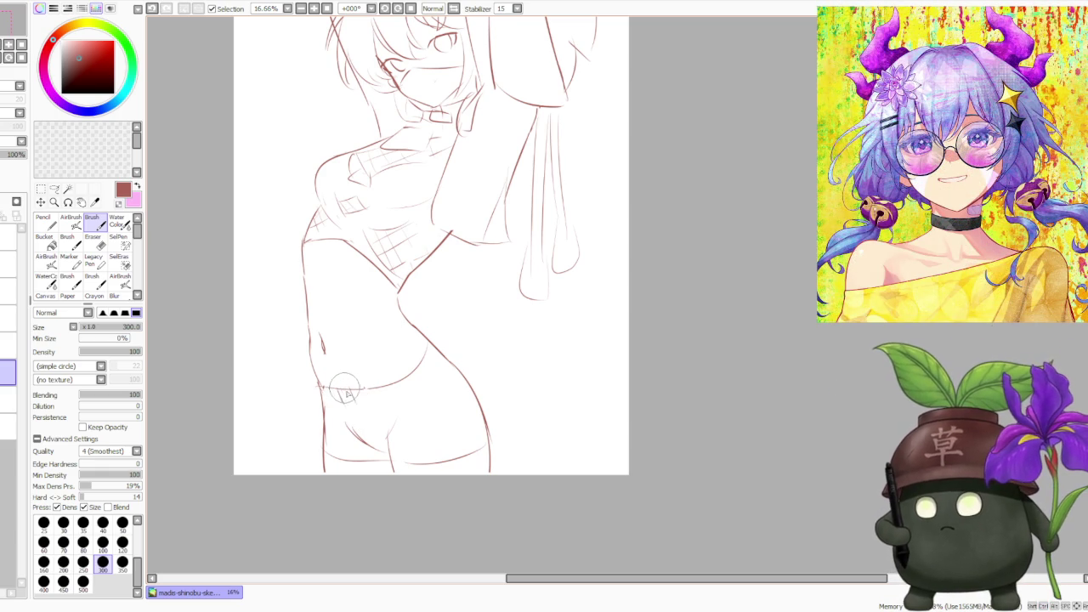
{"action": "mouse_move", "coordinate": [308, 393]}
{"action": "left_mouse_down"}
{"action": "mouse_move", "coordinate": [336, 396]}
{"action": "mouse_move", "coordinate": [330, 419]}
{"action": "left_mouse_up"}
{"action": "key", "text": "ctrl+z"}
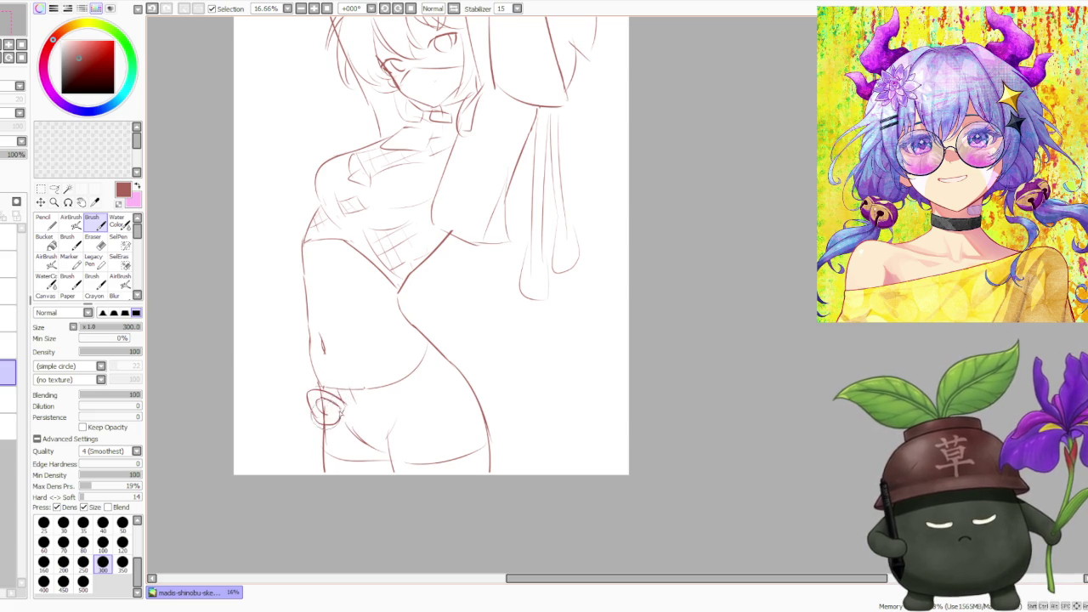
{"action": "key", "text": "ctrl+z"}
{"action": "mouse_move", "coordinate": [383, 392]}
{"action": "left_mouse_down"}
{"action": "mouse_move", "coordinate": [379, 420]}
{"action": "mouse_move", "coordinate": [372, 398]}
{"action": "left_mouse_up"}
{"action": "key", "text": "ctrl+z"}
{"action": "key", "text": "ctrl+z"}
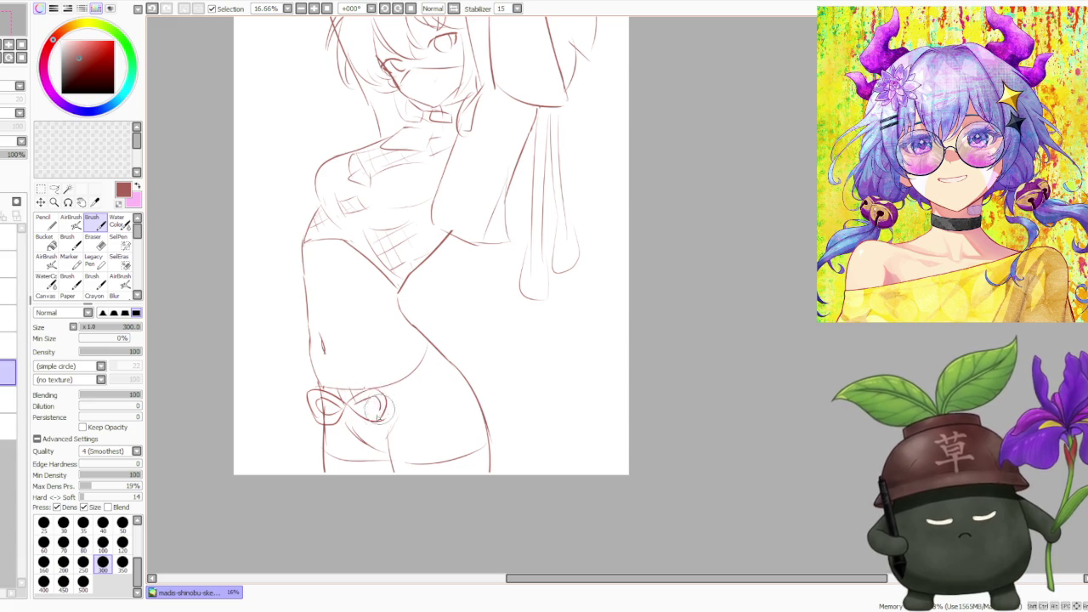
{"action": "key", "text": "ctrl+z"}
- Close the bow's right loop and add a short stroke below it, undoing and redoing attempts
{"action": "key", "text": "ctrl+z"}
{"action": "mouse_move", "coordinate": [384, 396]}
{"action": "left_mouse_down"}
{"action": "mouse_move", "coordinate": [386, 420]}
{"action": "mouse_move", "coordinate": [378, 416]}
{"action": "left_mouse_up"}
{"action": "key", "text": "ctrl+z"}
{"action": "key", "text": "ctrl+z"}
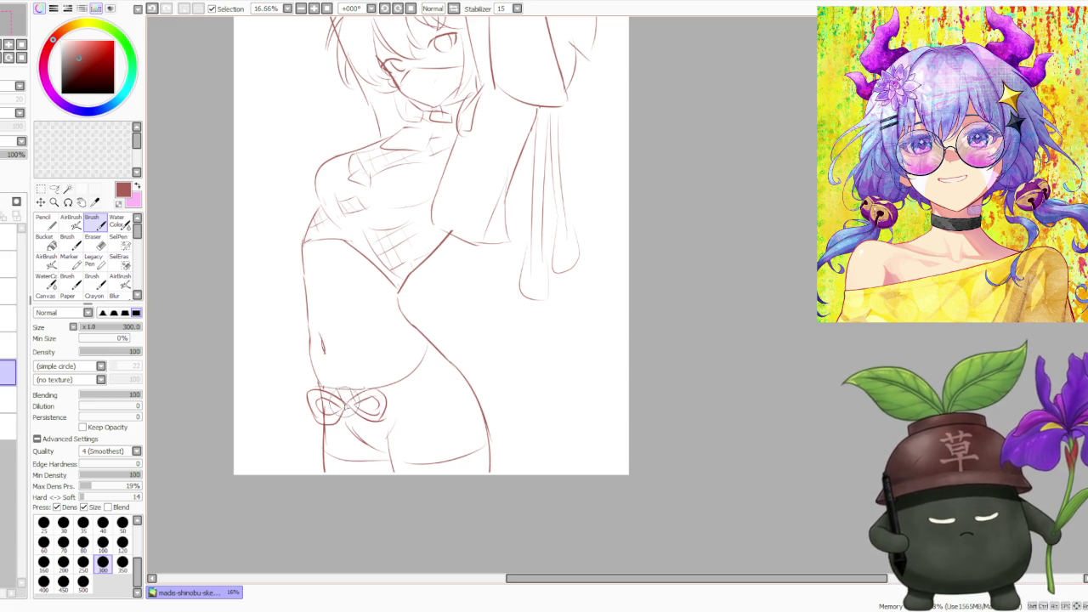
{"action": "key", "text": "ctrl+z"}
{"action": "key", "text": "ctrl+y"}
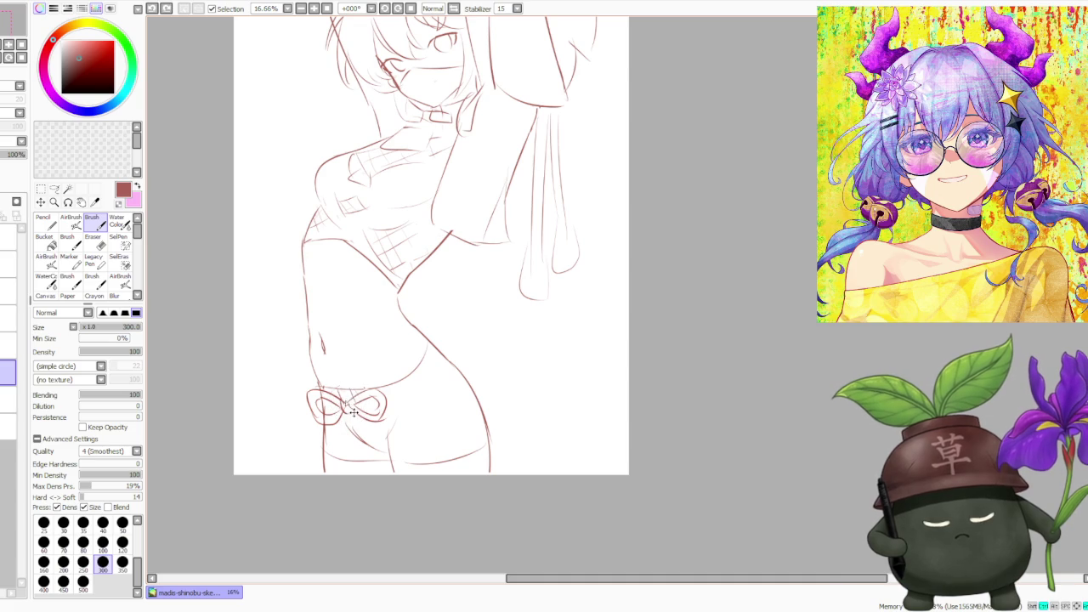
{"action": "key", "text": "ctrl+z"}
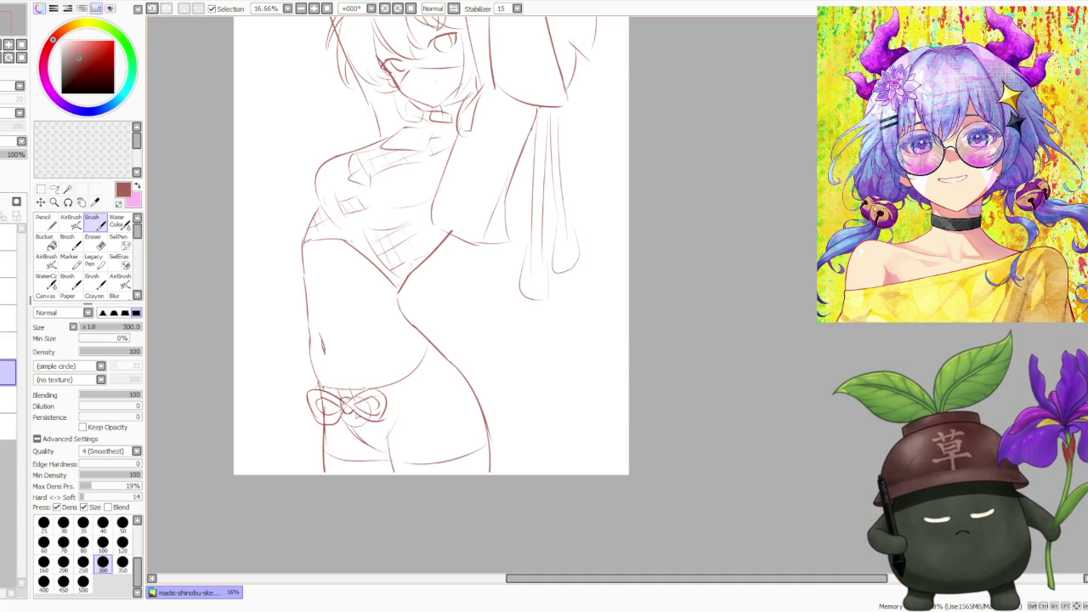
{"action": "key", "text": "ctrl+y"}
{"action": "key", "text": "ctrl+z"}
{"action": "left_click_drag", "start_coordinate": [357, 436], "coordinate": [372, 439]}
{"action": "key", "text": "ctrl+z"}
{"action": "key", "text": "ctrl+y"}
{"action": "key", "text": "ctrl+z"}
{"action": "left_click_drag", "start_coordinate": [365, 405], "coordinate": [371, 416]}
{"action": "key", "text": "ctrl+z"}
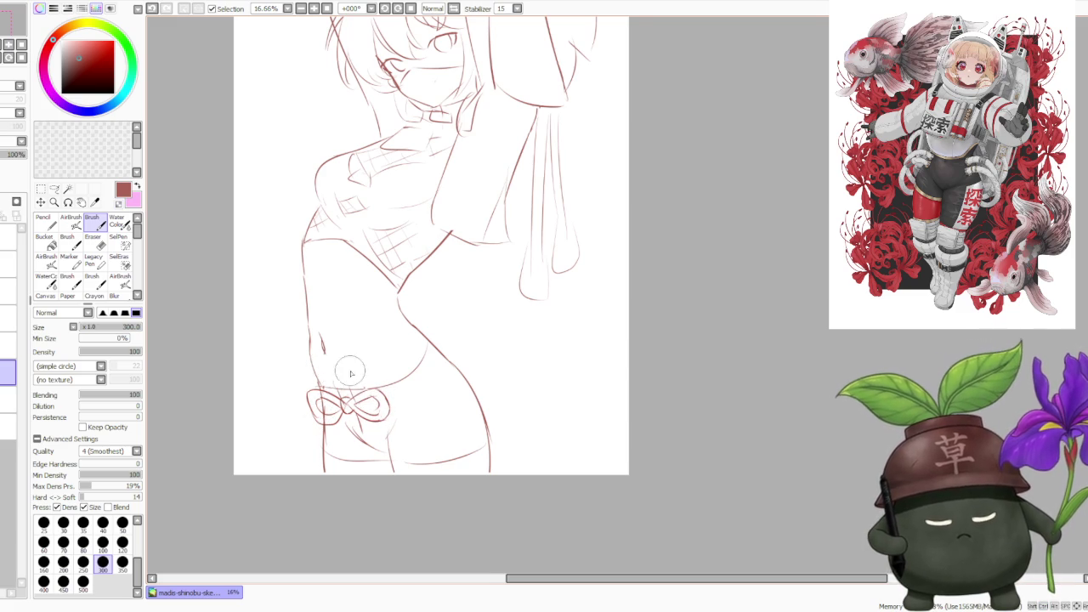
- Redraw the bow's lower-right loop and lower-left stroke
{"action": "scroll", "coordinate": [340, 391], "scroll_direction": "down", "scroll_amount": 1}
{"action": "scroll", "coordinate": [356, 411], "scroll_direction": "up", "scroll_amount": 1}
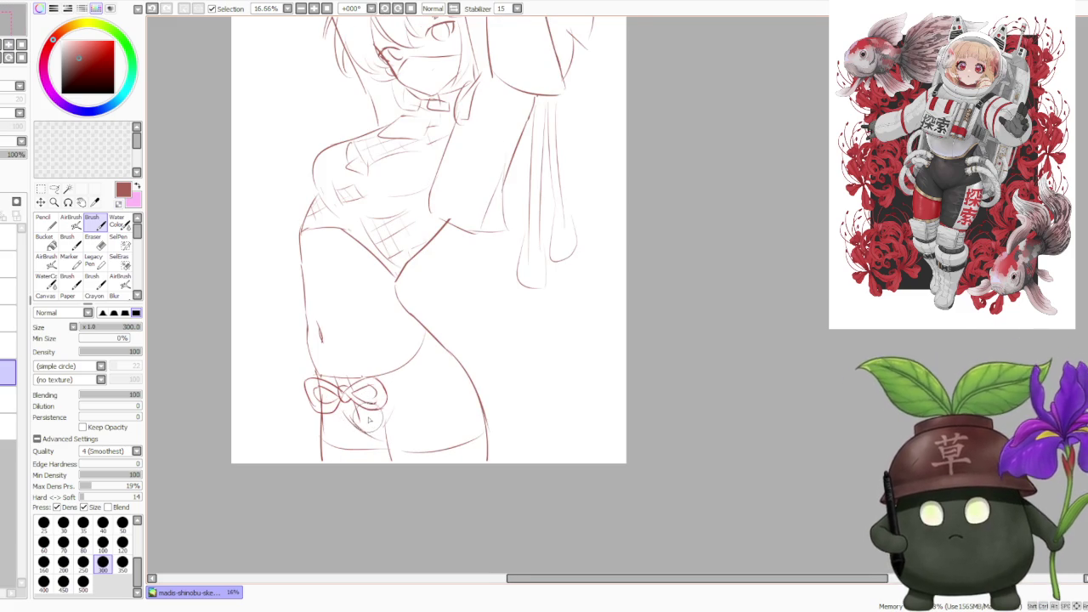
{"action": "key", "text": "ctrl+z"}
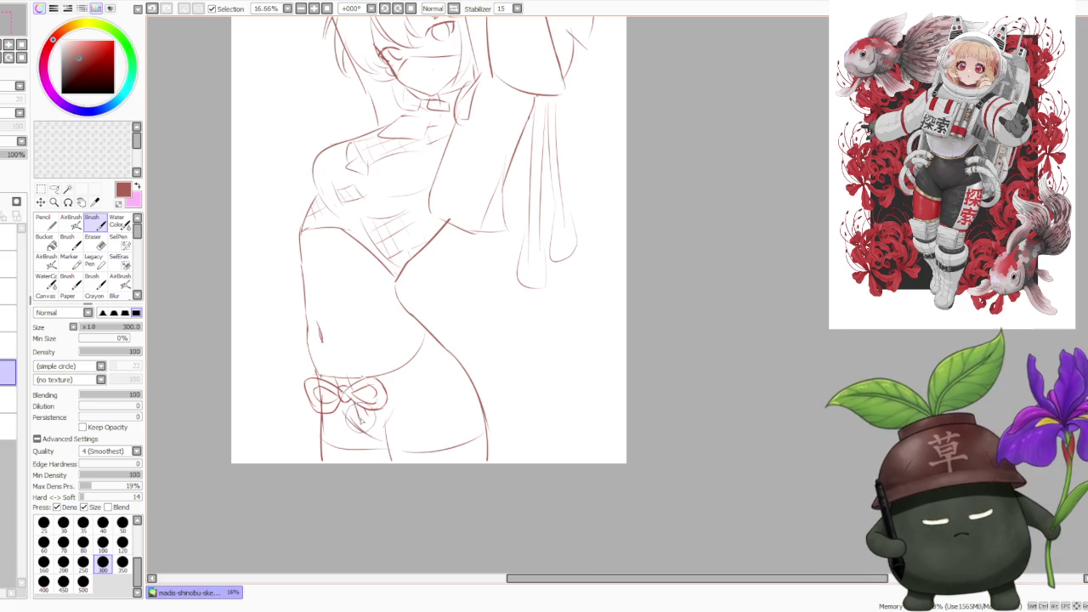
{"action": "key", "text": "ctrl+z"}
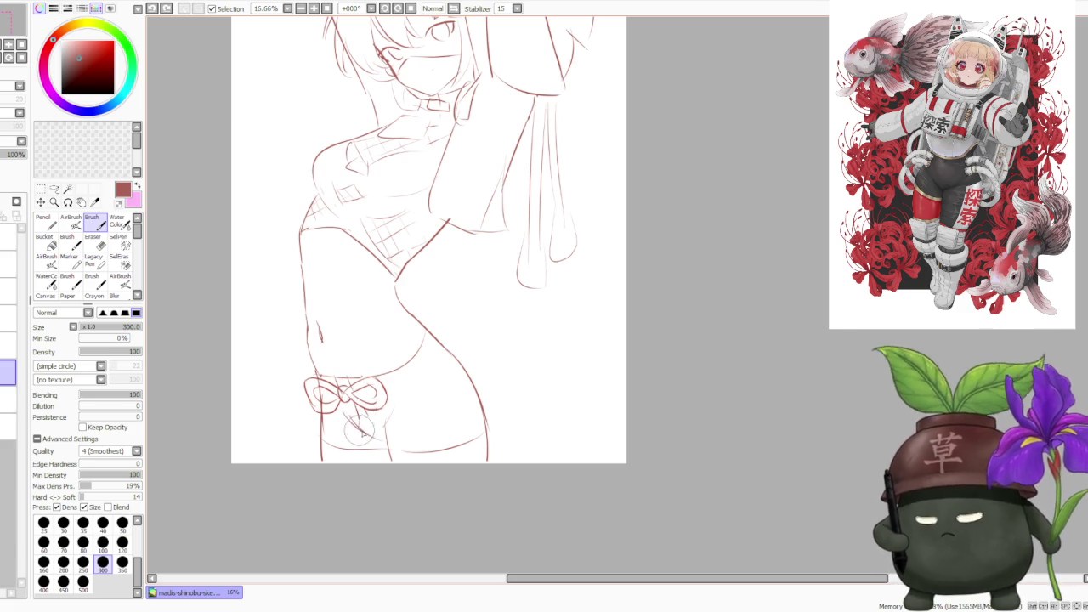
{"action": "mouse_move", "coordinate": [359, 421]}
{"action": "left_mouse_down"}
{"action": "mouse_move", "coordinate": [374, 446]}
{"action": "mouse_move", "coordinate": [378, 421]}
{"action": "left_mouse_up"}
{"action": "key", "text": "ctrl+z"}
{"action": "key", "text": "ctrl+z"}
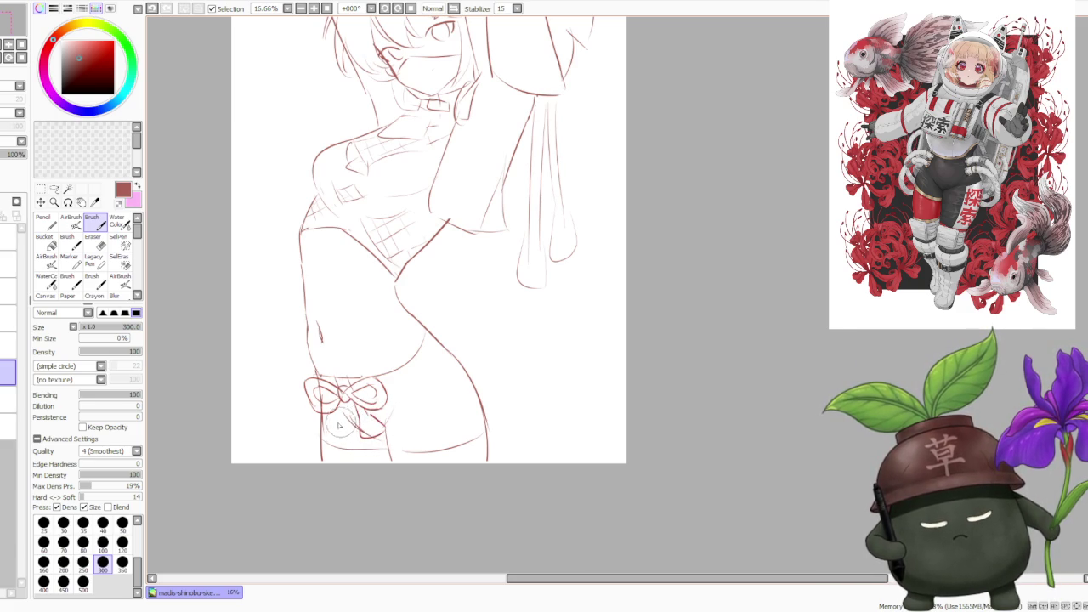
{"action": "key", "text": "ctrl+z"}
{"action": "left_click_drag", "start_coordinate": [316, 411], "coordinate": [312, 439]}
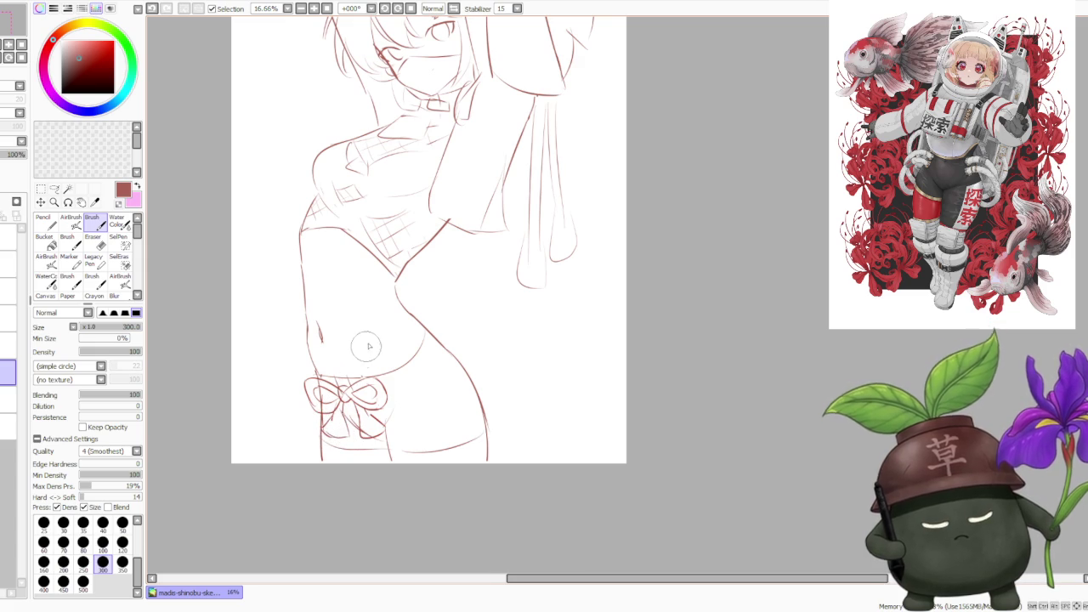
- Draw the waist curve rising from the bow, redoing it until it sits right
{"action": "scroll", "coordinate": [357, 382], "scroll_direction": "down", "scroll_amount": 2}
{"action": "scroll", "coordinate": [399, 298], "scroll_direction": "down", "scroll_amount": 1}
{"action": "scroll", "coordinate": [419, 270], "scroll_direction": "up", "scroll_amount": 1}
{"action": "scroll", "coordinate": [419, 270], "scroll_direction": "up", "scroll_amount": 1}
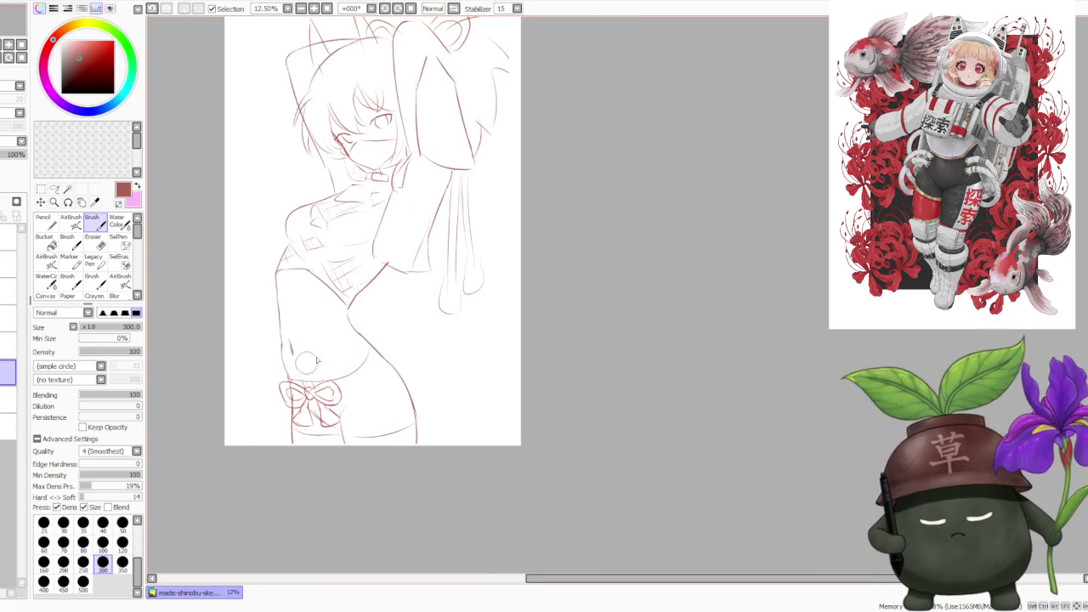
{"action": "key", "text": "ctrl+z"}
{"action": "left_click_drag", "start_coordinate": [340, 393], "coordinate": [384, 360]}
{"action": "key", "text": "ctrl+z"}
{"action": "left_click_drag", "start_coordinate": [339, 395], "coordinate": [387, 357]}
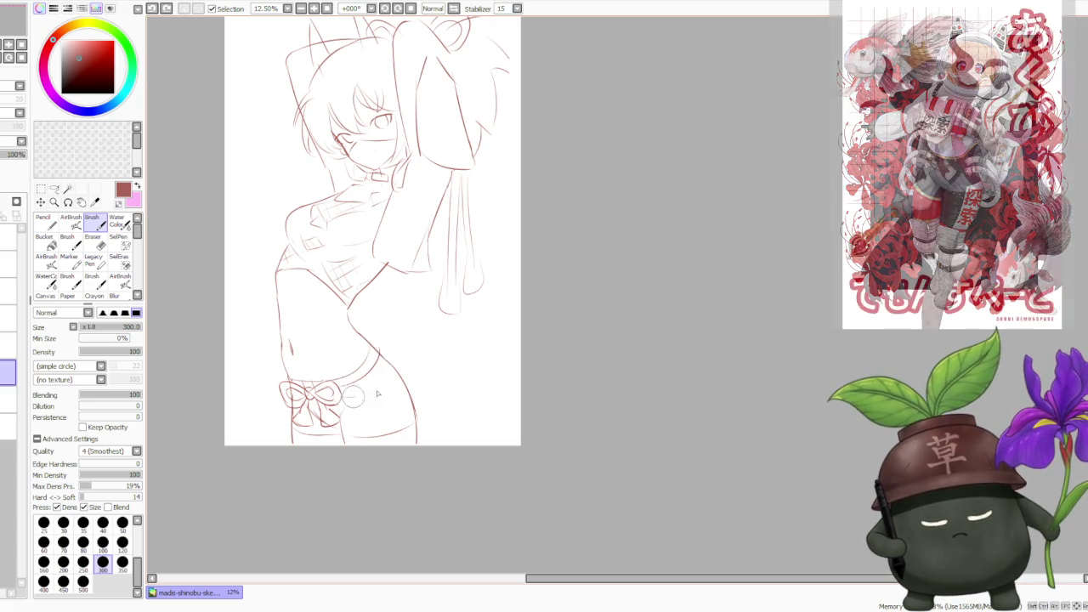
{"action": "key", "text": "ctrl+z"}
{"action": "key", "text": "ctrl+z"}
{"action": "mouse_move", "coordinate": [283, 396]}
{"action": "left_mouse_down"}
{"action": "mouse_move", "coordinate": [297, 381]}
{"action": "mouse_move", "coordinate": [374, 387]}
{"action": "mouse_move", "coordinate": [393, 379]}
{"action": "mouse_move", "coordinate": [380, 352]}
{"action": "left_mouse_up"}
{"action": "key", "text": "ctrl+z"}
{"action": "key", "text": "ctrl+z"}
{"action": "key", "text": "ctrl+z"}
{"action": "key", "text": "ctrl+z"}
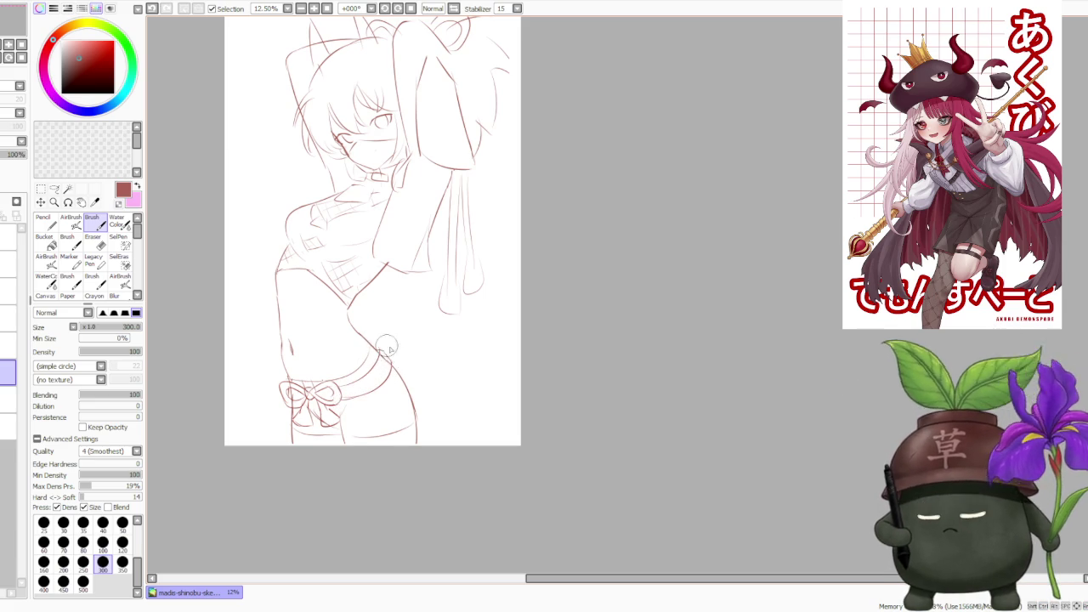
- Refine the faint belt marks along the waist and redraw strokes over the bow
{"action": "mouse_move", "coordinate": [374, 340]}
{"action": "left_mouse_down"}
{"action": "mouse_move", "coordinate": [391, 361]}
{"action": "mouse_move", "coordinate": [339, 391]}
{"action": "mouse_move", "coordinate": [362, 397]}
{"action": "mouse_move", "coordinate": [387, 383]}
{"action": "left_mouse_up"}
{"action": "key", "text": "ctrl+z"}
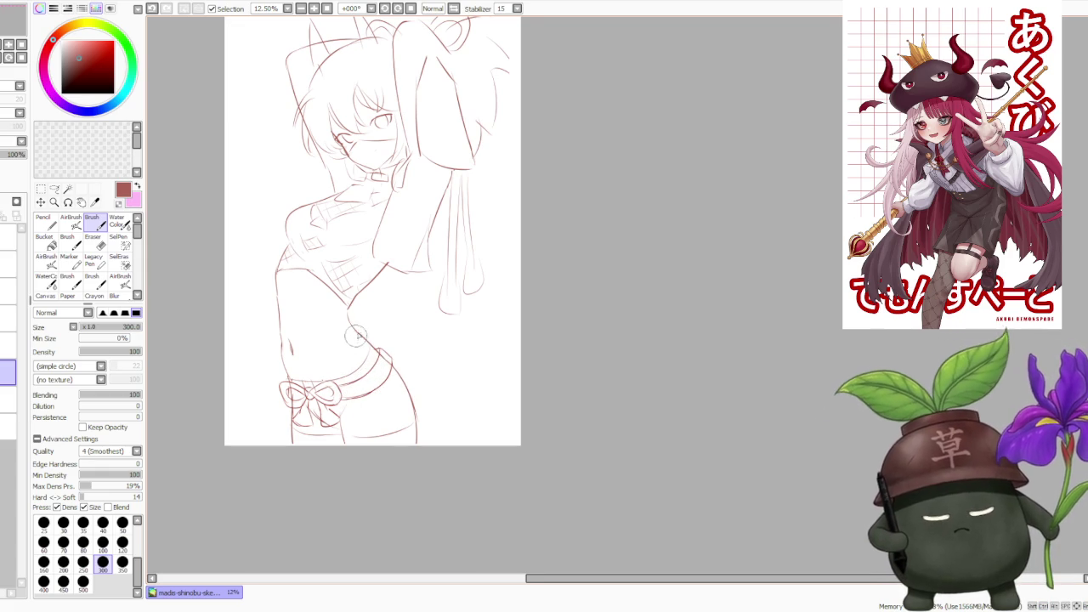
{"action": "scroll", "coordinate": [362, 327], "scroll_direction": "down", "scroll_amount": 1}
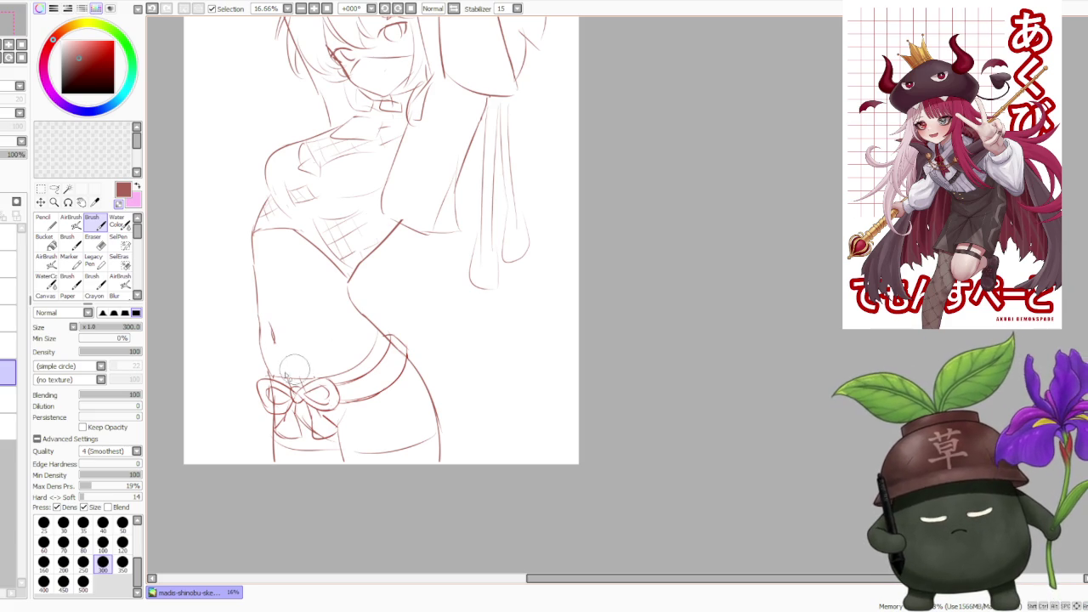
{"action": "key", "text": "ctrl+z"}
{"action": "mouse_move", "coordinate": [271, 370]}
{"action": "left_mouse_down"}
{"action": "mouse_move", "coordinate": [321, 399]}
{"action": "mouse_move", "coordinate": [313, 409]}
{"action": "mouse_move", "coordinate": [325, 422]}
{"action": "left_mouse_up"}
- Redraw the bow's lines at the waistband
{"action": "key", "text": "ctrl+z"}
{"action": "key", "text": "ctrl+z"}
{"action": "left_click_drag", "start_coordinate": [281, 392], "coordinate": [315, 420]}
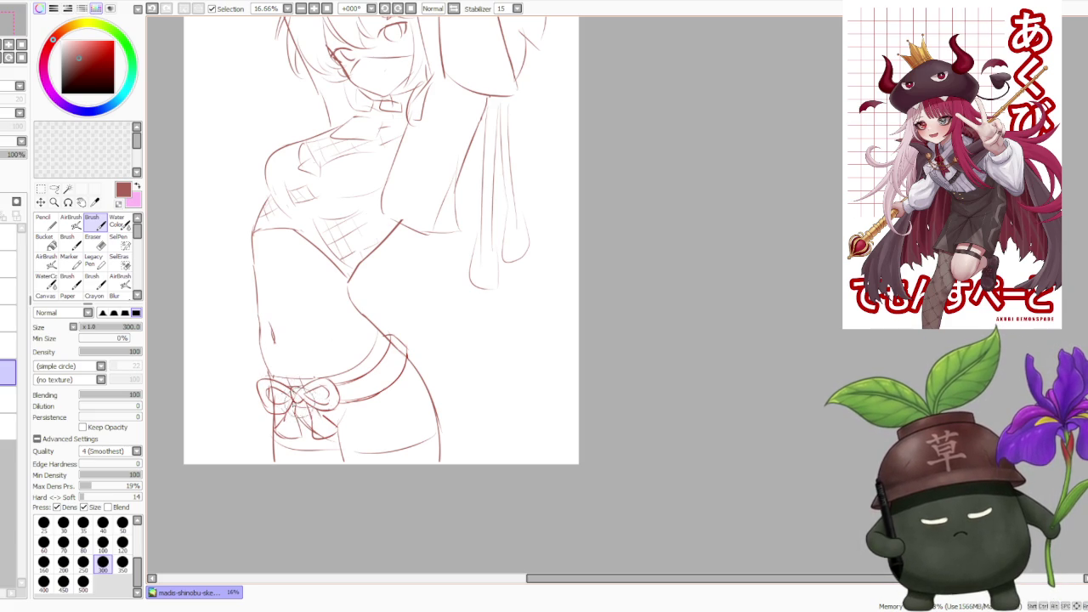
{"action": "scroll", "coordinate": [340, 344], "scroll_direction": "down", "scroll_amount": 2}
{"action": "scroll", "coordinate": [358, 289], "scroll_direction": "up", "scroll_amount": 1}
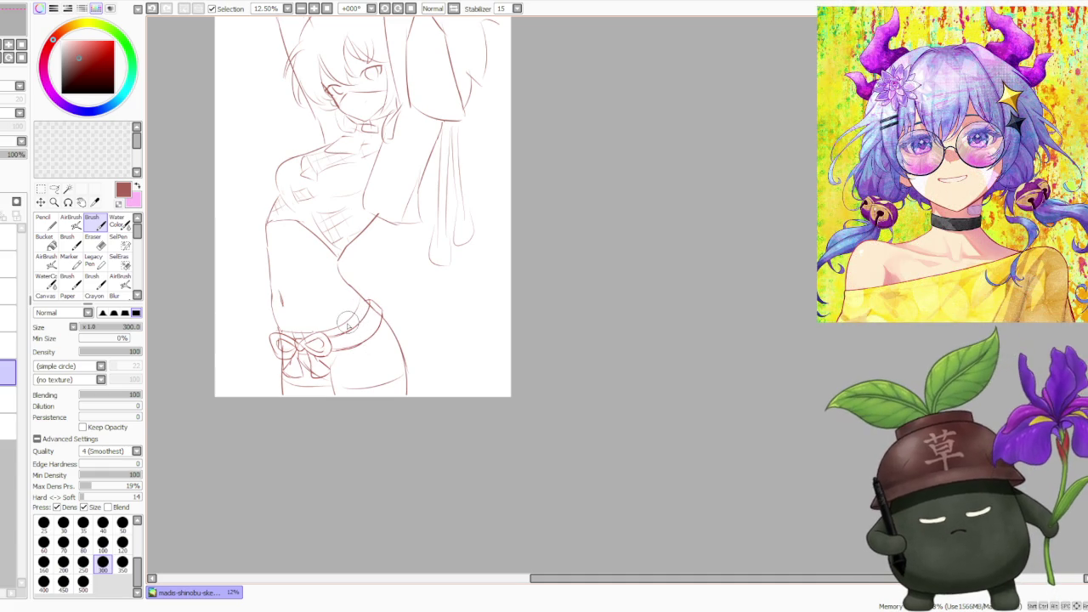
- Toggle undo and redo repeatedly to compare the latest bow strokes
{"action": "key", "text": "ctrl+z"}
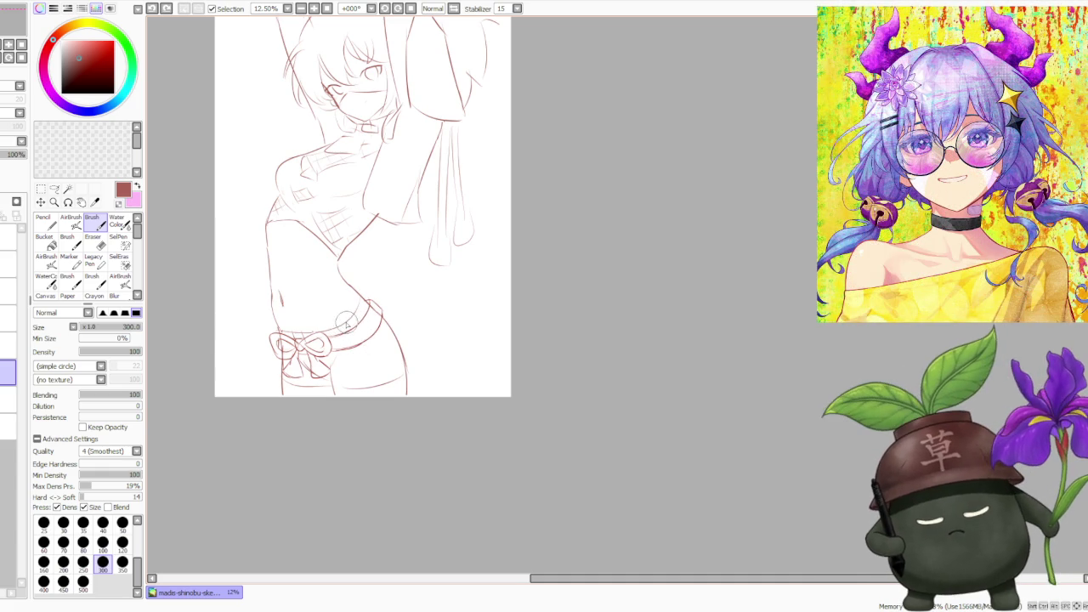
{"action": "key", "text": "ctrl+y"}
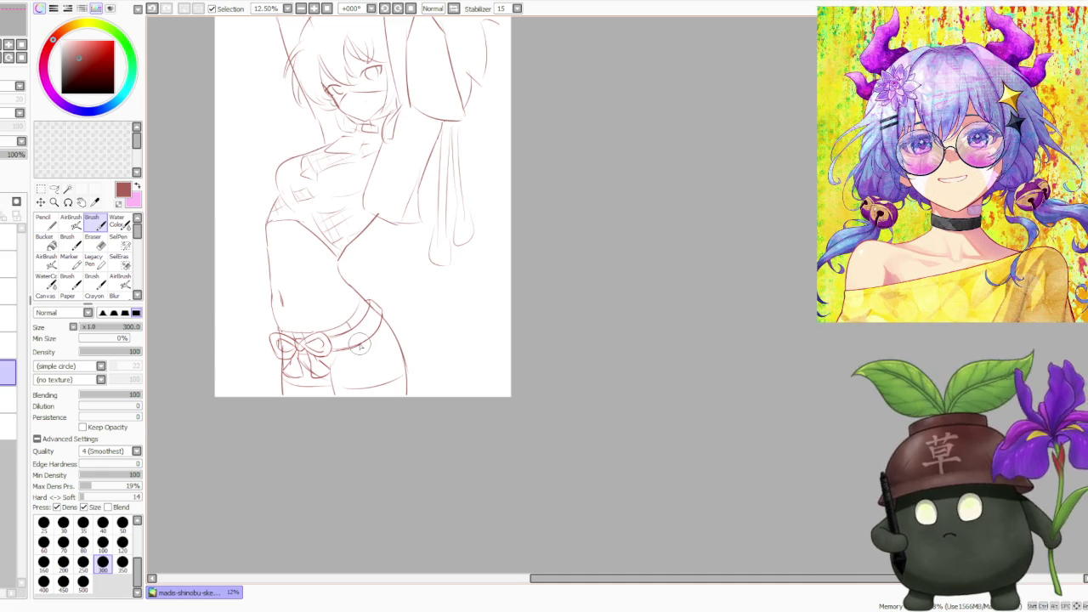
{"action": "key", "text": "ctrl+z"}
{"action": "key", "text": "ctrl+y"}
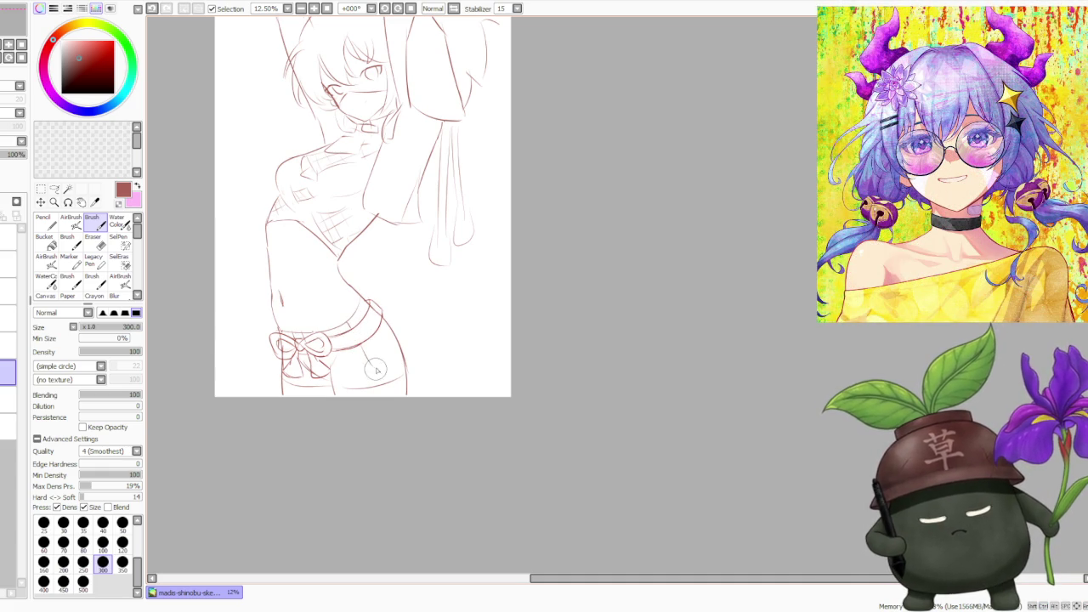
{"action": "key", "text": "ctrl+z"}
{"action": "key", "text": "ctrl+y"}
{"action": "key", "text": "ctrl+z"}
{"action": "key", "text": "ctrl+y"}
{"action": "key", "text": "ctrl+z"}
{"action": "key", "text": "ctrl+y"}
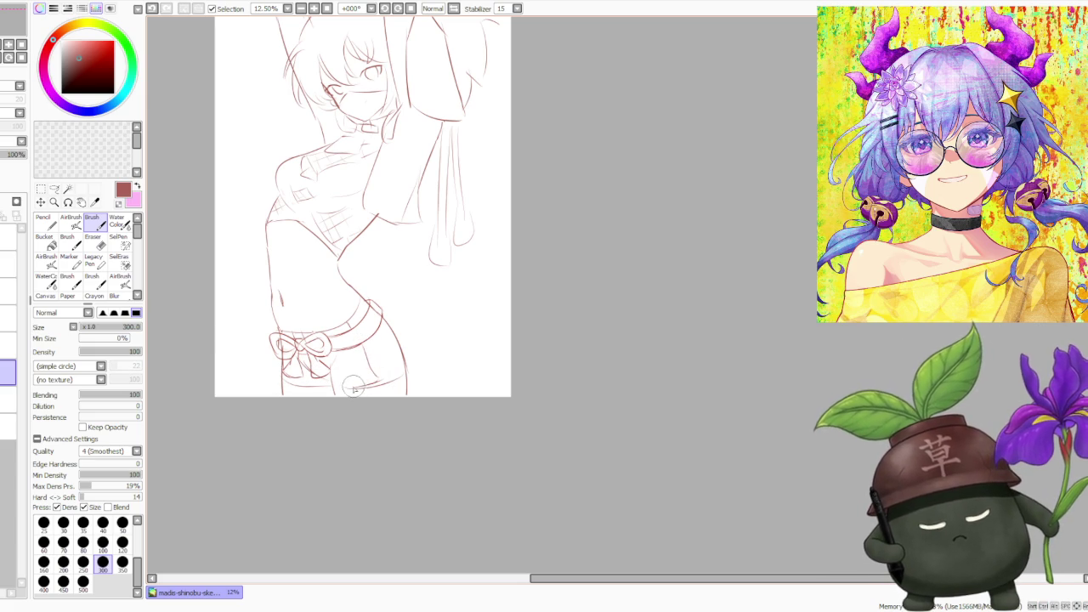
{"action": "key", "text": "ctrl+z"}
{"action": "key", "text": "ctrl+y"}
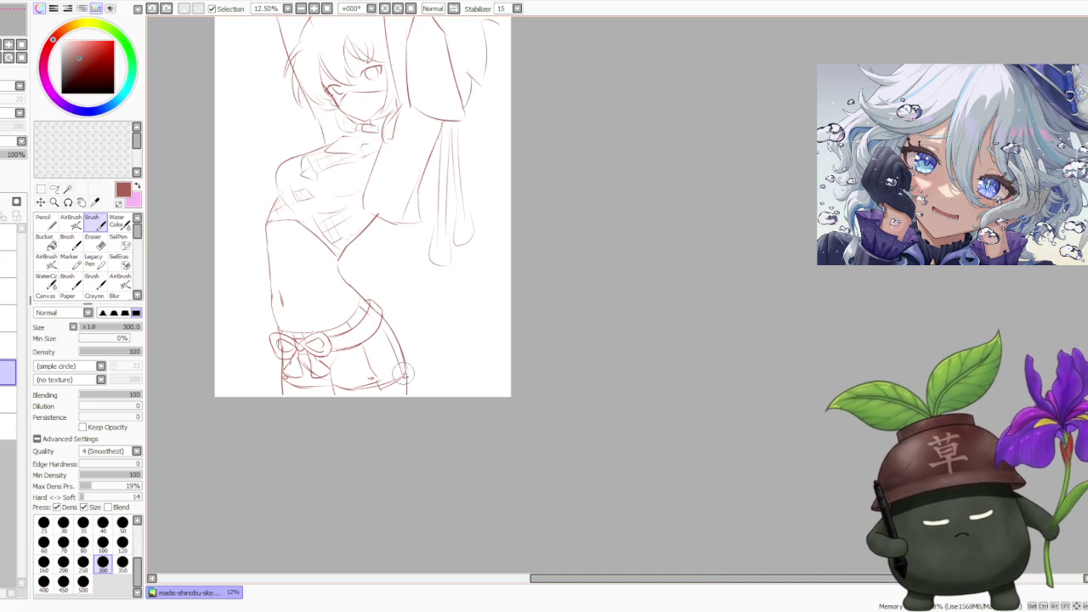
{"action": "scroll", "coordinate": [382, 292], "scroll_direction": "down", "scroll_amount": 2}
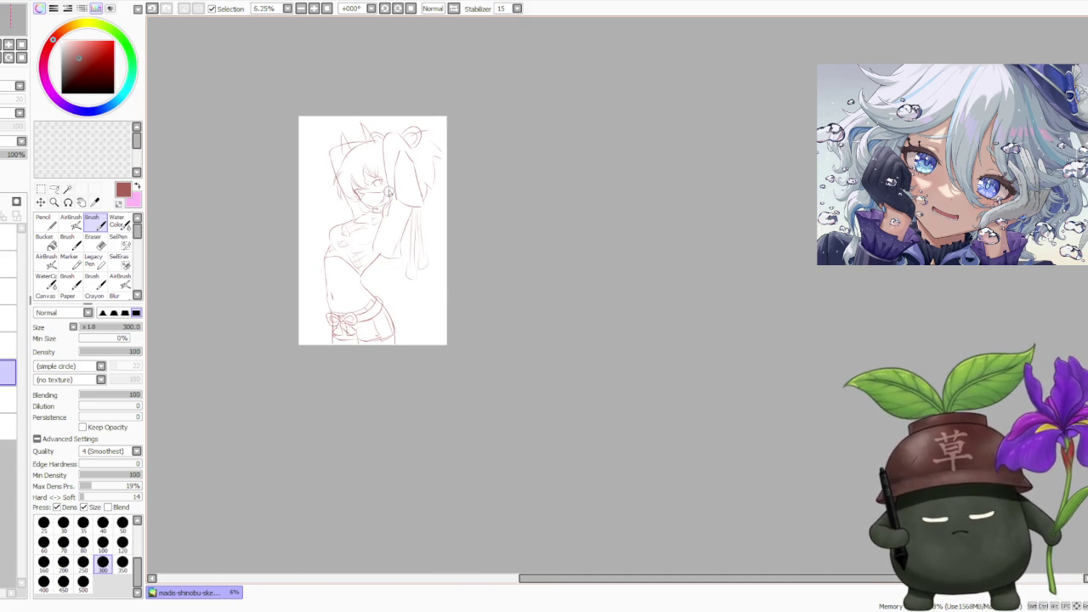
- Sketch short lines across the figure's chest
{"action": "scroll", "coordinate": [387, 202], "scroll_direction": "up", "scroll_amount": 2}
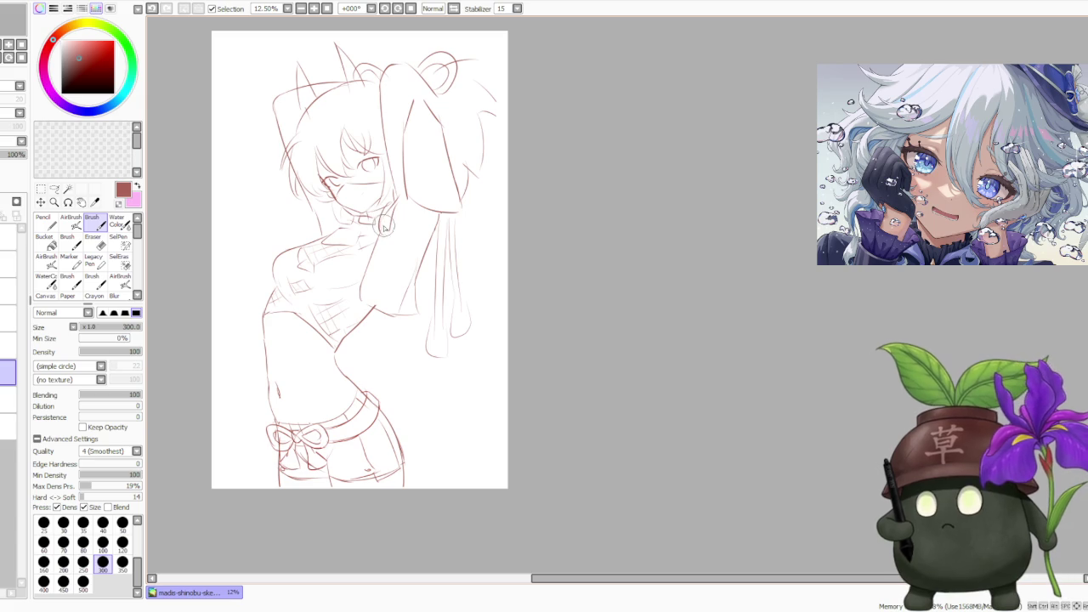
{"action": "scroll", "coordinate": [321, 230], "scroll_direction": "up", "scroll_amount": 1}
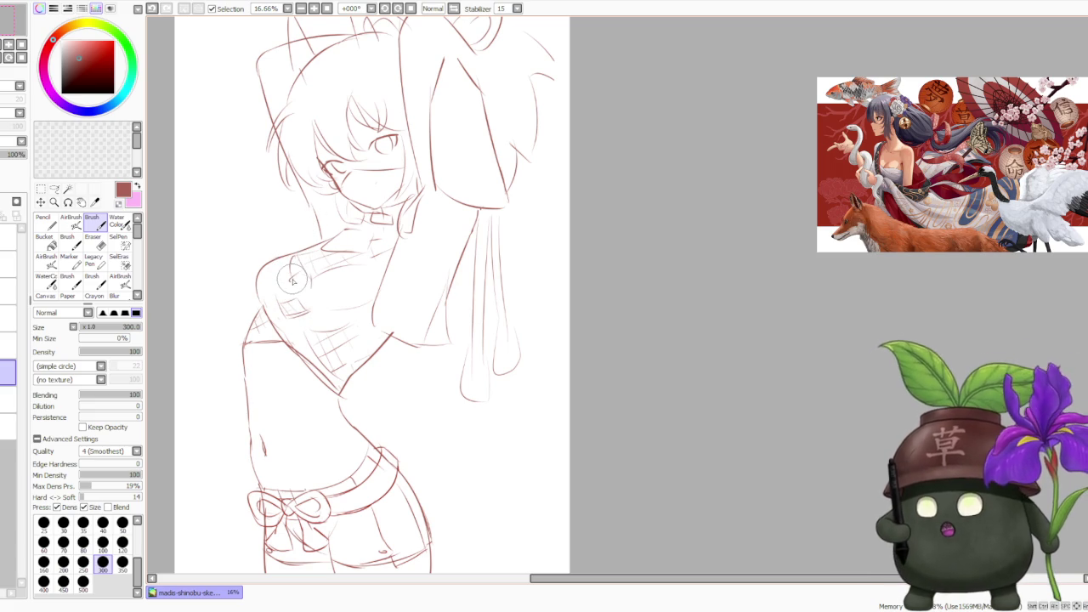
{"action": "left_click_drag", "start_coordinate": [289, 278], "coordinate": [312, 304]}
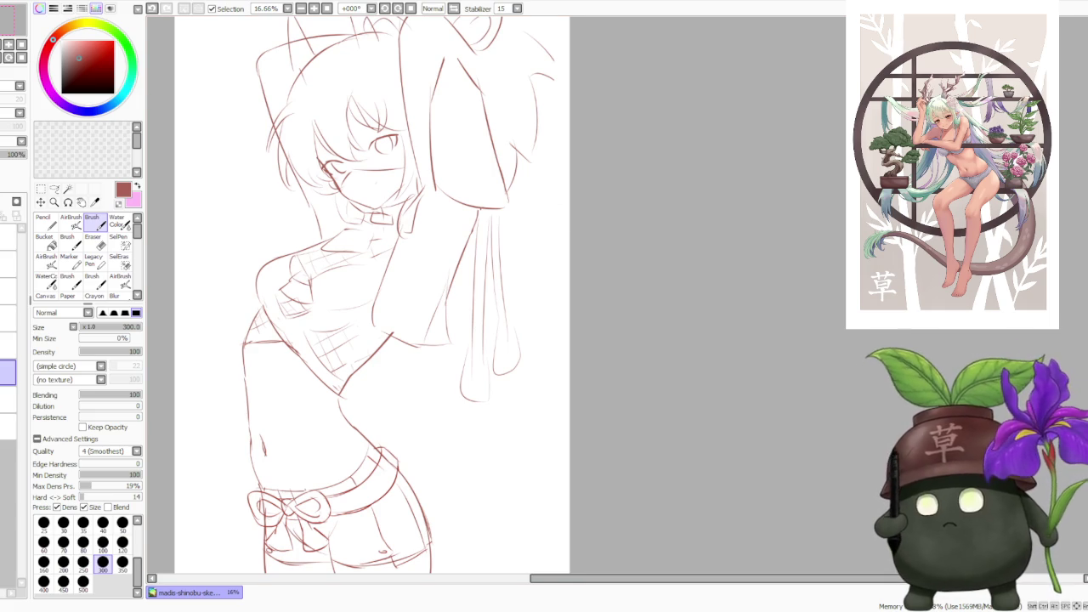
{"action": "scroll", "coordinate": [809, 303], "scroll_direction": "down", "scroll_amount": 2}
{"action": "scroll", "coordinate": [270, 201], "scroll_direction": "up", "scroll_amount": 2}
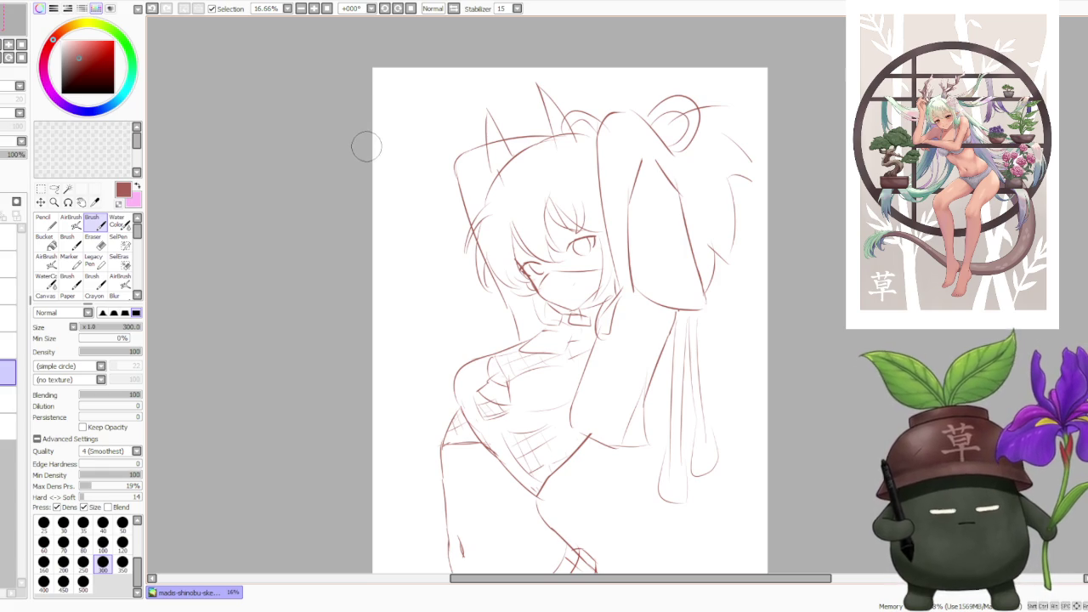
{"action": "scroll", "coordinate": [366, 146], "scroll_direction": "down", "scroll_amount": 3}
{"action": "scroll", "coordinate": [378, 208], "scroll_direction": "up", "scroll_amount": 2}
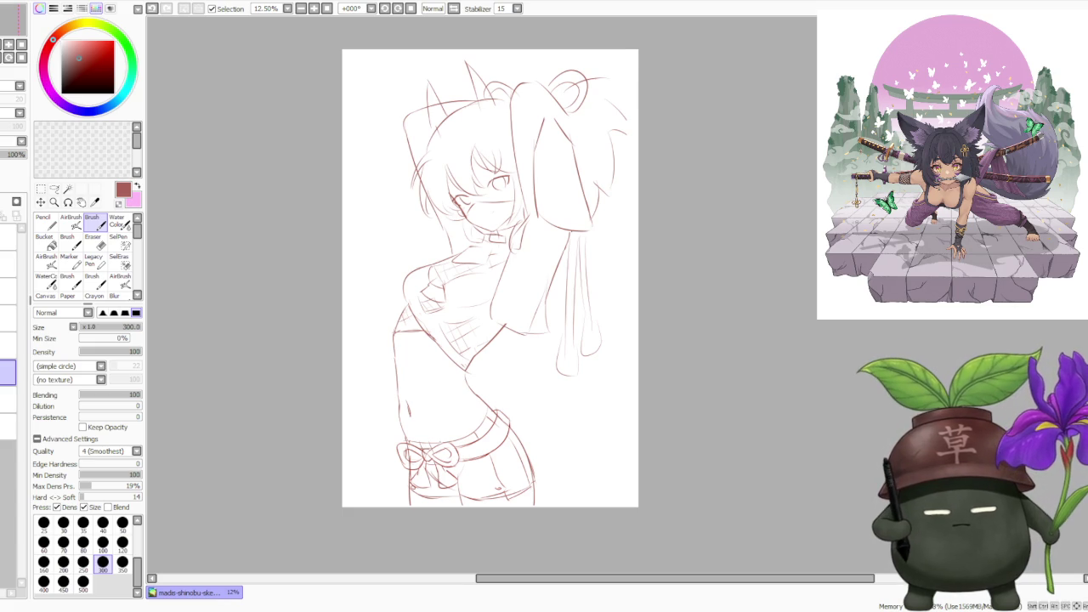
{"action": "scroll", "coordinate": [337, 201], "scroll_direction": "down", "scroll_amount": 2}
{"action": "scroll", "coordinate": [529, 180], "scroll_direction": "up", "scroll_amount": 3}
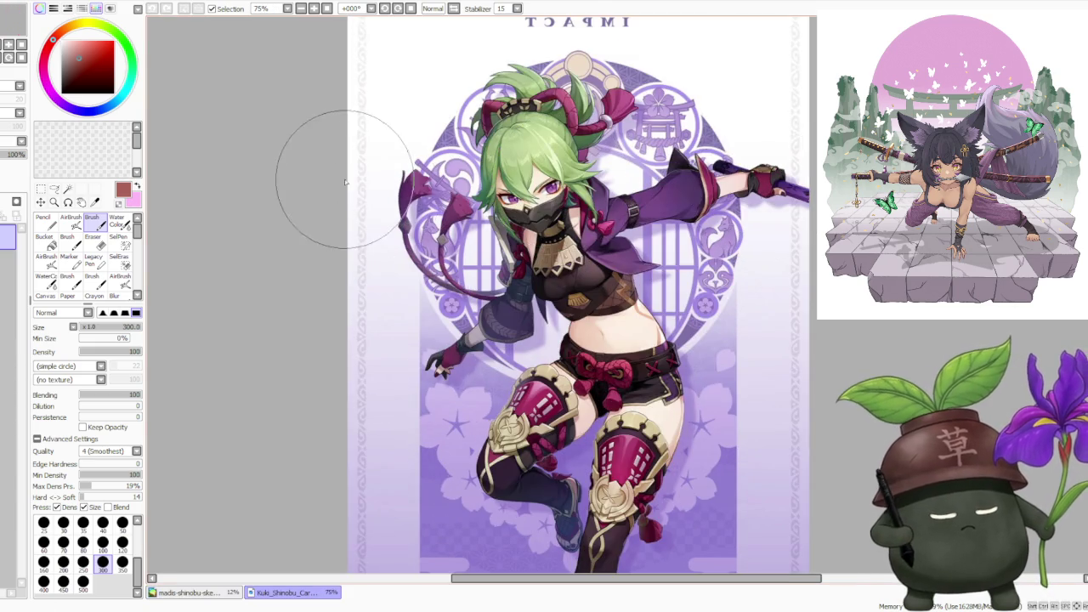
{"action": "scroll", "coordinate": [332, 161], "scroll_direction": "down", "scroll_amount": 2}
{"action": "scroll", "coordinate": [651, 201], "scroll_direction": "up", "scroll_amount": 1}
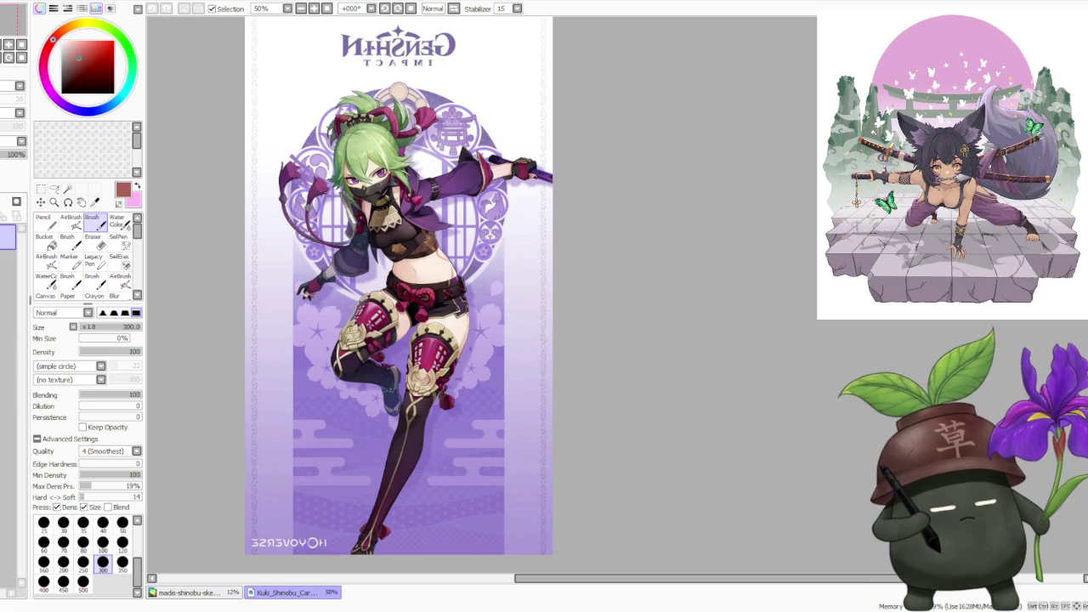
- Float both documents, make the Kuki Shinobu reference a tall narrow window on the left, and maximize the sketch
{"action": "left_click", "coordinate": [315, 45]}
{"action": "left_click_drag", "start_coordinate": [315, 55], "coordinate": [282, 22]}
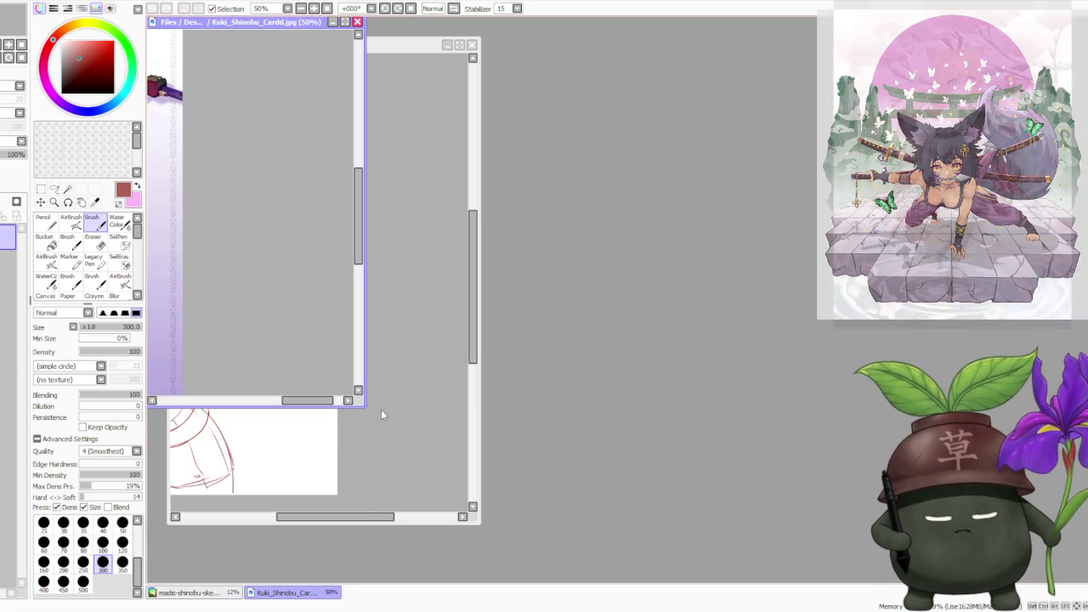
{"action": "mouse_move", "coordinate": [367, 405]}
{"action": "left_mouse_down"}
{"action": "mouse_move", "coordinate": [325, 584]}
{"action": "mouse_move", "coordinate": [312, 584]}
{"action": "left_mouse_up"}
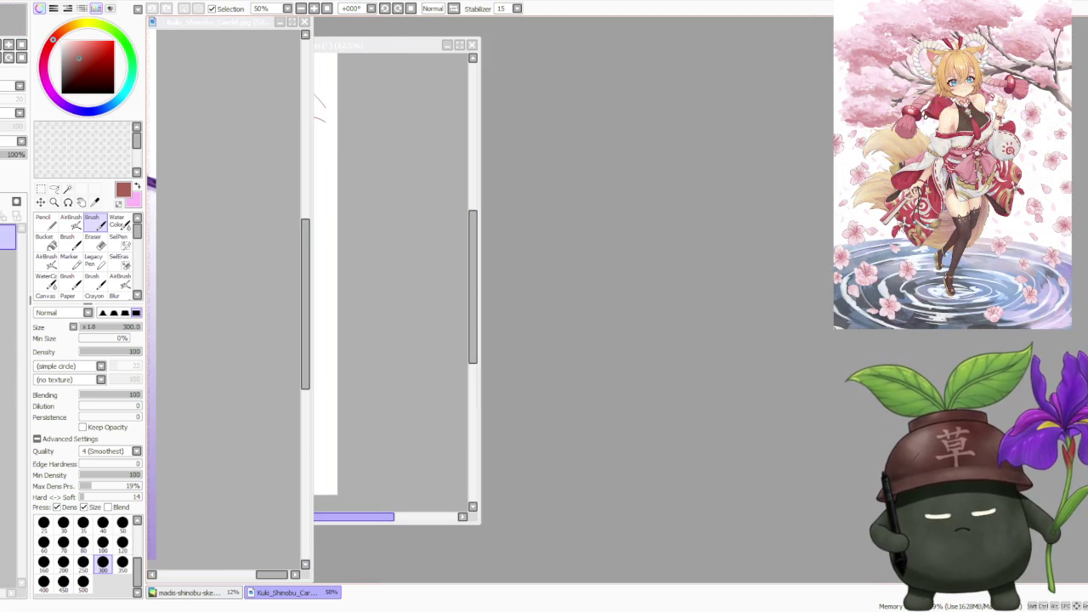
{"action": "left_click_drag", "start_coordinate": [347, 40], "coordinate": [340, 21]}
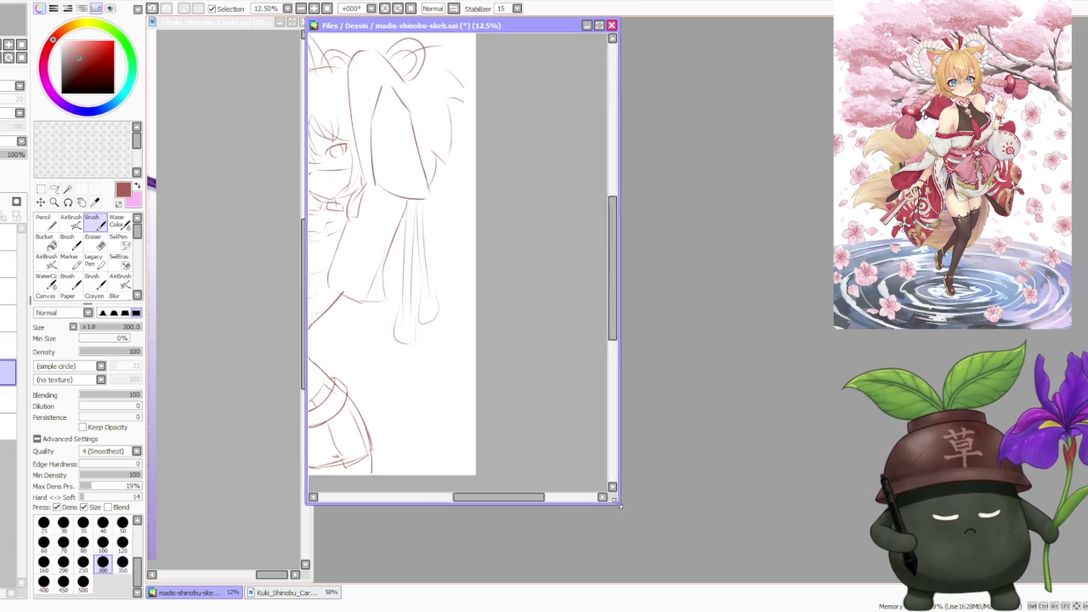
{"action": "left_click", "coordinate": [597, 24]}
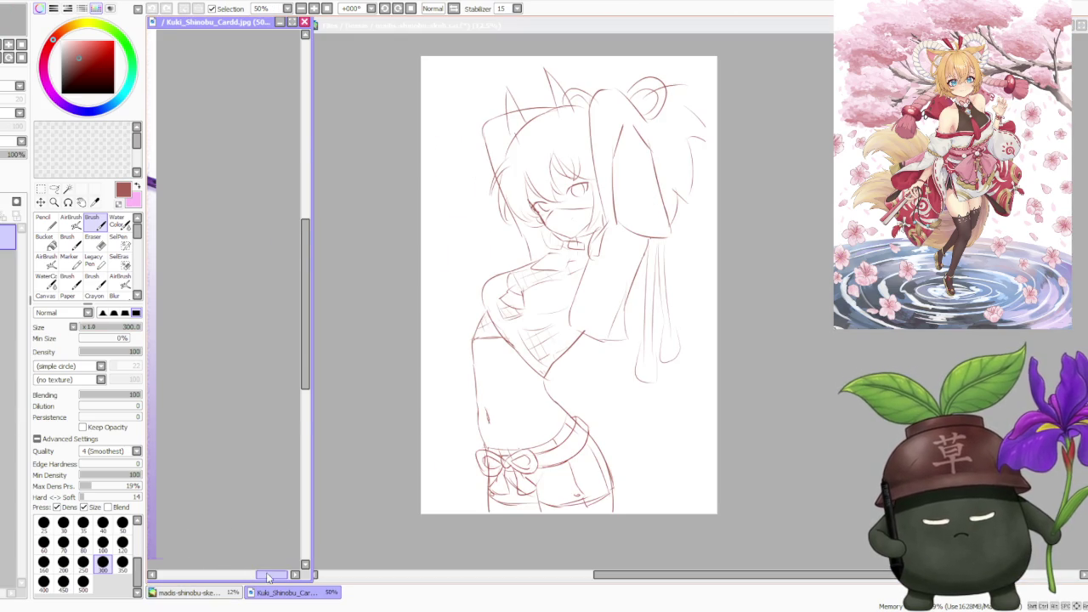
- Zoom the Kuki Shinobu reference to 100% on her torso, bow and shorts, then return to the sketch
{"action": "left_click", "coordinate": [281, 592]}
{"action": "scroll", "coordinate": [223, 476], "scroll_direction": "down", "scroll_amount": 1}
{"action": "scroll", "coordinate": [226, 281], "scroll_direction": "up", "scroll_amount": 1}
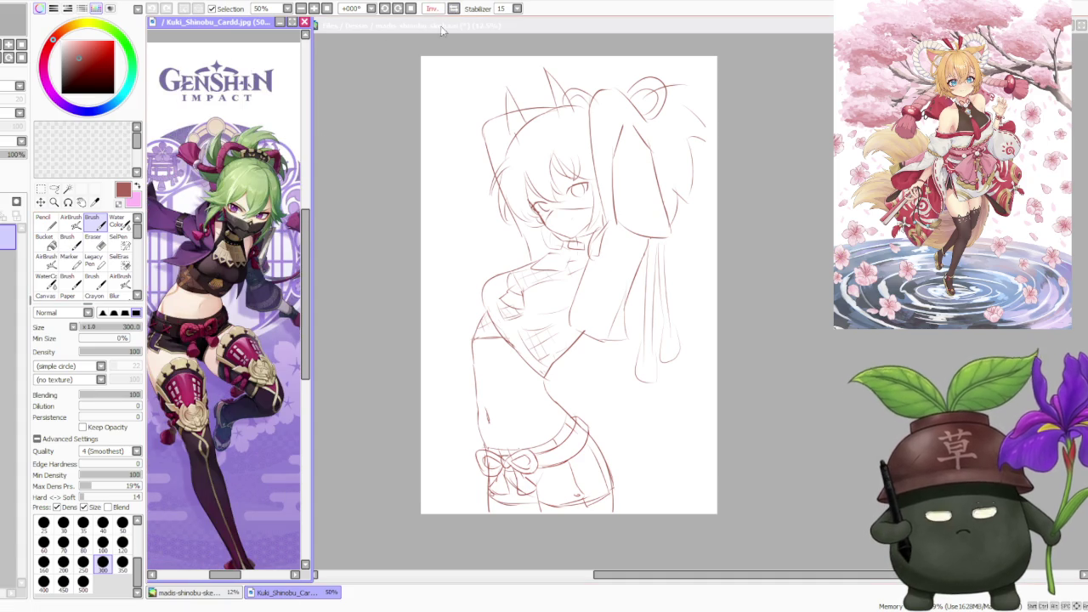
{"action": "scroll", "coordinate": [217, 314], "scroll_direction": "down", "scroll_amount": 1}
{"action": "scroll", "coordinate": [222, 312], "scroll_direction": "up", "scroll_amount": 1}
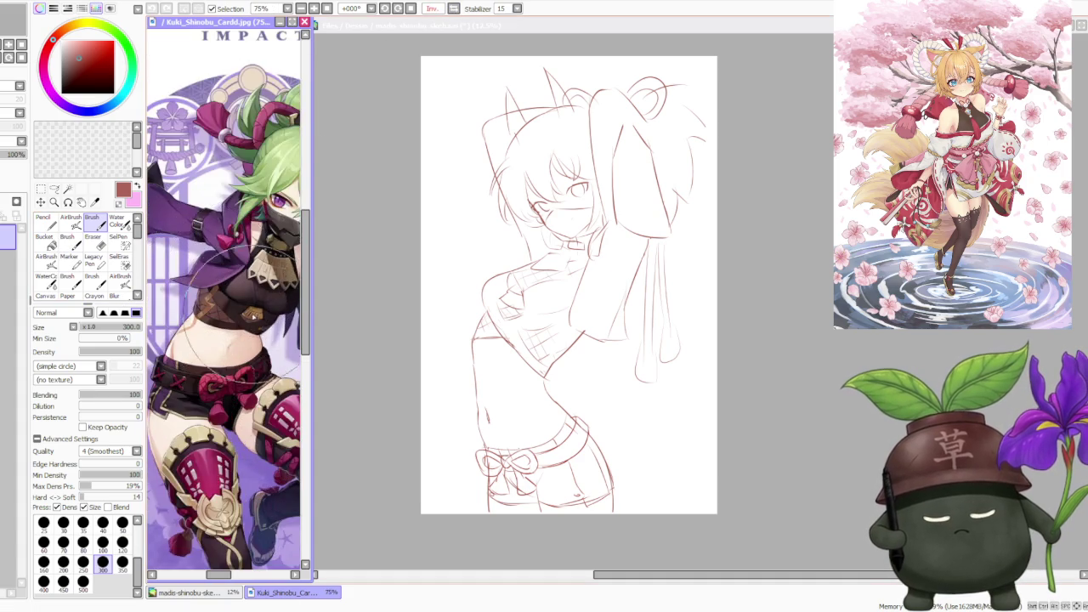
{"action": "scroll", "coordinate": [222, 312], "scroll_direction": "up", "scroll_amount": 1}
{"action": "scroll", "coordinate": [222, 312], "scroll_direction": "up", "scroll_amount": 1}
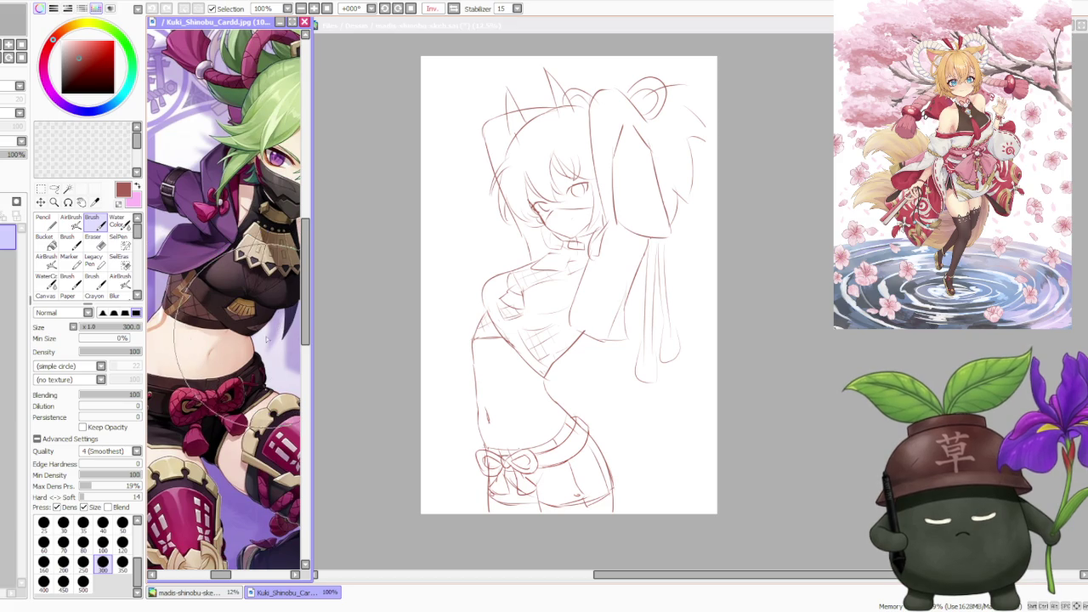
{"action": "scroll", "coordinate": [266, 329], "scroll_direction": "up", "scroll_amount": 1}
{"action": "scroll", "coordinate": [266, 329], "scroll_direction": "down", "scroll_amount": 1}
{"action": "scroll", "coordinate": [266, 330], "scroll_direction": "up", "scroll_amount": 1}
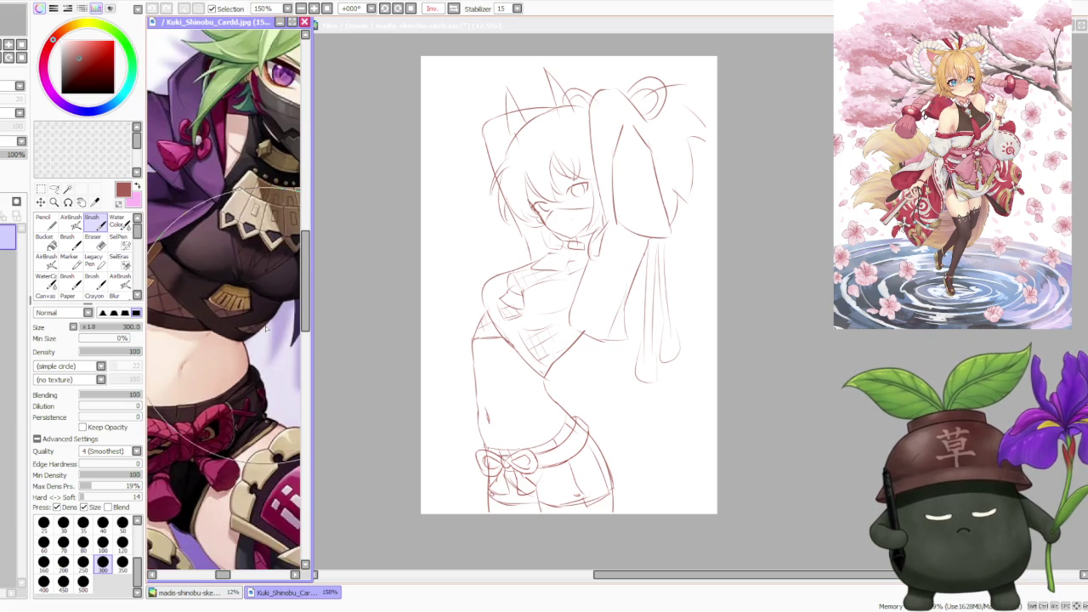
{"action": "scroll", "coordinate": [266, 329], "scroll_direction": "down", "scroll_amount": 1}
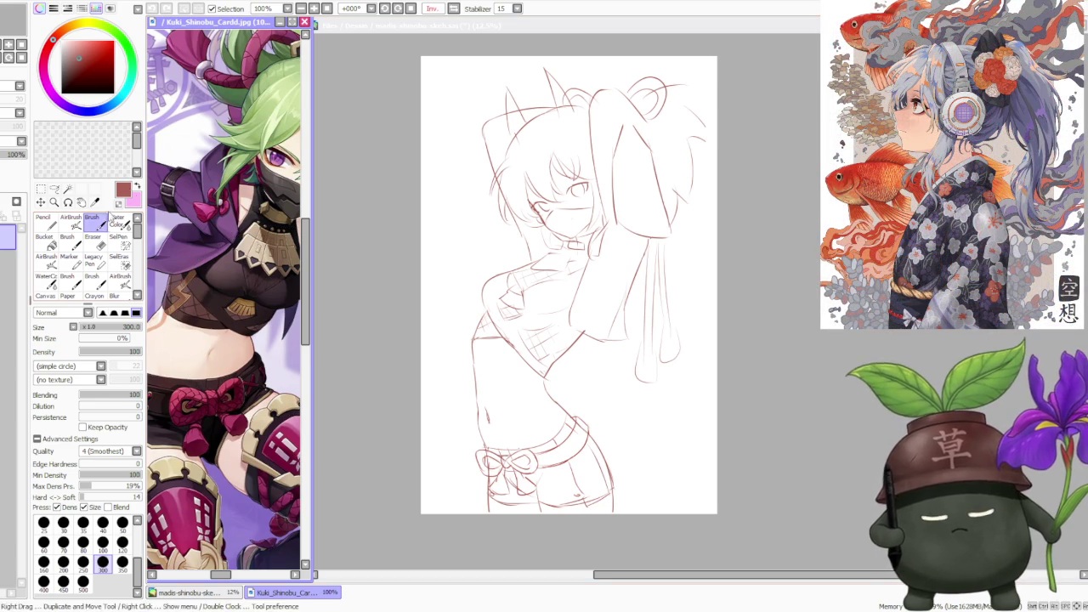
{"action": "left_click", "coordinate": [751, 240]}
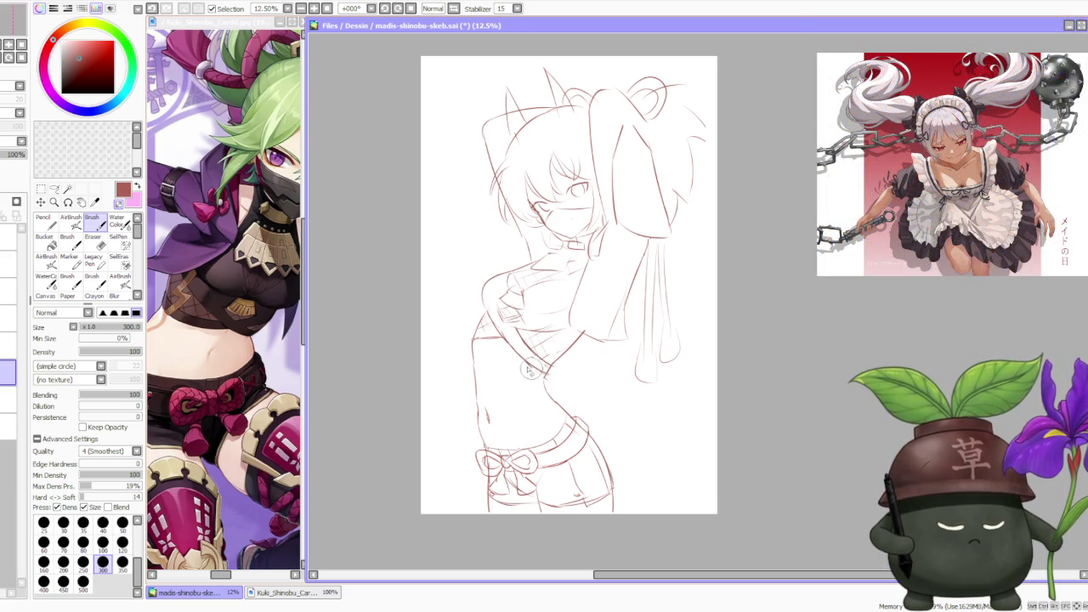
- Flip the Kuki Shinobu reference image horizontally, then resume work on the sketch
{"action": "scroll", "coordinate": [510, 251], "scroll_direction": "down", "scroll_amount": 1}
{"action": "scroll", "coordinate": [516, 248], "scroll_direction": "up", "scroll_amount": 1}
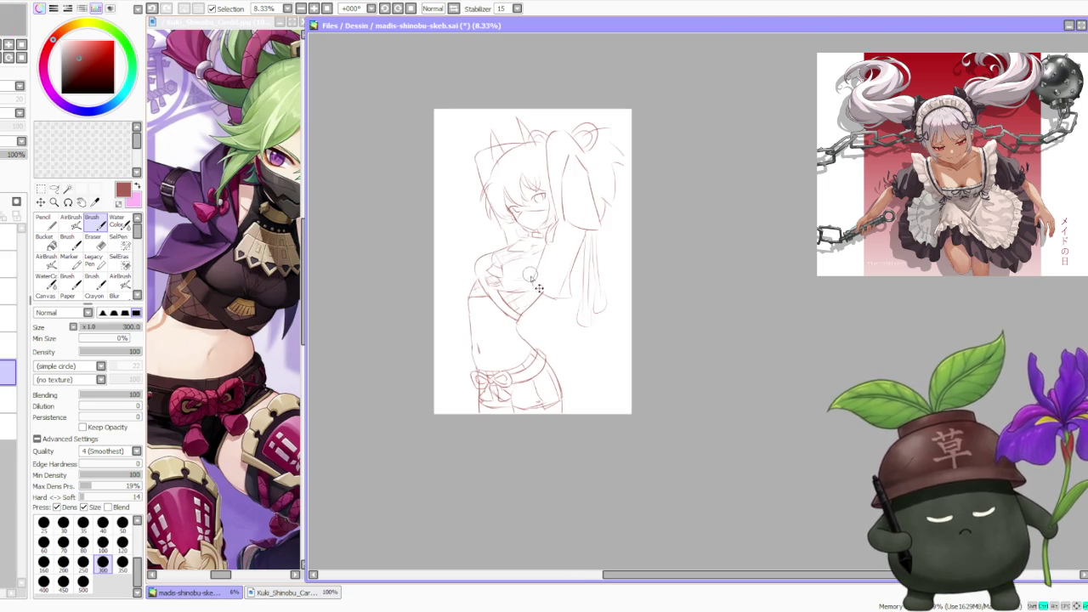
{"action": "scroll", "coordinate": [524, 281], "scroll_direction": "up", "scroll_amount": 1}
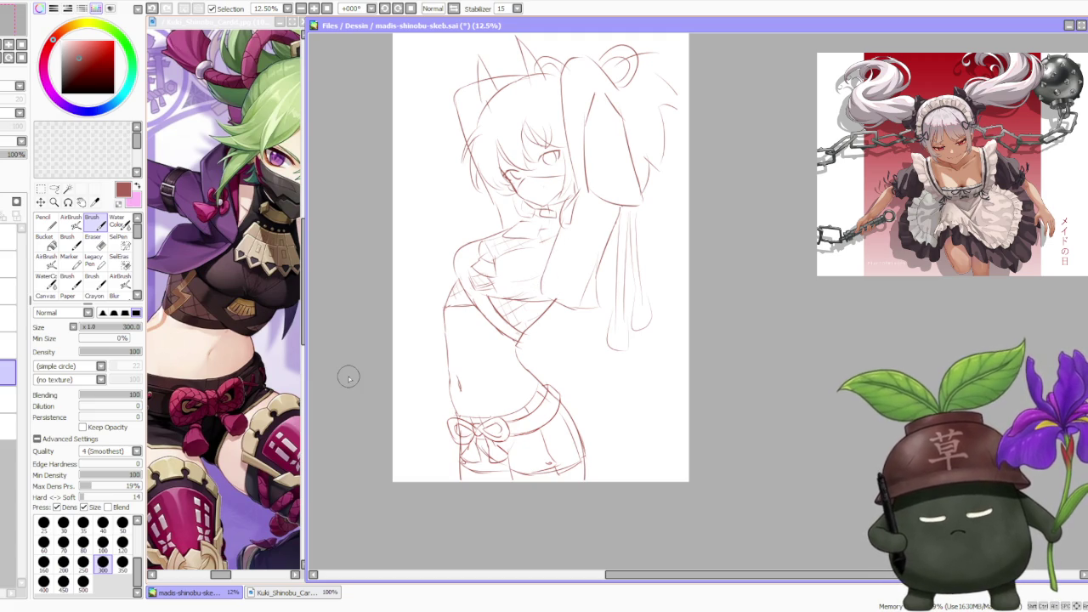
{"action": "left_click", "coordinate": [293, 268]}
{"action": "left_click", "coordinate": [454, 10]}
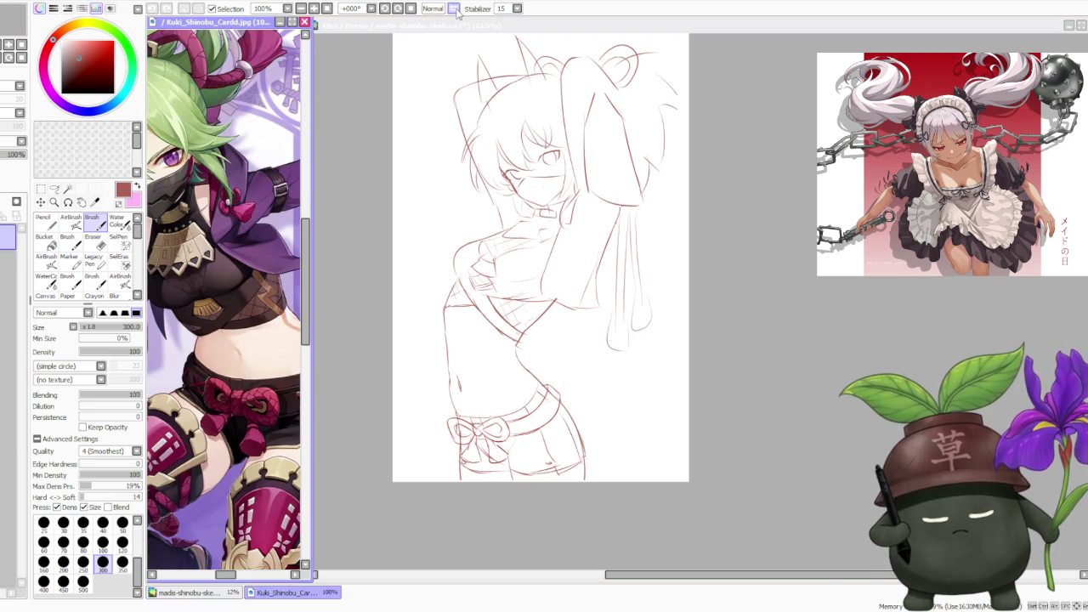
{"action": "left_click", "coordinate": [765, 200]}
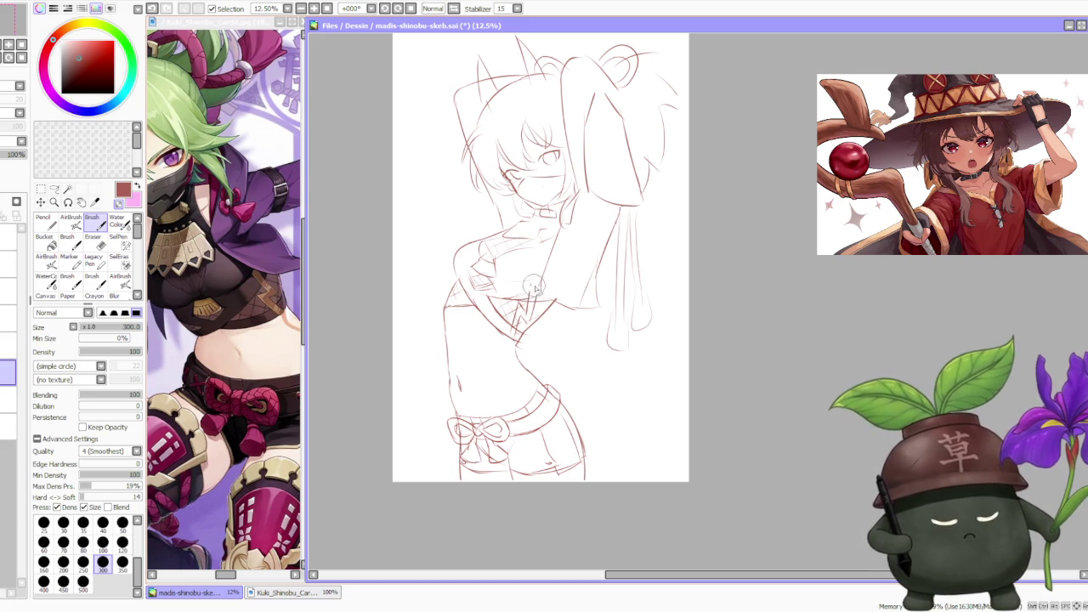
{"action": "scroll", "coordinate": [514, 255], "scroll_direction": "down", "scroll_amount": 3}
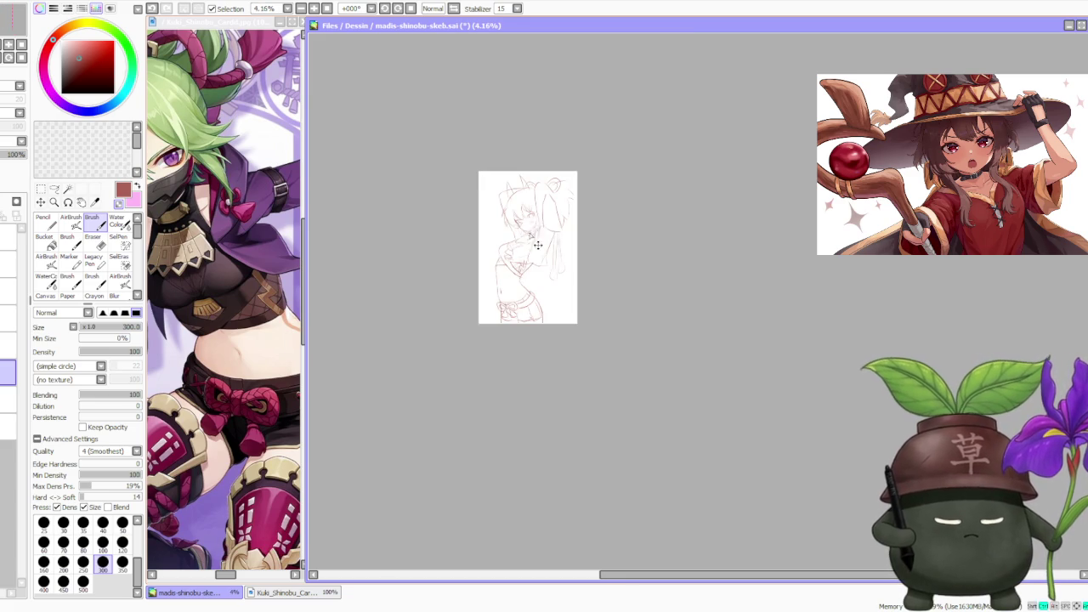
{"action": "scroll", "coordinate": [538, 234], "scroll_direction": "up", "scroll_amount": 1}
{"action": "scroll", "coordinate": [539, 243], "scroll_direction": "up", "scroll_amount": 1}
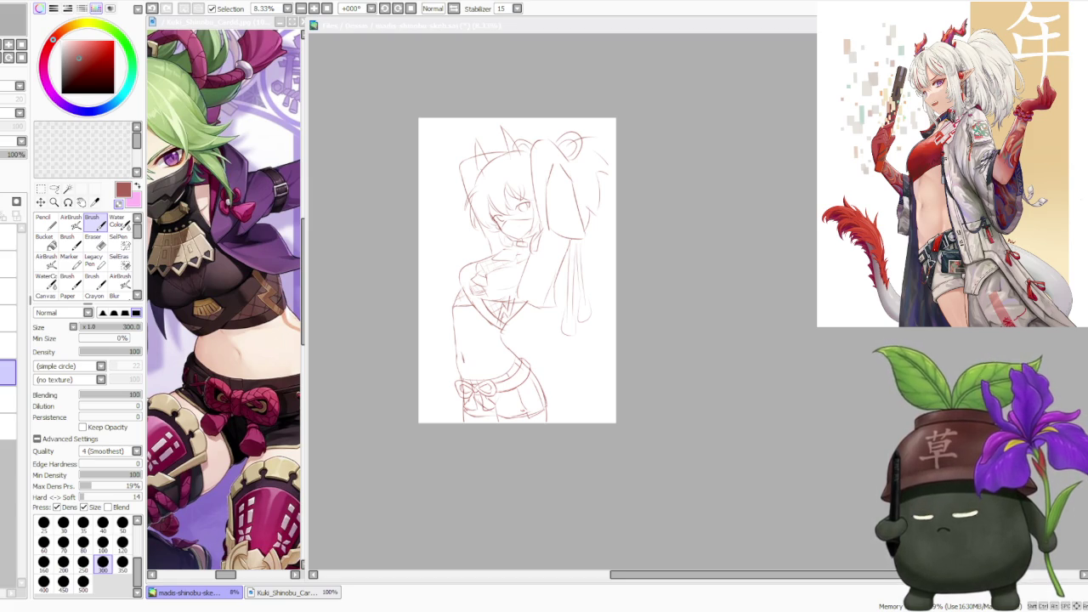
{"action": "key", "text": "alt+Tab"}
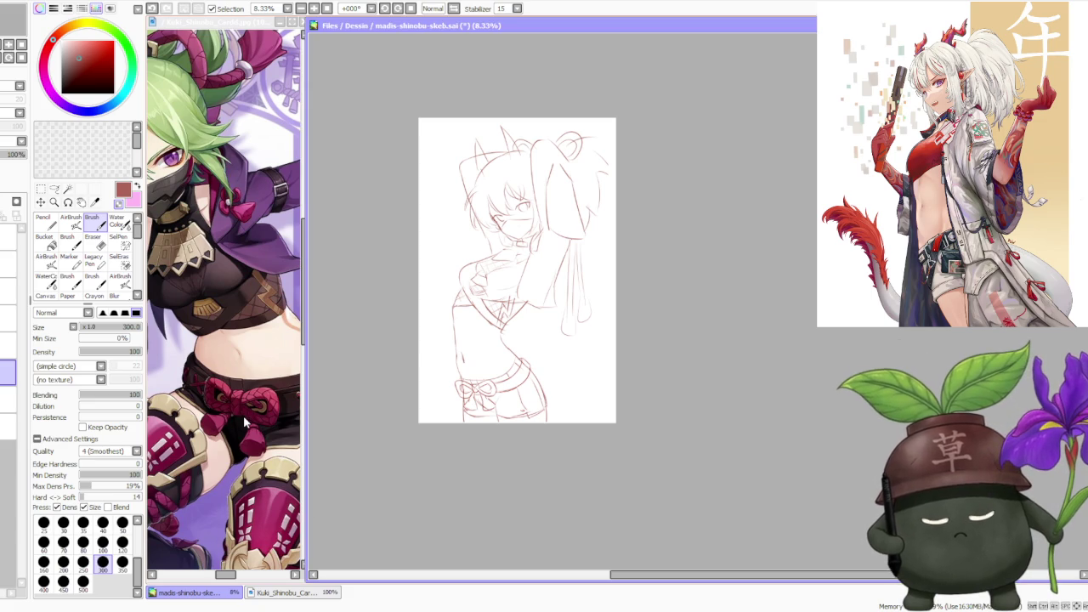
- Activate the Kuki_Shinobu_Cardd.jpg reference window and begin adjusting its zoom
{"action": "left_click", "coordinate": [245, 423]}
{"action": "scroll", "coordinate": [242, 425], "scroll_direction": "down", "scroll_amount": 2}
{"action": "scroll", "coordinate": [238, 429], "scroll_direction": "up", "scroll_amount": 3}
{"action": "scroll", "coordinate": [231, 433], "scroll_direction": "down", "scroll_amount": 1}
{"action": "scroll", "coordinate": [231, 433], "scroll_direction": "down", "scroll_amount": 2}
{"action": "scroll", "coordinate": [216, 382], "scroll_direction": "up", "scroll_amount": 1}
{"action": "scroll", "coordinate": [204, 340], "scroll_direction": "up", "scroll_amount": 1}
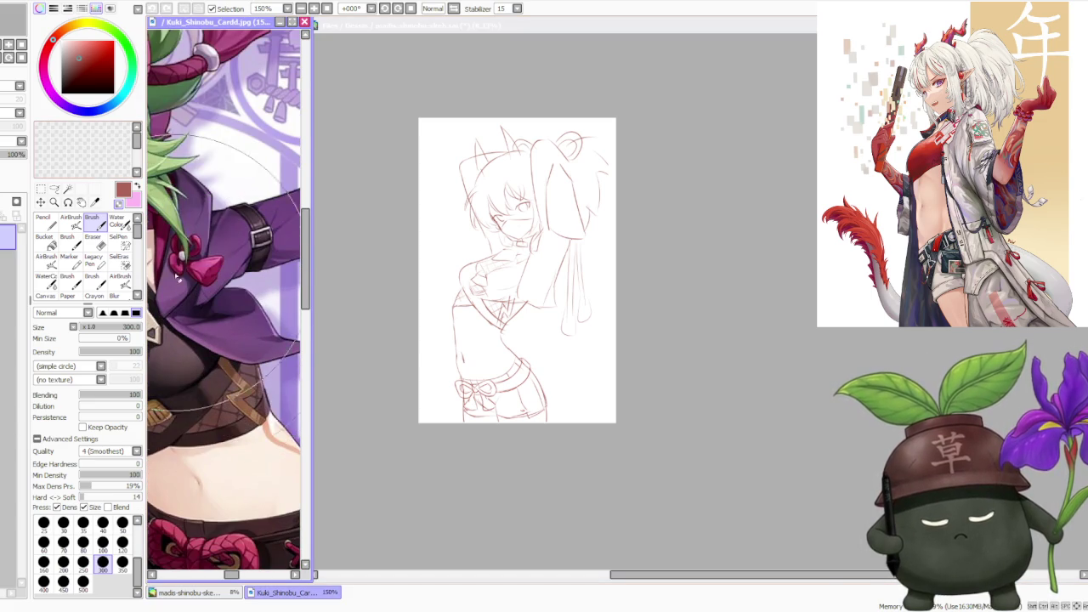
{"action": "key", "text": "alt+Tab"}
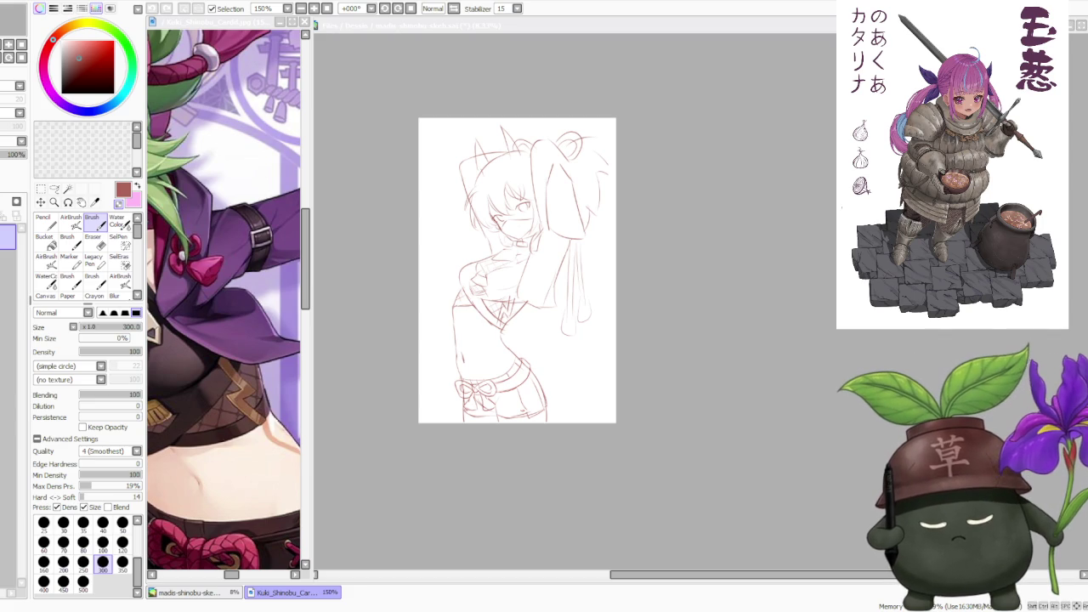
- Zoom the reference out to 75% so the whole character is visible
{"action": "scroll", "coordinate": [229, 305], "scroll_direction": "down", "scroll_amount": 1}
{"action": "scroll", "coordinate": [225, 310], "scroll_direction": "down", "scroll_amount": 2}
{"action": "scroll", "coordinate": [226, 310], "scroll_direction": "up", "scroll_amount": 3}
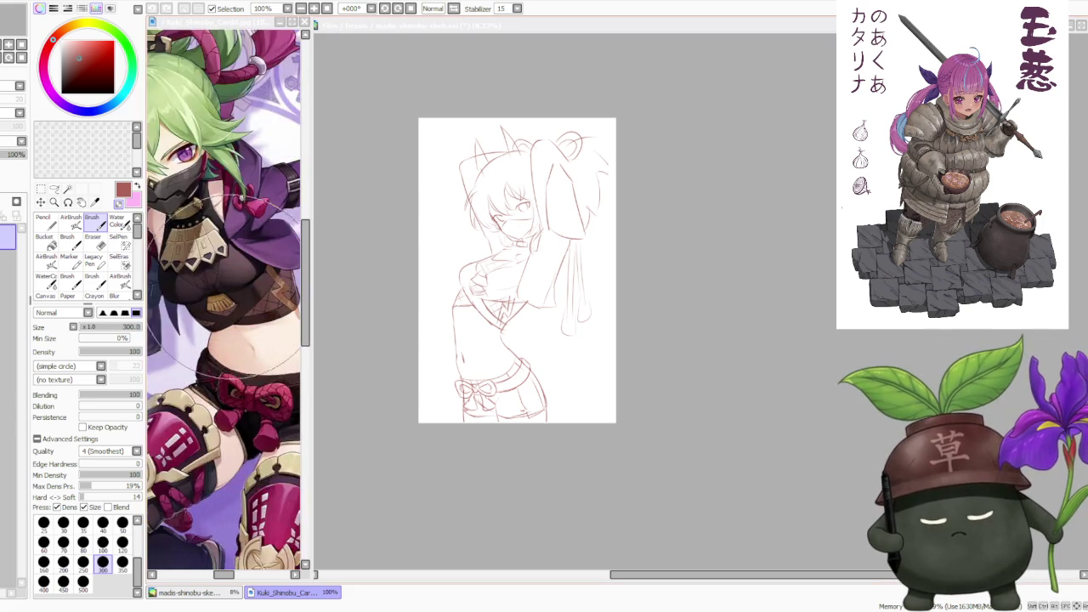
{"action": "scroll", "coordinate": [225, 310], "scroll_direction": "up", "scroll_amount": 1}
{"action": "scroll", "coordinate": [247, 323], "scroll_direction": "down", "scroll_amount": 2}
{"action": "scroll", "coordinate": [246, 323], "scroll_direction": "up", "scroll_amount": 2}
{"action": "scroll", "coordinate": [246, 323], "scroll_direction": "down", "scroll_amount": 2}
{"action": "scroll", "coordinate": [246, 323], "scroll_direction": "down", "scroll_amount": 2}
{"action": "scroll", "coordinate": [236, 319], "scroll_direction": "down", "scroll_amount": 1}
{"action": "scroll", "coordinate": [236, 319], "scroll_direction": "up", "scroll_amount": 2}
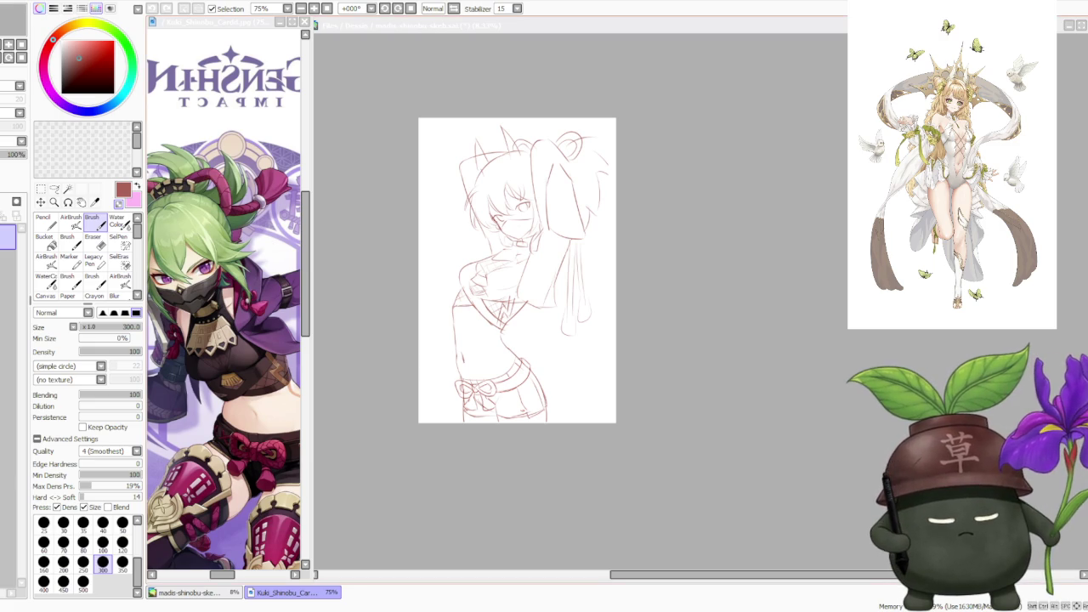
{"action": "key", "text": "alt+Tab"}
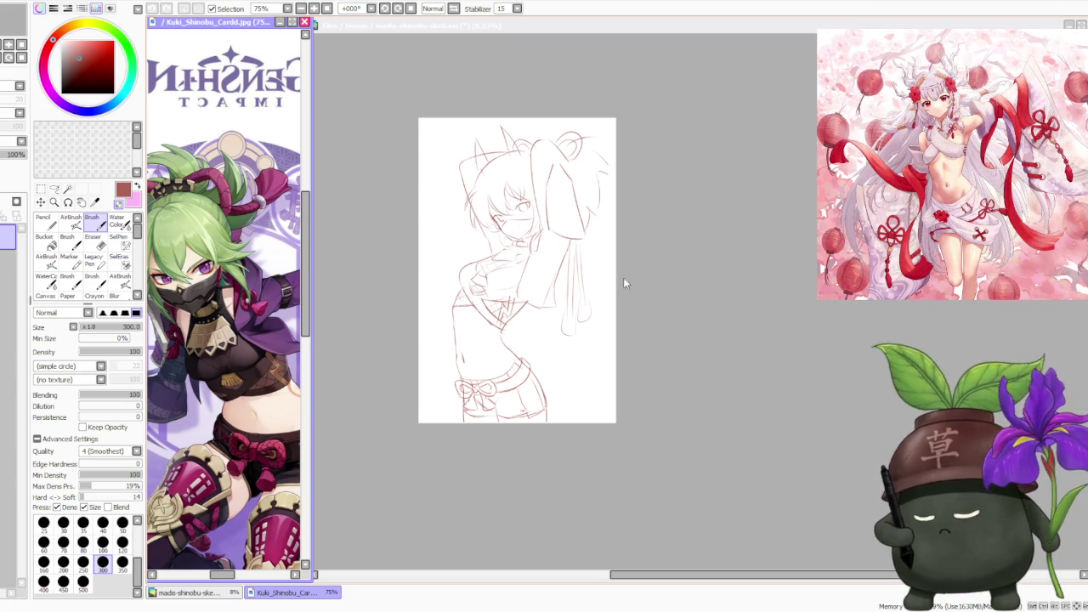
- Bring the madis-shinobu-skeb.sai canvas back to the front and zoom in to resume sketching
{"action": "left_click", "coordinate": [654, 293]}
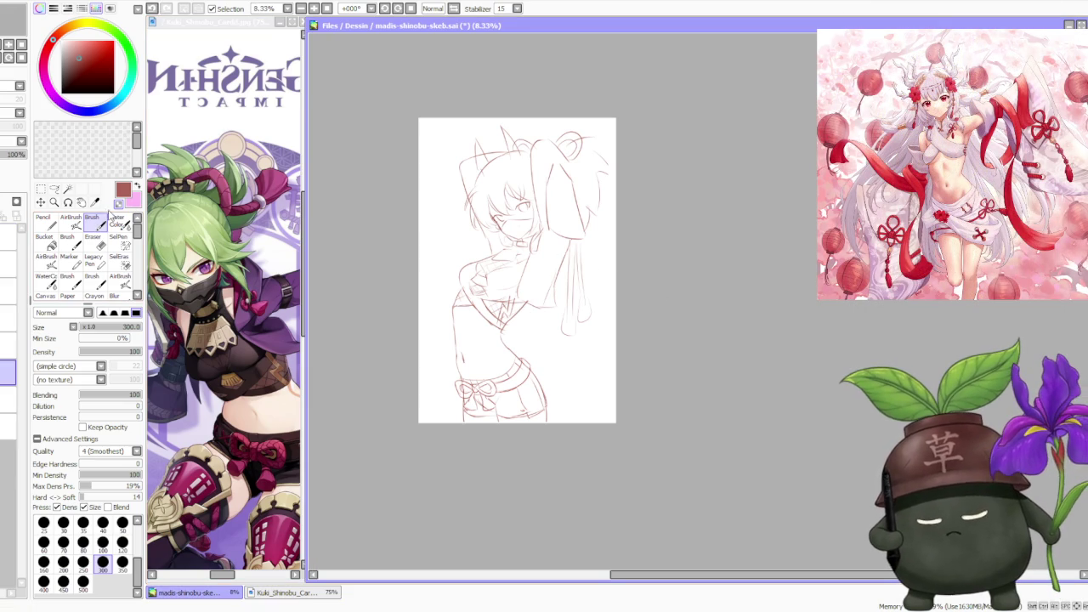
{"action": "scroll", "coordinate": [468, 289], "scroll_direction": "up", "scroll_amount": 1}
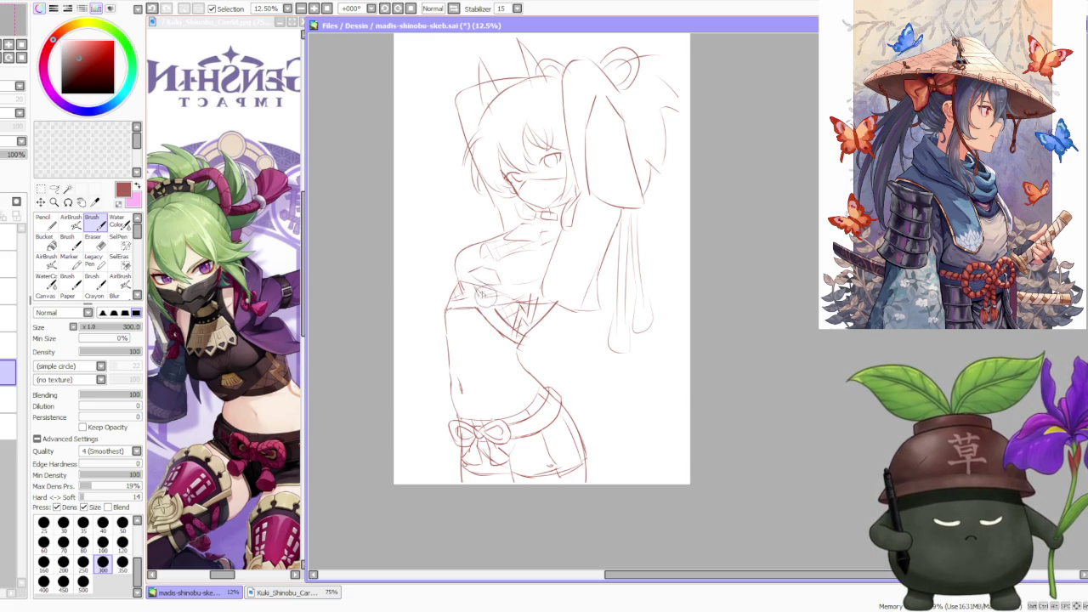
{"action": "scroll", "coordinate": [488, 238], "scroll_direction": "down", "scroll_amount": 2}
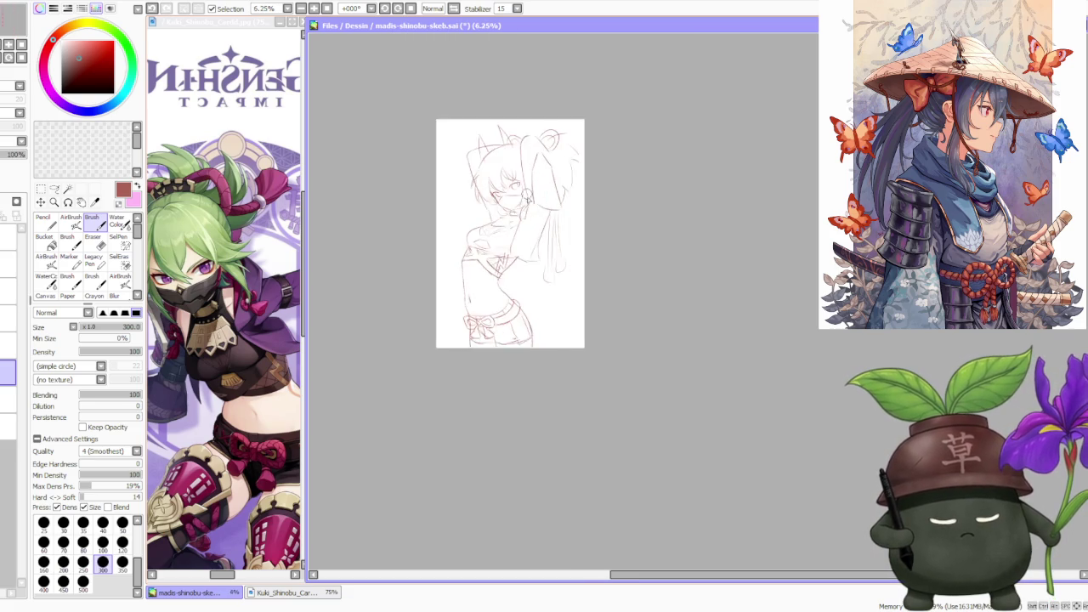
{"action": "scroll", "coordinate": [483, 213], "scroll_direction": "up", "scroll_amount": 2}
{"action": "scroll", "coordinate": [476, 219], "scroll_direction": "up", "scroll_amount": 1}
{"action": "key", "text": "a"}
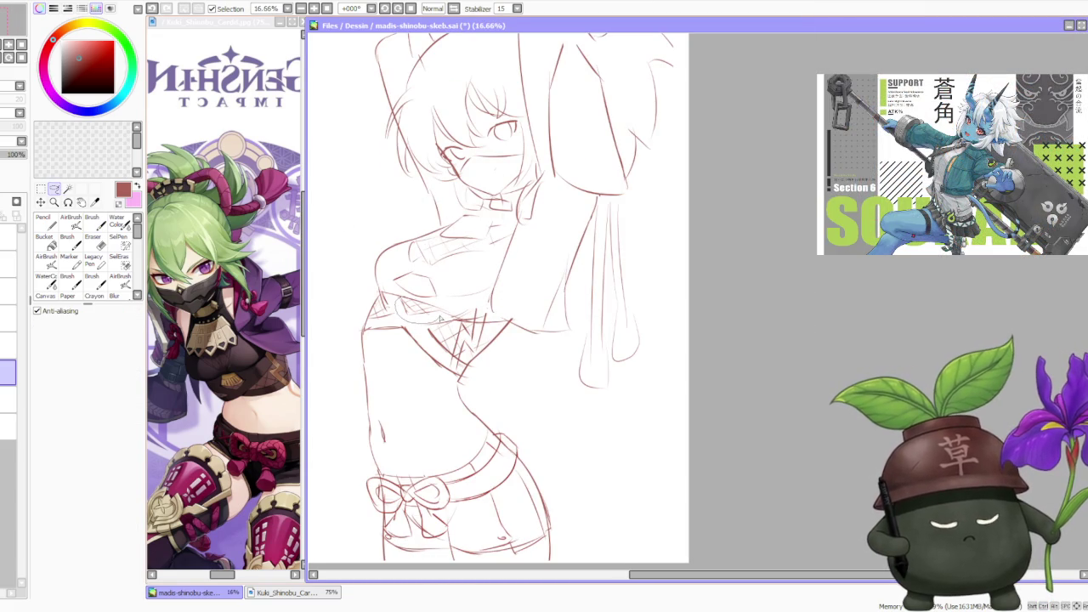
- Make a trial freehand selection of a small area just under the chest
{"action": "left_click_drag", "start_coordinate": [440, 308], "coordinate": [438, 315]}
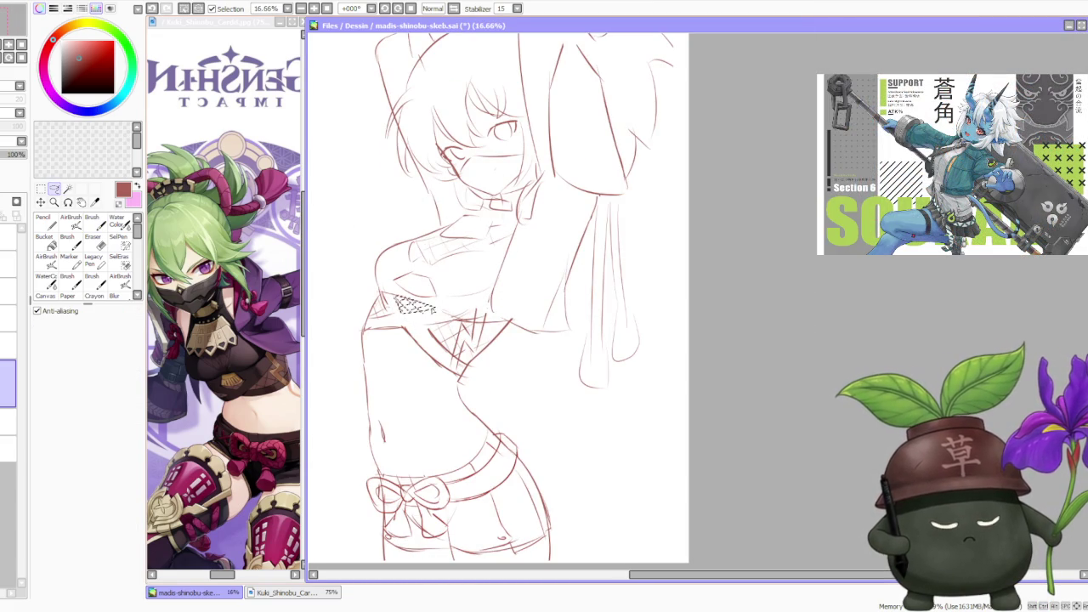
{"action": "scroll", "coordinate": [459, 308], "scroll_direction": "down", "scroll_amount": 3}
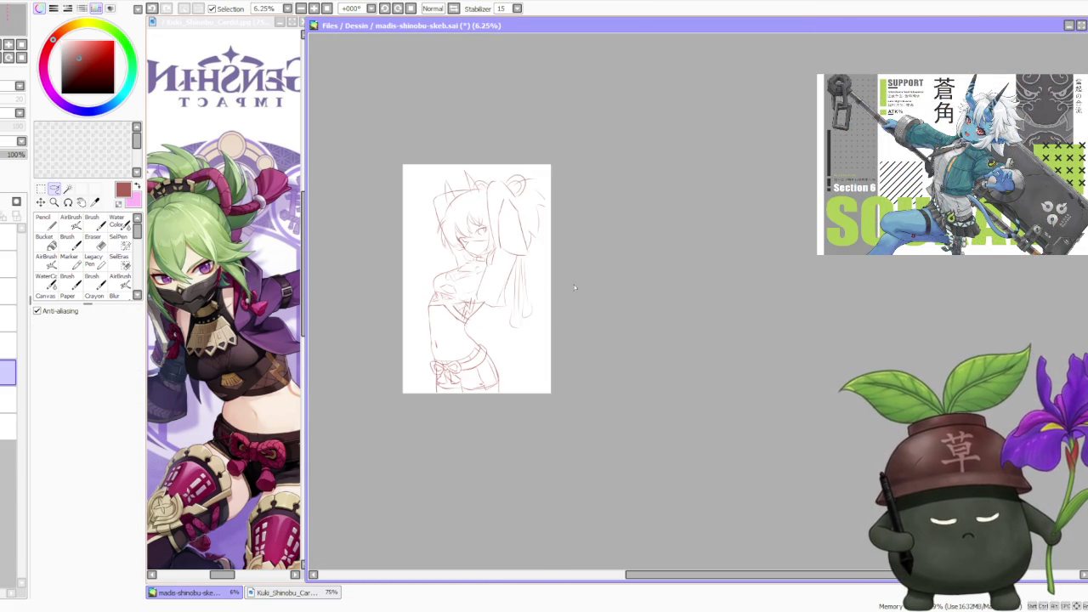
{"action": "scroll", "coordinate": [505, 289], "scroll_direction": "up", "scroll_amount": 2}
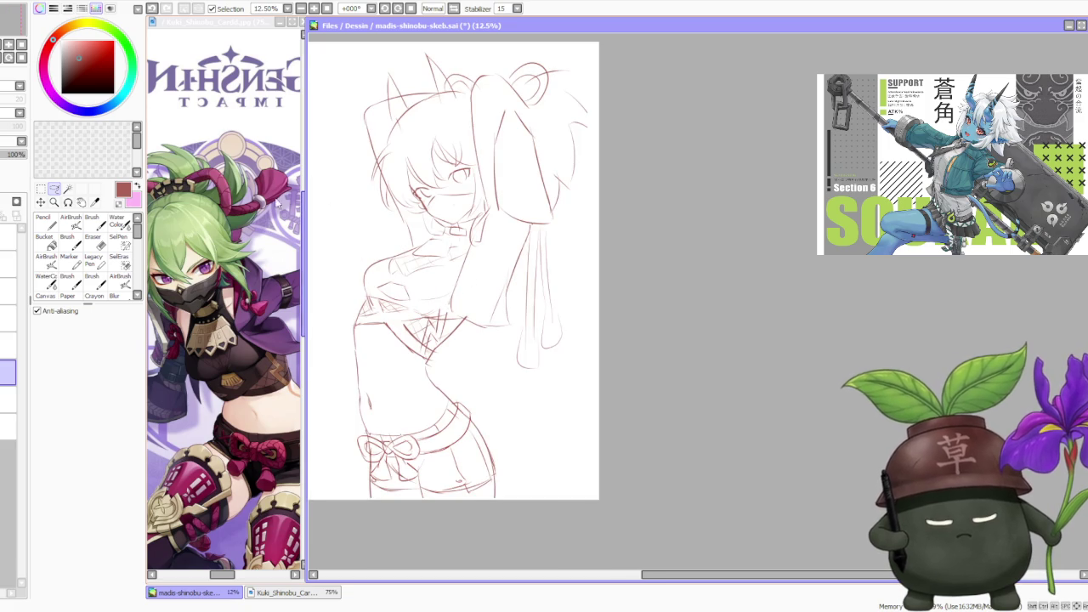
{"action": "key", "text": "b"}
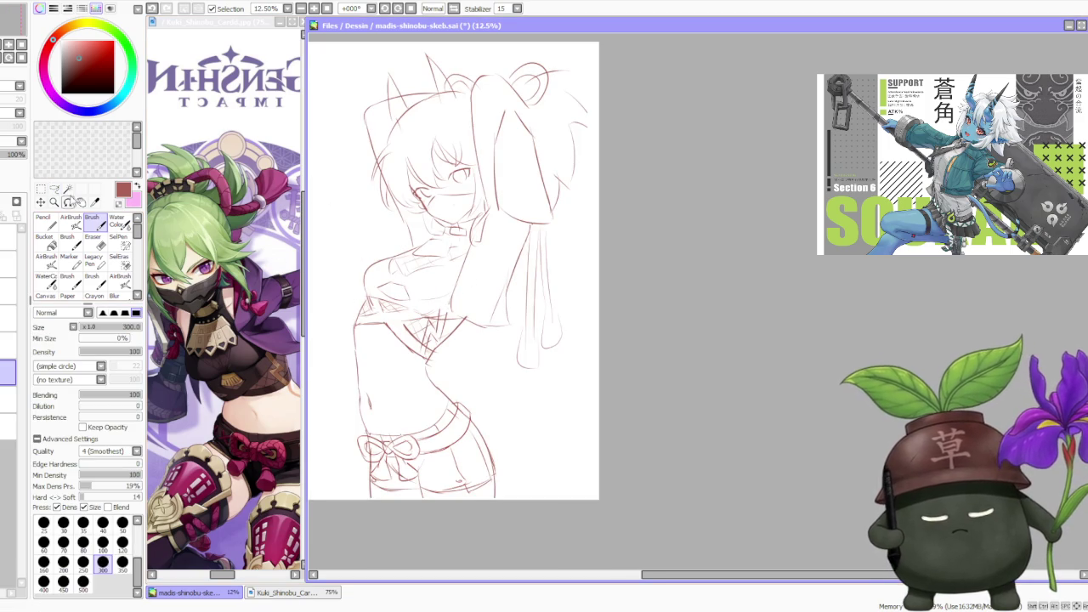
{"action": "key", "text": "a"}
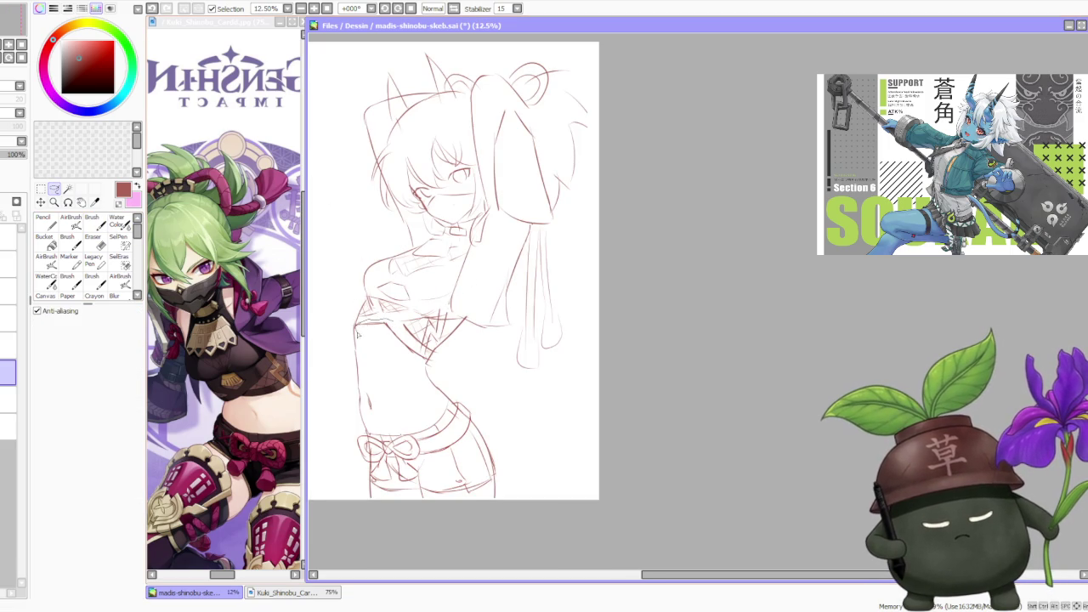
- Free-deform the lassoed waist section, pulling its top corners to reshape the torso, and apply
{"action": "left_click_drag", "start_coordinate": [426, 361], "coordinate": [425, 359]}
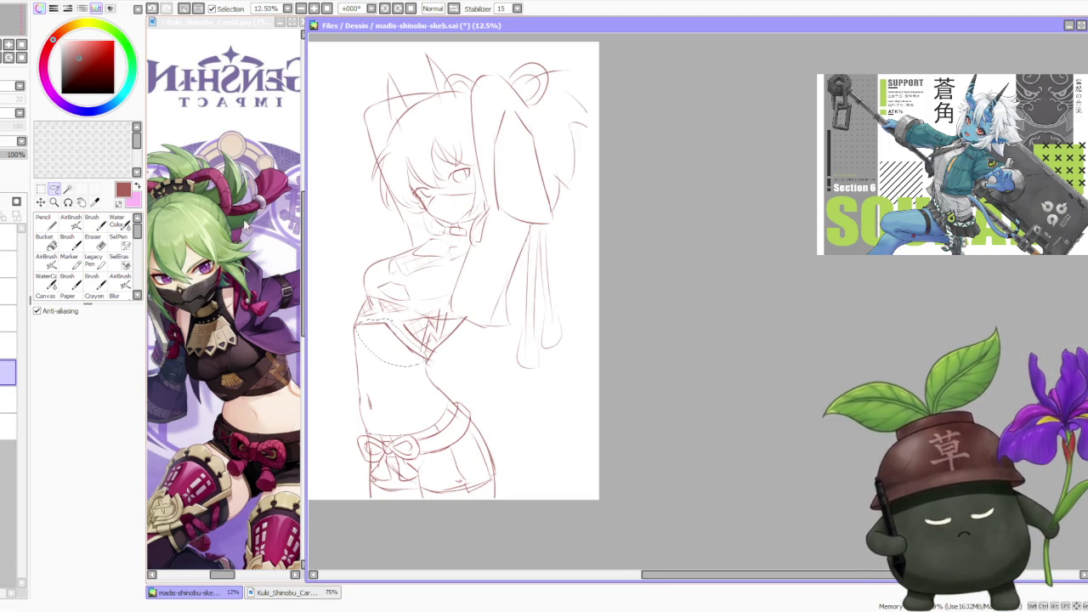
{"action": "key", "text": "ctrl+t"}
{"action": "left_click", "coordinate": [66, 372]}
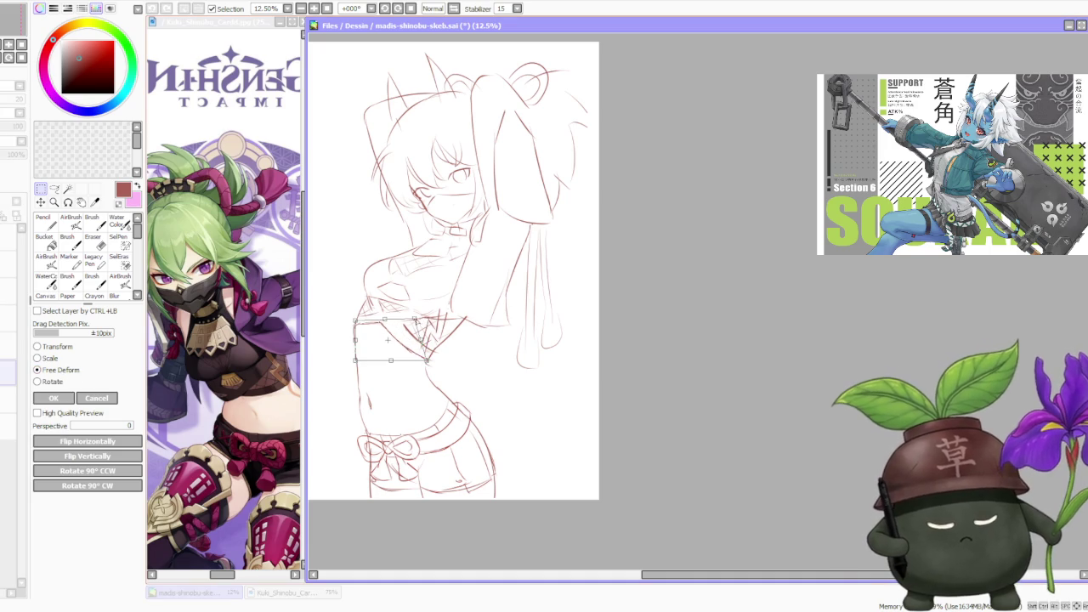
{"action": "left_click_drag", "start_coordinate": [425, 319], "coordinate": [413, 316]}
{"action": "scroll", "coordinate": [409, 270], "scroll_direction": "down", "scroll_amount": 1}
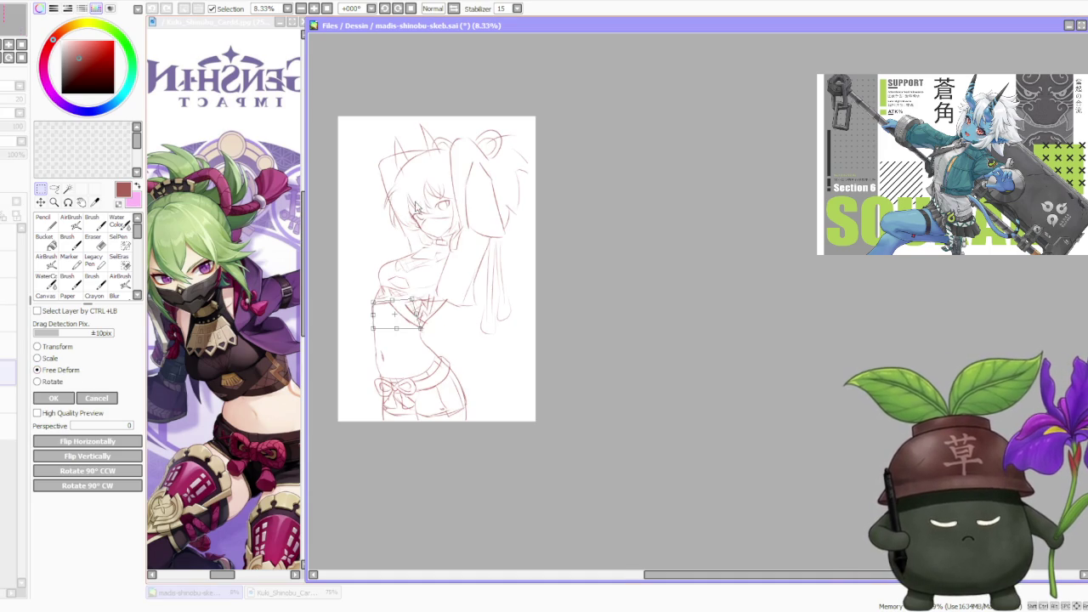
{"action": "left_click", "coordinate": [53, 398]}
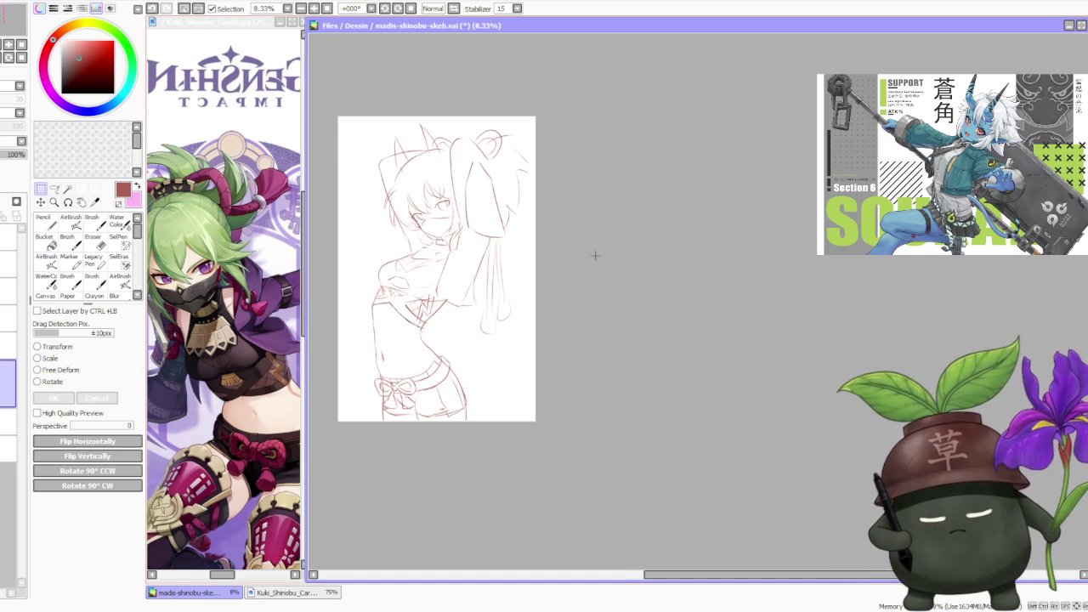
{"action": "scroll", "coordinate": [528, 197], "scroll_direction": "down", "scroll_amount": 1}
{"action": "scroll", "coordinate": [472, 200], "scroll_direction": "up", "scroll_amount": 1}
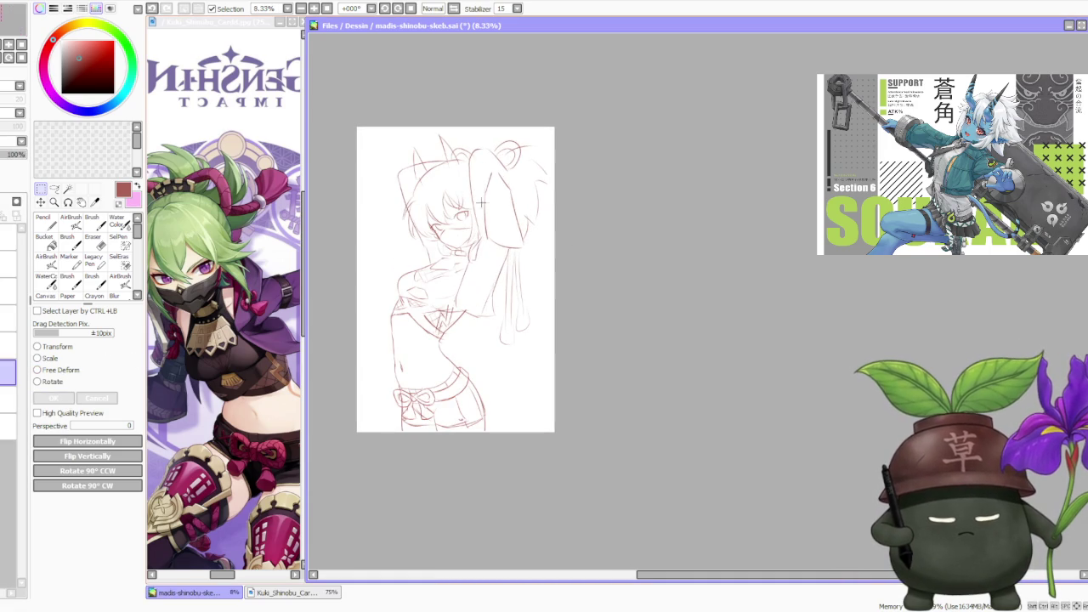
- Return to the brush, review the sketch, and test a small mark near the neck before undoing it
{"action": "key", "text": "b"}
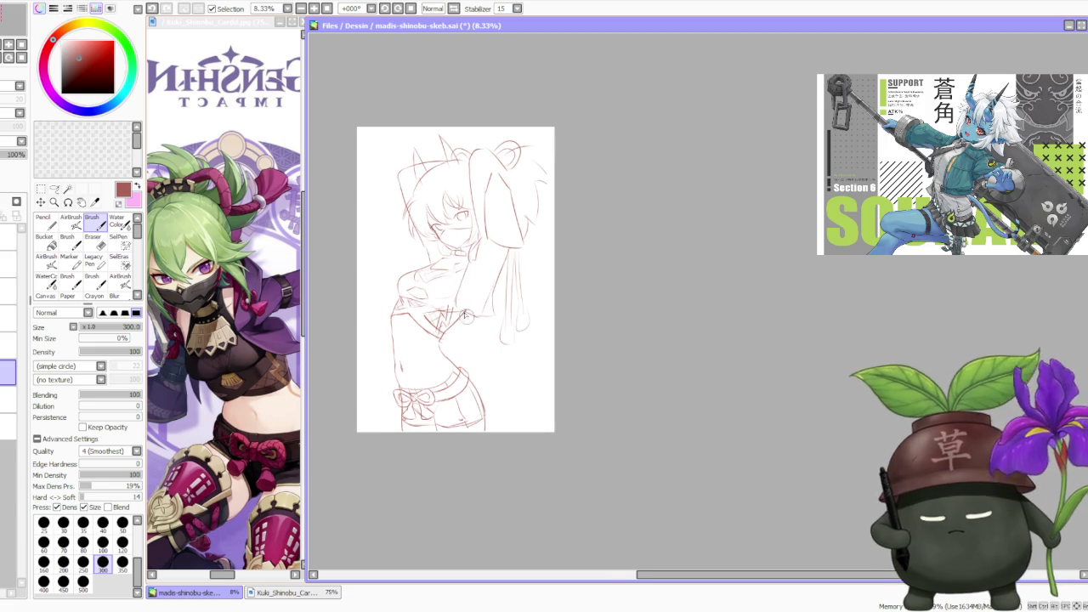
{"action": "scroll", "coordinate": [467, 318], "scroll_direction": "up", "scroll_amount": 2}
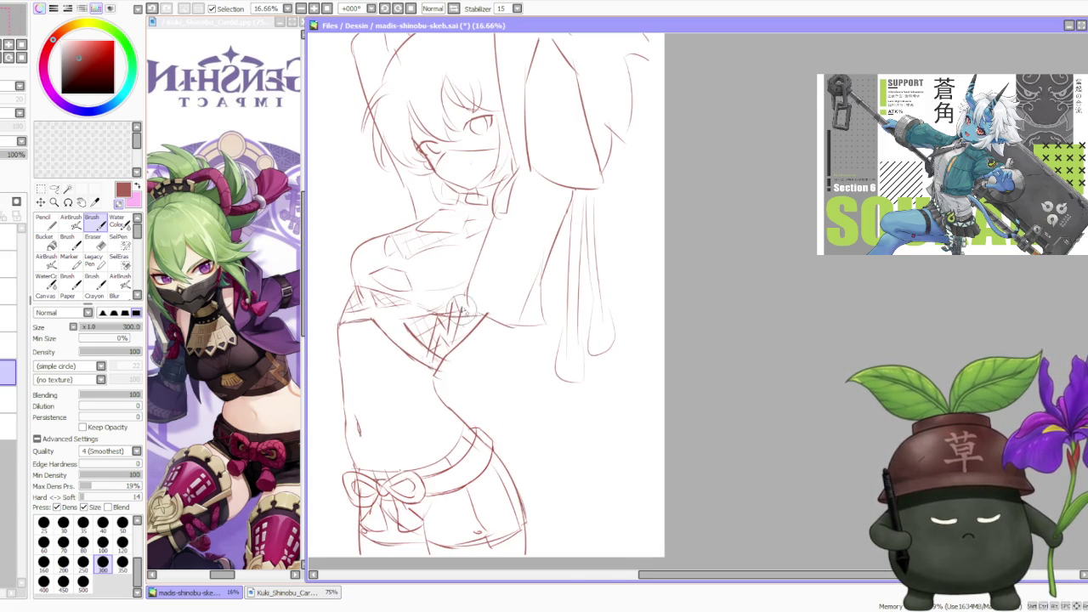
{"action": "scroll", "coordinate": [463, 311], "scroll_direction": "down", "scroll_amount": 2}
{"action": "scroll", "coordinate": [469, 193], "scroll_direction": "down", "scroll_amount": 1}
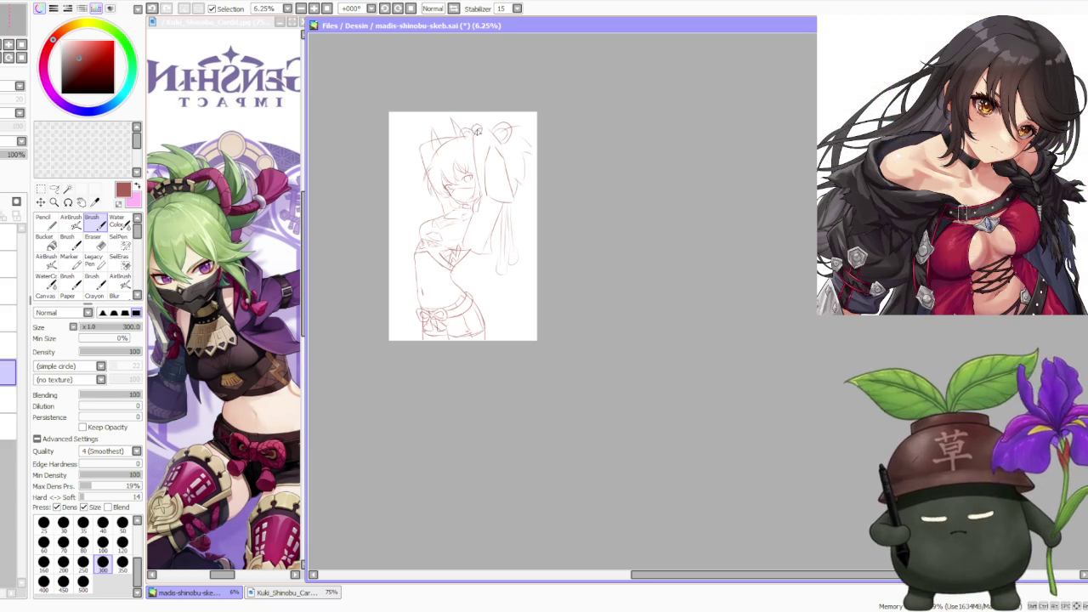
{"action": "scroll", "coordinate": [469, 162], "scroll_direction": "up", "scroll_amount": 2}
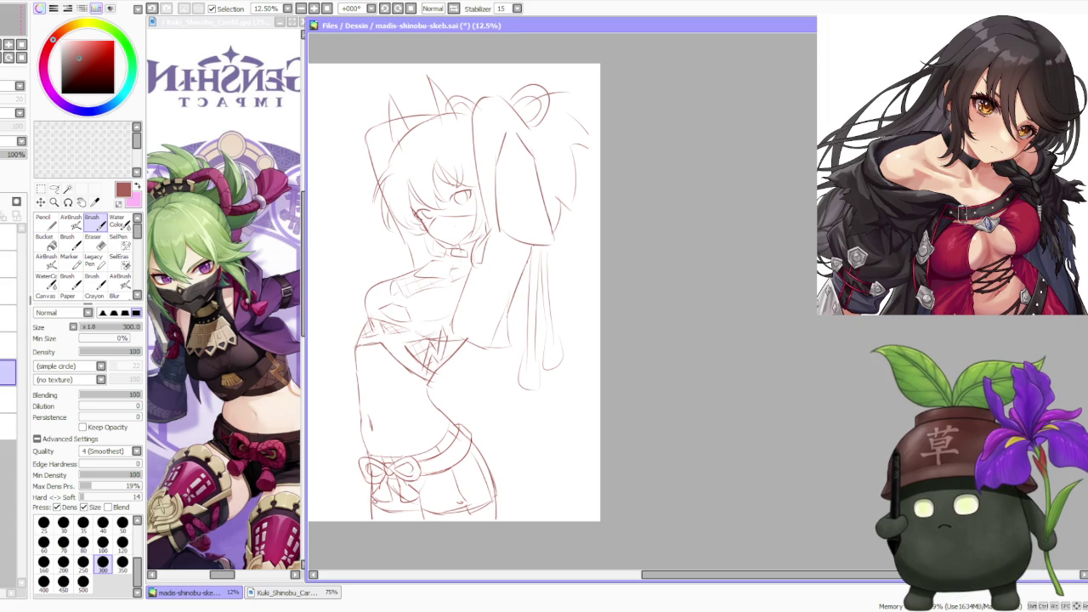
{"action": "key", "text": "alt+Tab"}
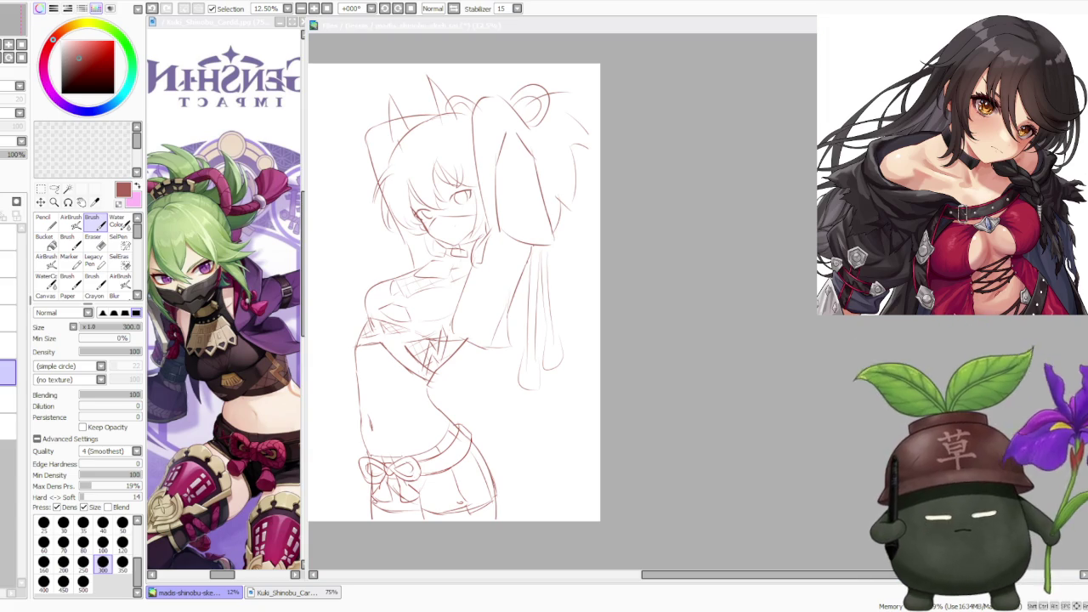
{"action": "key", "text": "alt+Tab"}
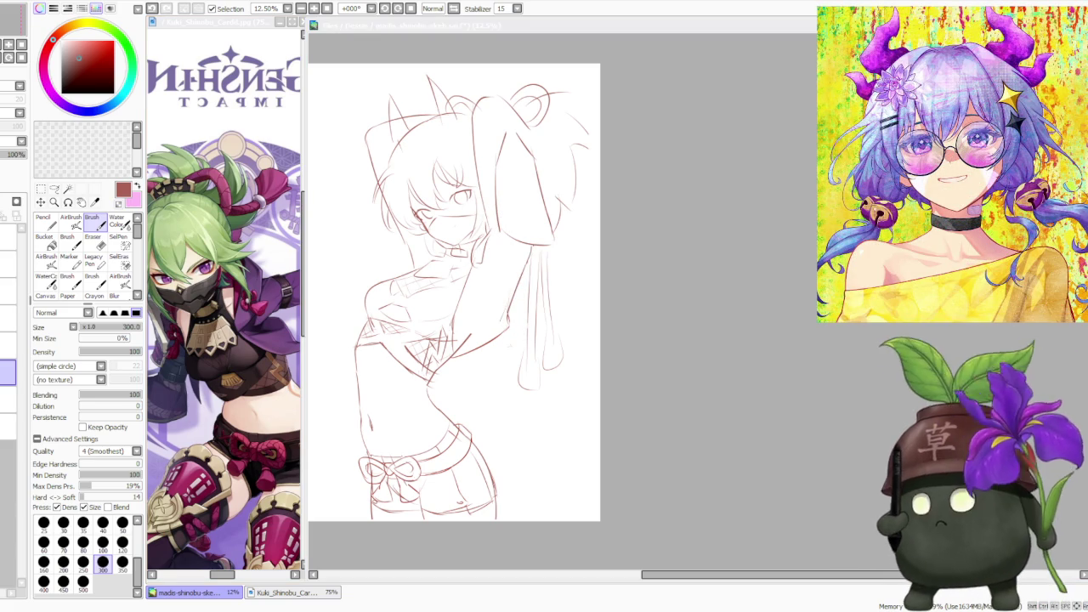
{"action": "left_click", "coordinate": [702, 352]}
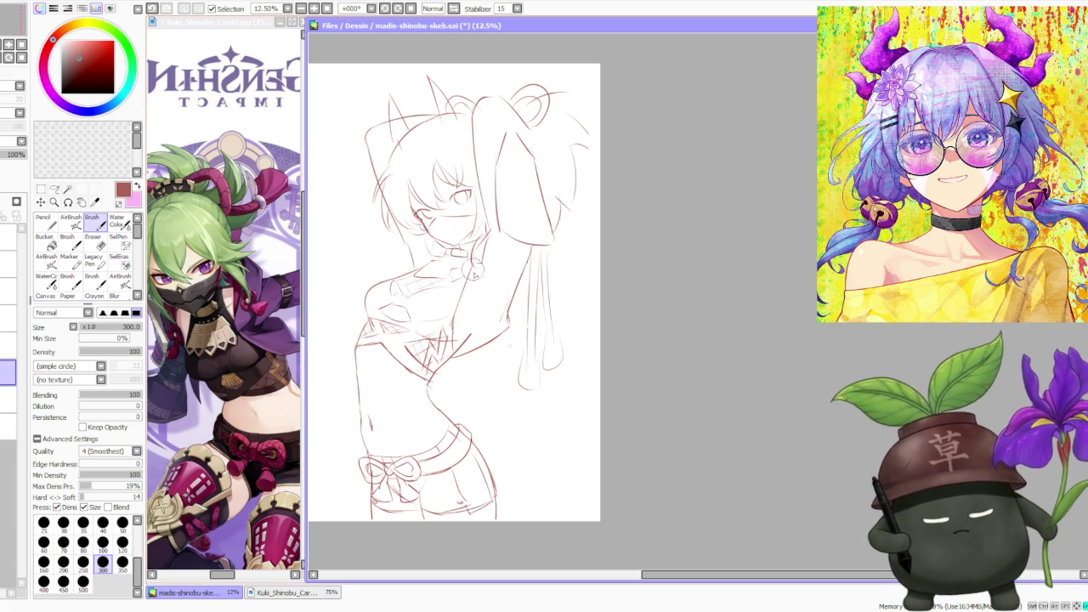
{"action": "left_click_drag", "start_coordinate": [473, 259], "coordinate": [480, 246]}
{"action": "key", "text": "ctrl+z"}
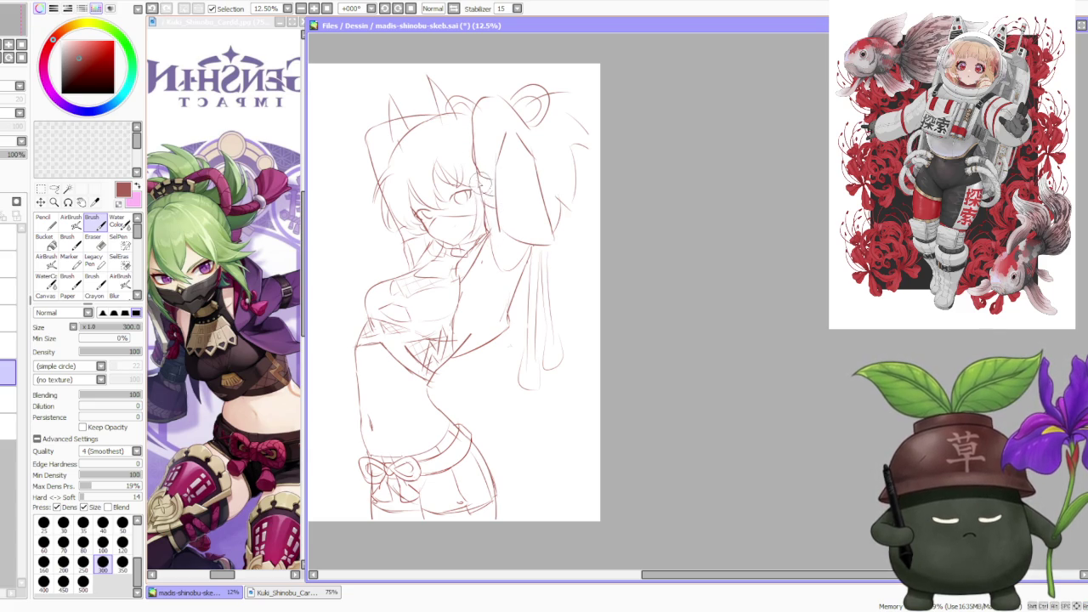
- Undo the latest stray strokes on the hanging strands with the Lasso tool, then deselect
{"action": "scroll", "coordinate": [498, 170], "scroll_direction": "down", "scroll_amount": 1}
{"action": "scroll", "coordinate": [529, 105], "scroll_direction": "up", "scroll_amount": 1}
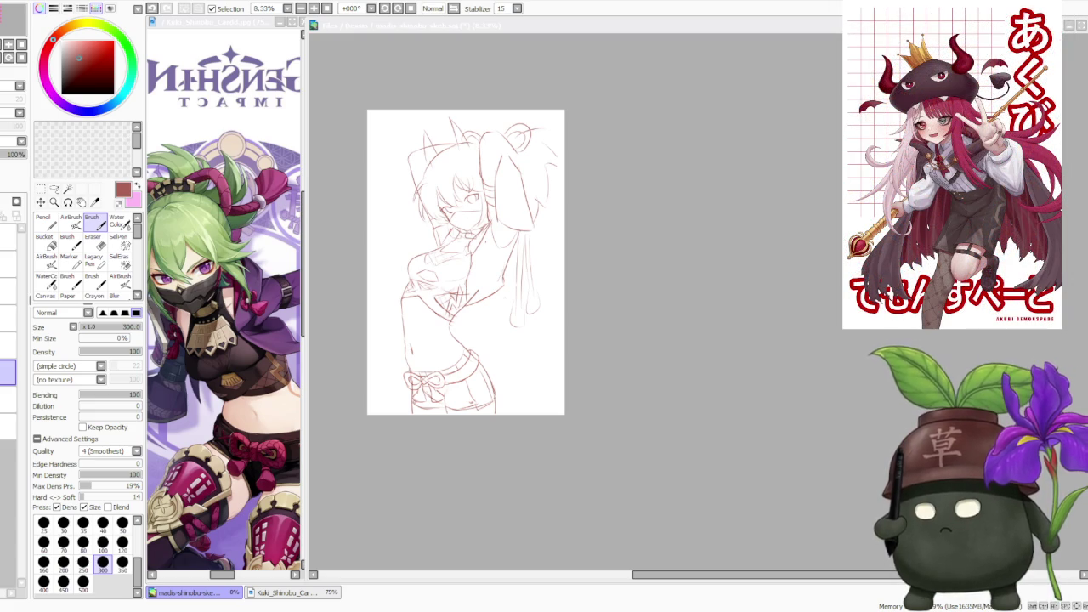
{"action": "scroll", "coordinate": [564, 274], "scroll_direction": "up", "scroll_amount": 1}
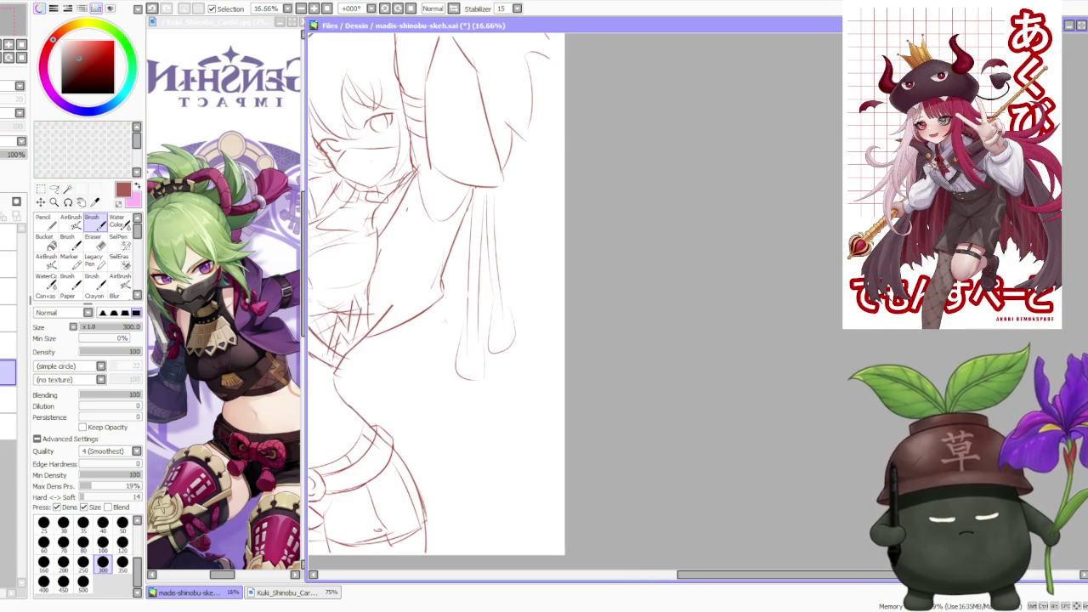
{"action": "left_click", "coordinate": [54, 187]}
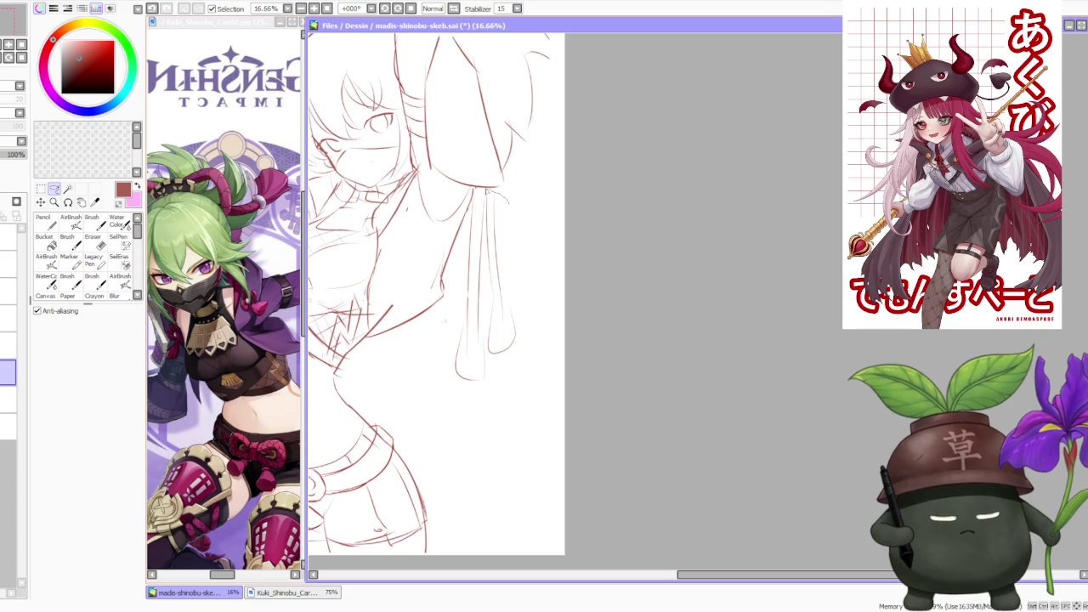
{"action": "key", "text": "ctrl+z"}
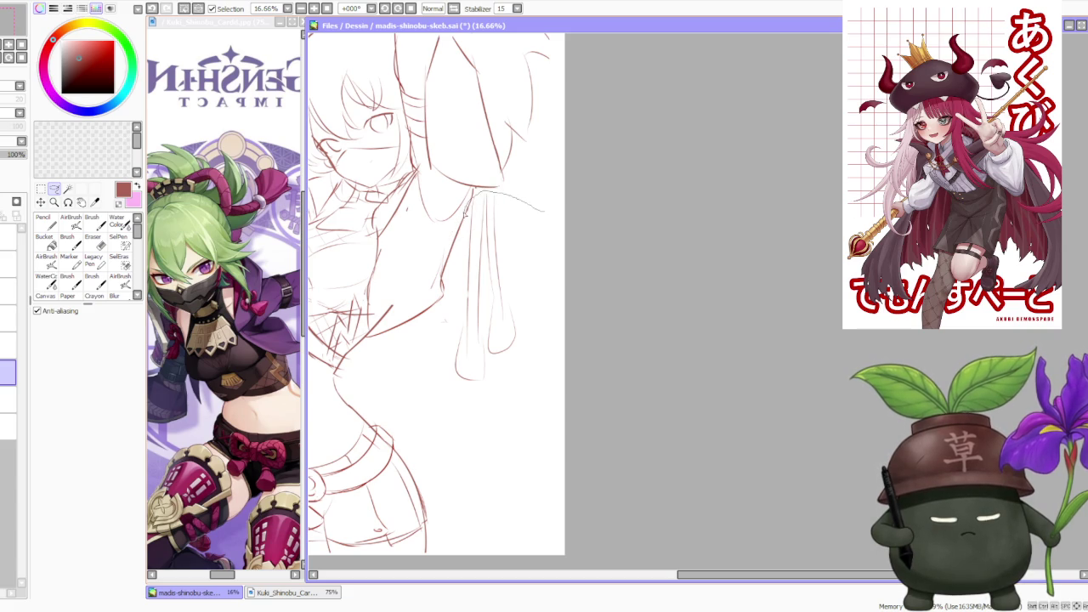
{"action": "key", "text": "ctrl+d"}
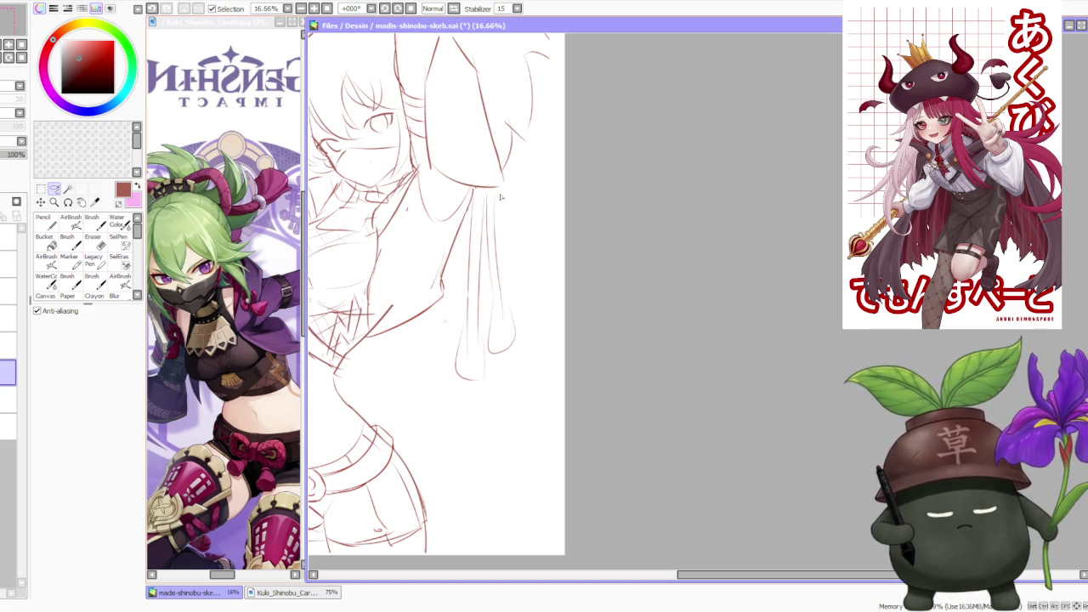
- Drag the hanging hair strand about 80 px lower and deselect it
{"action": "mouse_move", "coordinate": [446, 361]}
{"action": "left_mouse_down"}
{"action": "mouse_move", "coordinate": [503, 197]}
{"action": "mouse_move", "coordinate": [507, 272]}
{"action": "left_mouse_up"}
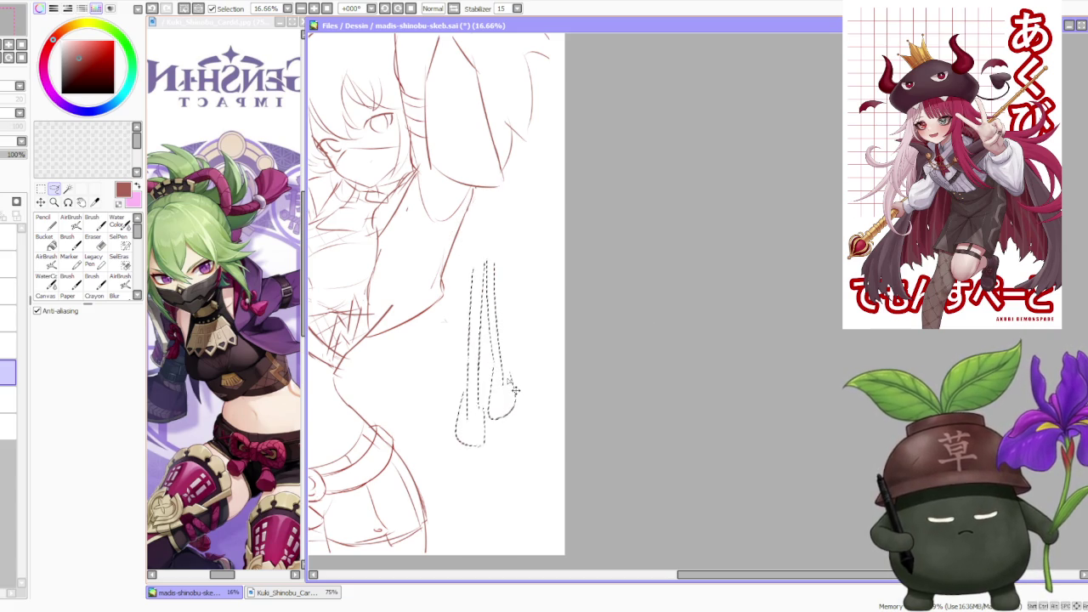
{"action": "key", "text": "ctrl+d"}
{"action": "scroll", "coordinate": [542, 291], "scroll_direction": "down", "scroll_amount": 3}
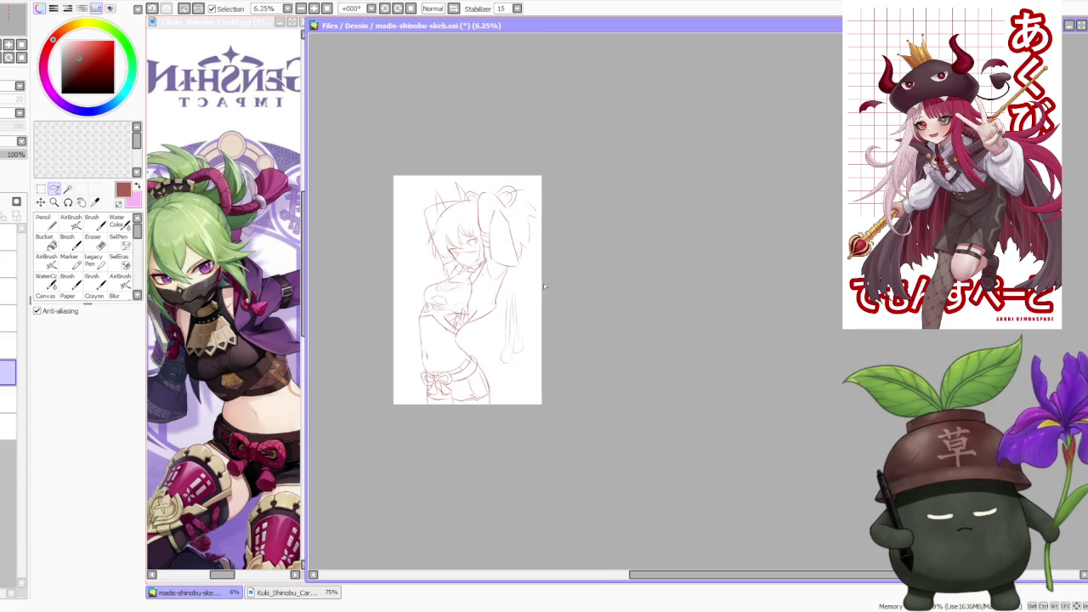
{"action": "key", "text": "b"}
{"action": "scroll", "coordinate": [514, 298], "scroll_direction": "up", "scroll_amount": 2}
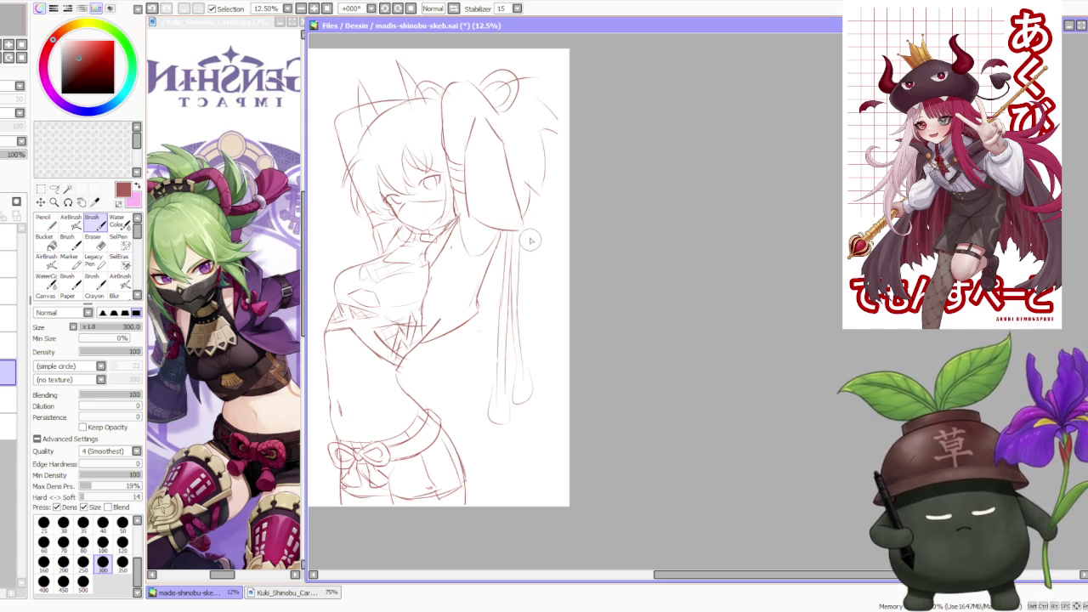
- Lasso the long strand below the raised arm again, then switch windows
{"action": "key", "text": "l"}
{"action": "mouse_move", "coordinate": [500, 237]}
{"action": "left_mouse_down"}
{"action": "mouse_move", "coordinate": [537, 272]}
{"action": "mouse_move", "coordinate": [510, 264]}
{"action": "left_mouse_up"}
{"action": "scroll", "coordinate": [505, 268], "scroll_direction": "down", "scroll_amount": 1}
{"action": "scroll", "coordinate": [535, 280], "scroll_direction": "down", "scroll_amount": 1}
{"action": "scroll", "coordinate": [559, 261], "scroll_direction": "up", "scroll_amount": 1}
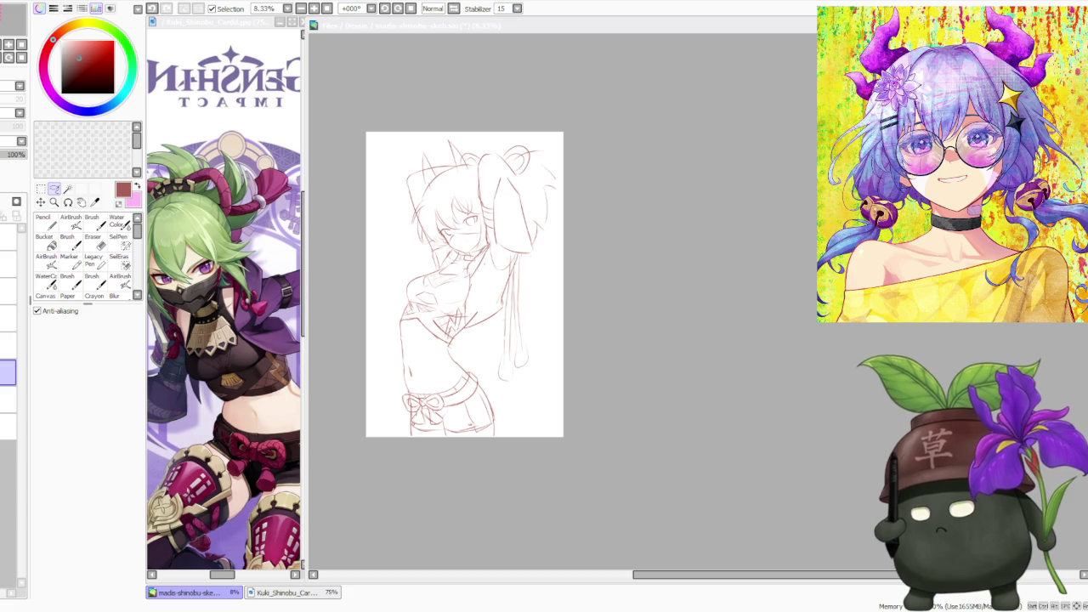
{"action": "key", "text": "alt+Tab"}
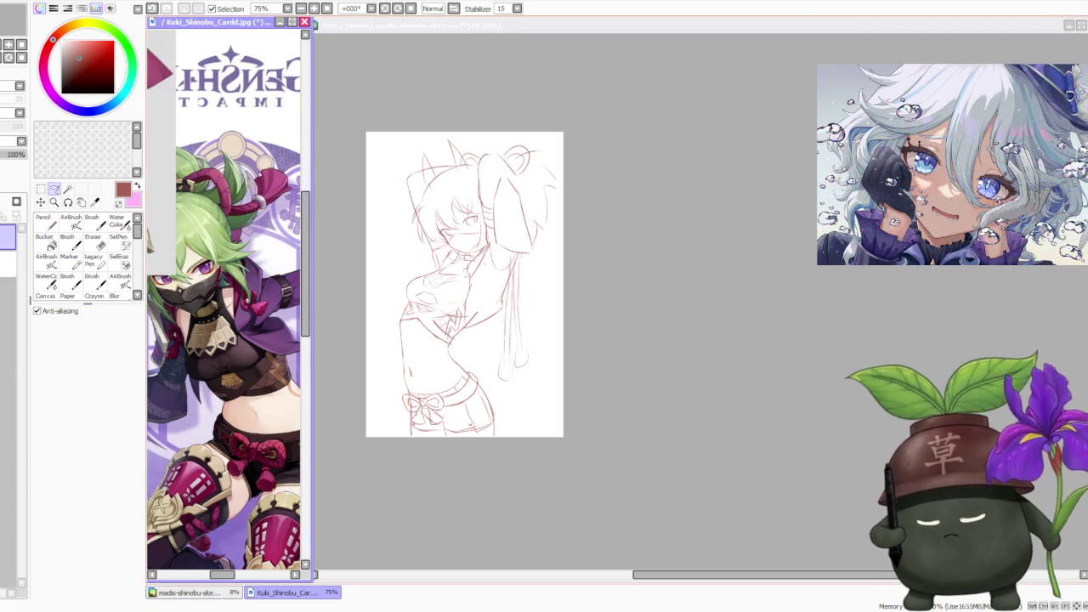
- Rotate the selected reference area about half a turn and flip it horizontally
{"action": "scroll", "coordinate": [246, 93], "scroll_direction": "down", "scroll_amount": 2}
{"action": "scroll", "coordinate": [247, 340], "scroll_direction": "down", "scroll_amount": 1}
{"action": "scroll", "coordinate": [247, 340], "scroll_direction": "up", "scroll_amount": 3}
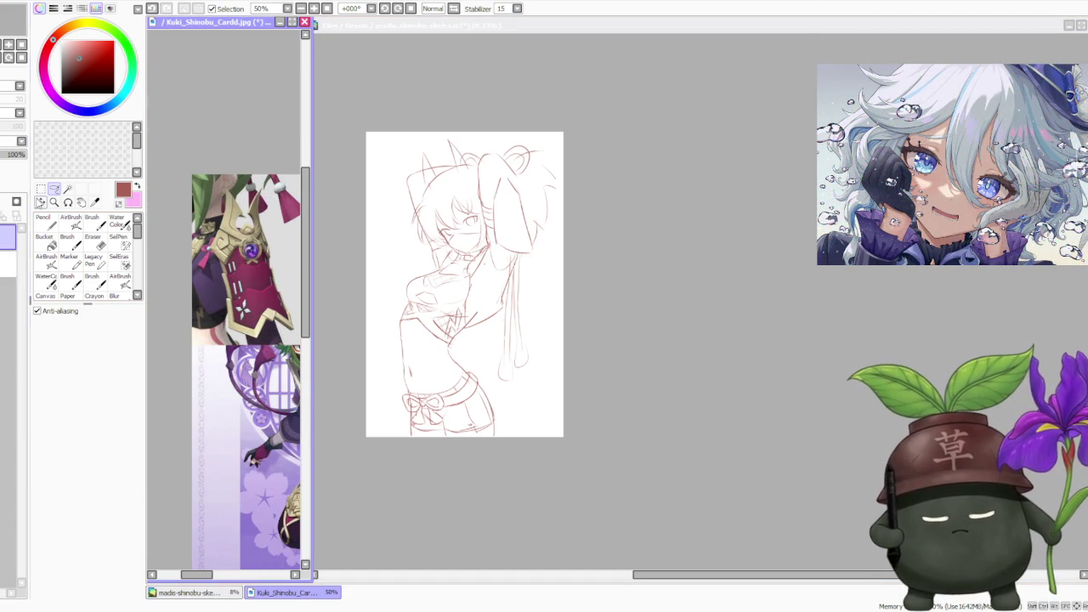
{"action": "left_click", "coordinate": [40, 191]}
{"action": "left_click", "coordinate": [50, 382]}
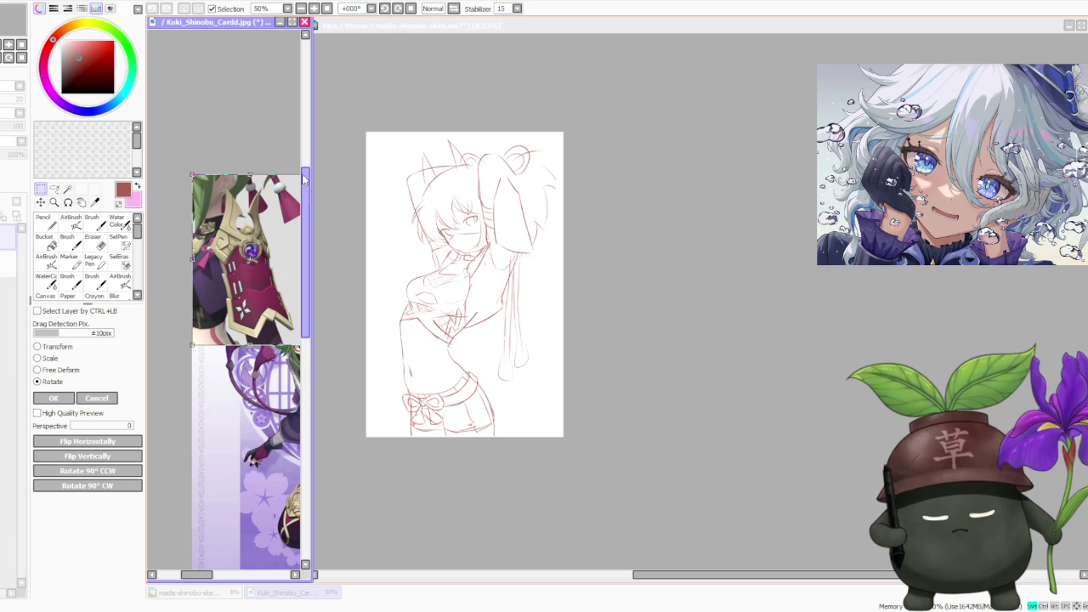
{"action": "left_click_drag", "start_coordinate": [196, 574], "coordinate": [204, 574]}
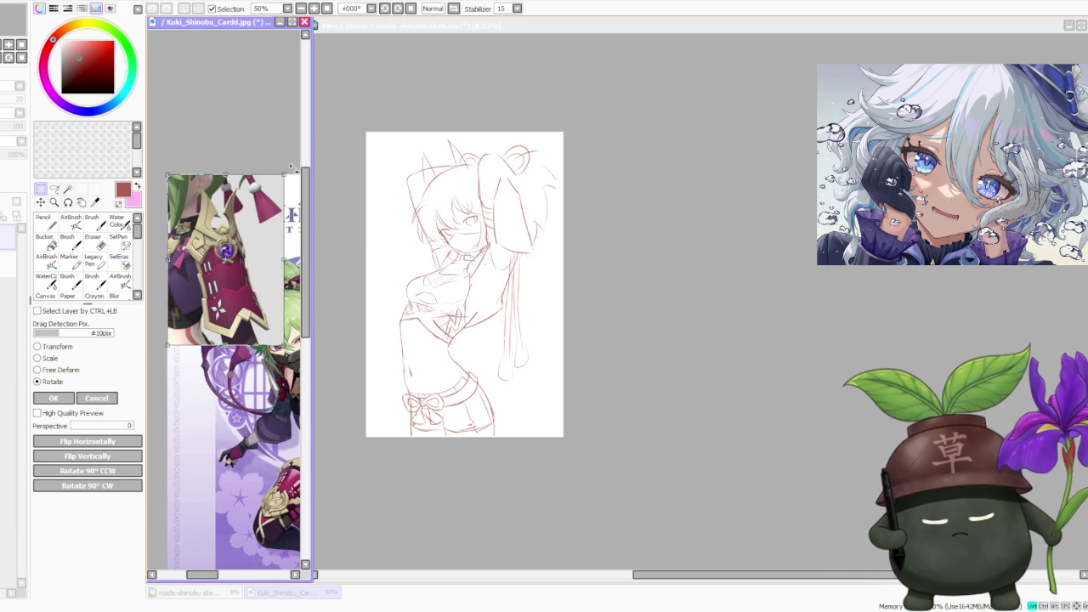
{"action": "left_click_drag", "start_coordinate": [294, 169], "coordinate": [134, 392]}
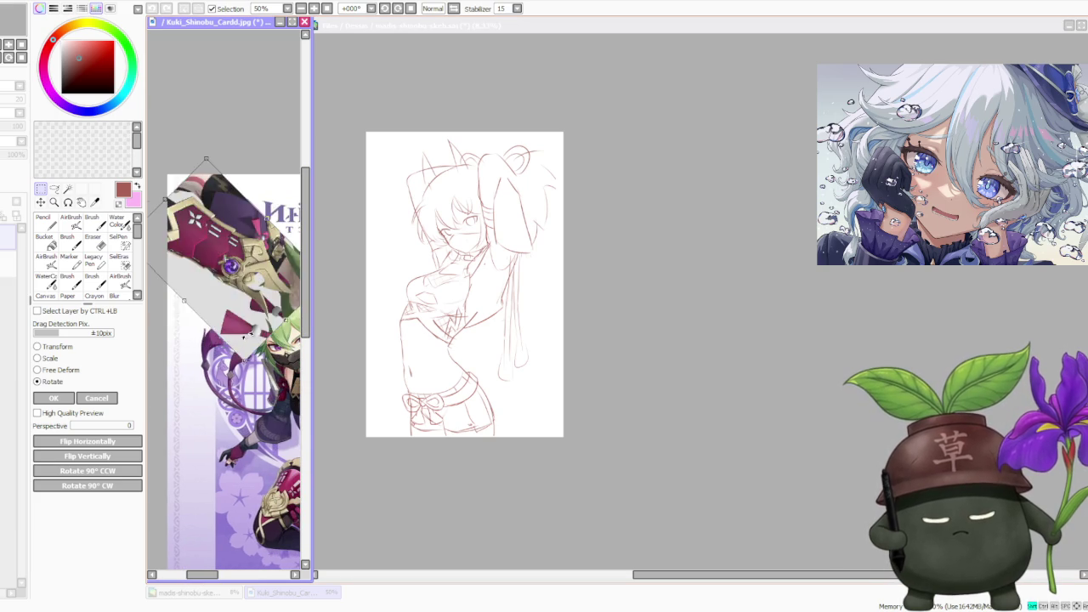
{"action": "left_click", "coordinate": [89, 442]}
- Fine-tune the reference area's tilt counterclockwise, then slightly clockwise, and apply the rotation
{"action": "scroll", "coordinate": [255, 272], "scroll_direction": "down", "scroll_amount": 1}
{"action": "scroll", "coordinate": [271, 291], "scroll_direction": "up", "scroll_amount": 1}
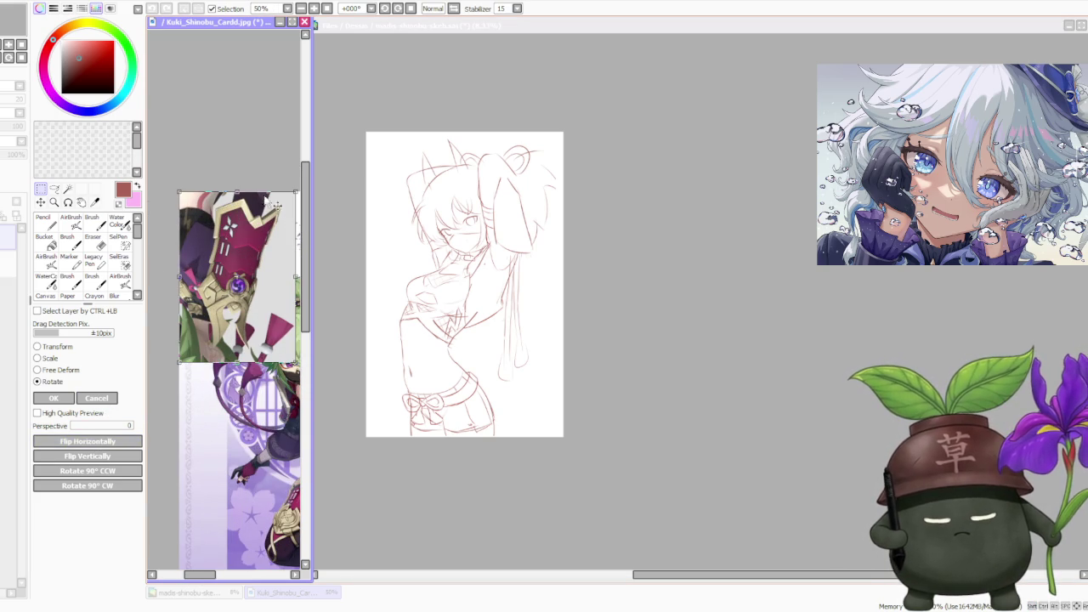
{"action": "left_click_drag", "start_coordinate": [259, 191], "coordinate": [240, 177]}
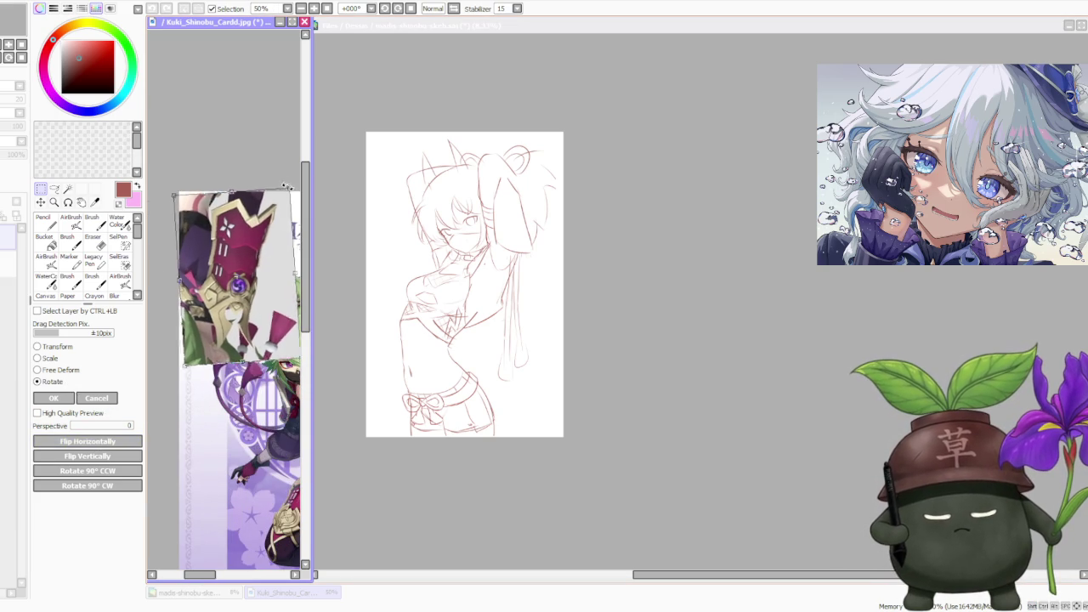
{"action": "scroll", "coordinate": [233, 335], "scroll_direction": "down", "scroll_amount": 1}
{"action": "scroll", "coordinate": [264, 321], "scroll_direction": "up", "scroll_amount": 1}
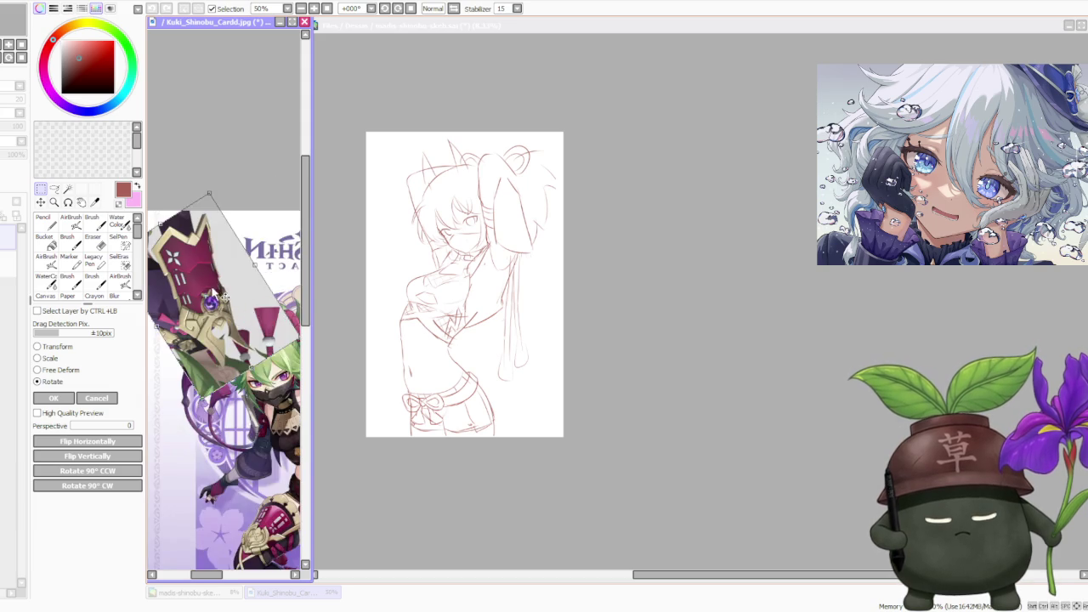
{"action": "scroll", "coordinate": [189, 289], "scroll_direction": "up", "scroll_amount": 1}
{"action": "scroll", "coordinate": [188, 291], "scroll_direction": "down", "scroll_amount": 1}
{"action": "left_click_drag", "start_coordinate": [206, 275], "coordinate": [213, 287]}
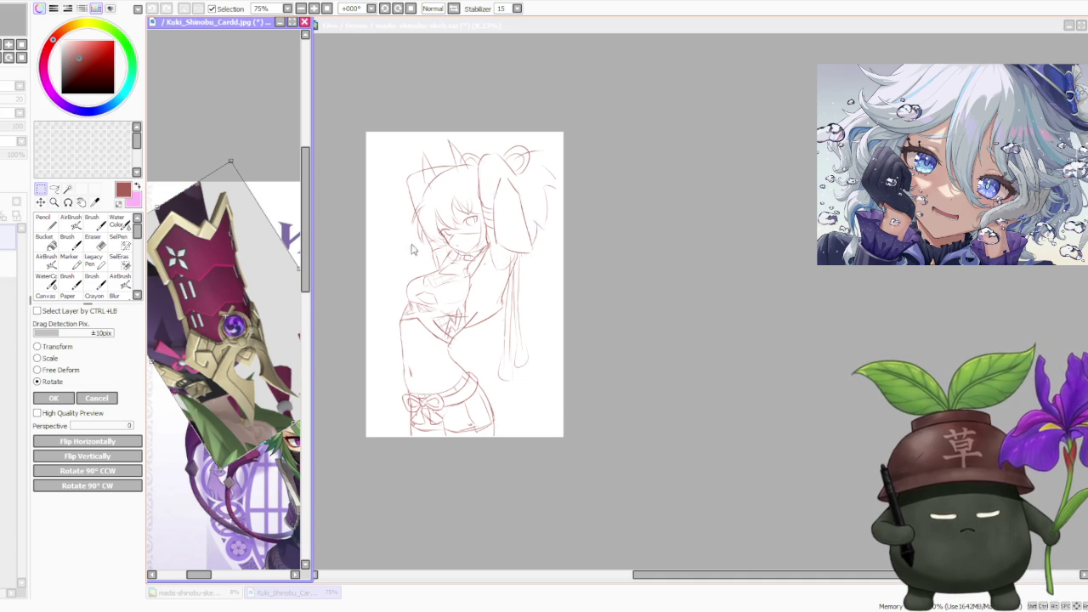
{"action": "left_click", "coordinate": [51, 400]}
{"action": "scroll", "coordinate": [440, 272], "scroll_direction": "up", "scroll_amount": 1}
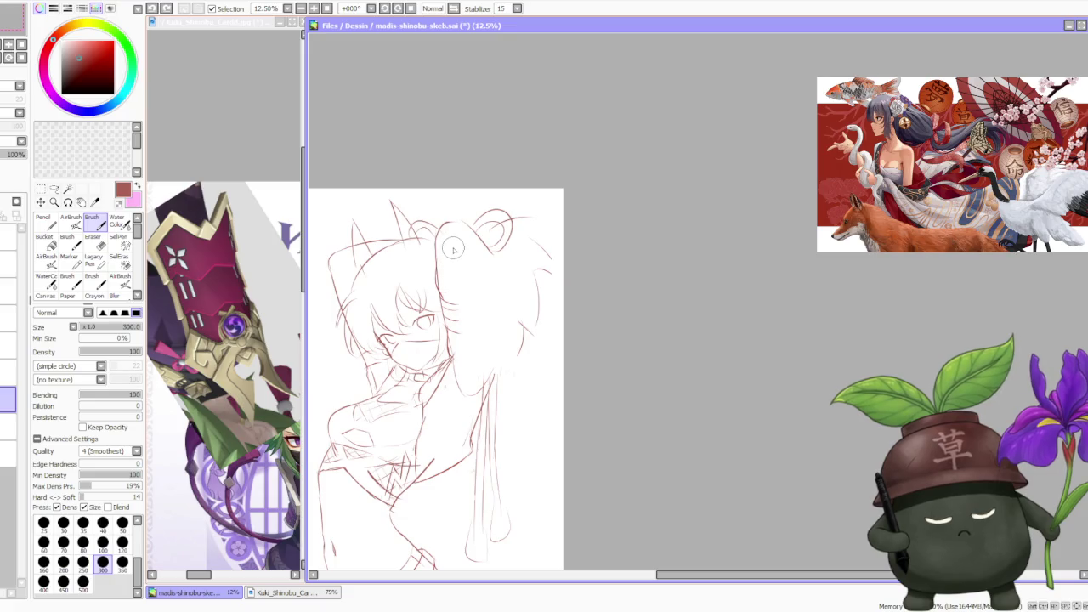
- Sketch the first mask strokes at the raised hand, undoing and redrawing the short top stroke
{"action": "left_click_drag", "start_coordinate": [440, 282], "coordinate": [452, 313]}
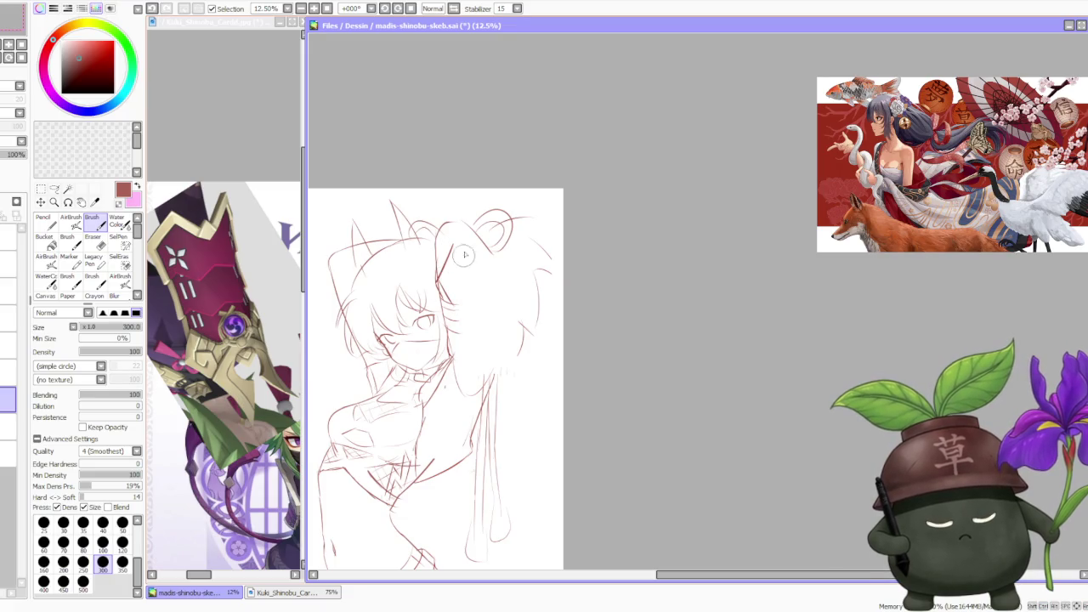
{"action": "mouse_move", "coordinate": [463, 248]}
{"action": "left_mouse_down"}
{"action": "mouse_move", "coordinate": [488, 262]}
{"action": "mouse_move", "coordinate": [499, 238]}
{"action": "mouse_move", "coordinate": [519, 268]}
{"action": "mouse_move", "coordinate": [512, 296]}
{"action": "left_mouse_up"}
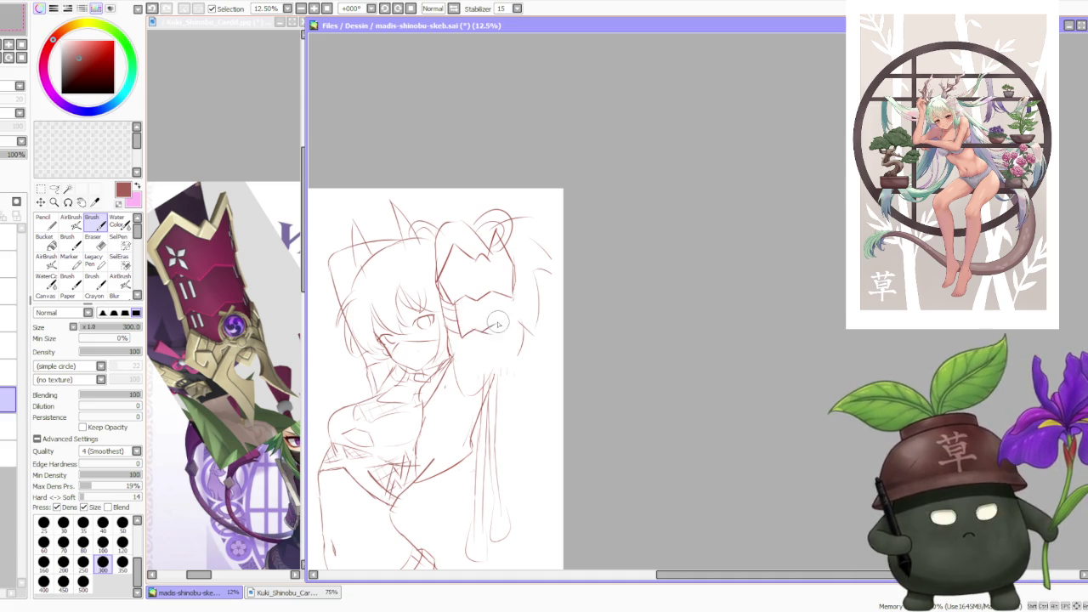
{"action": "key", "text": "ctrl+z"}
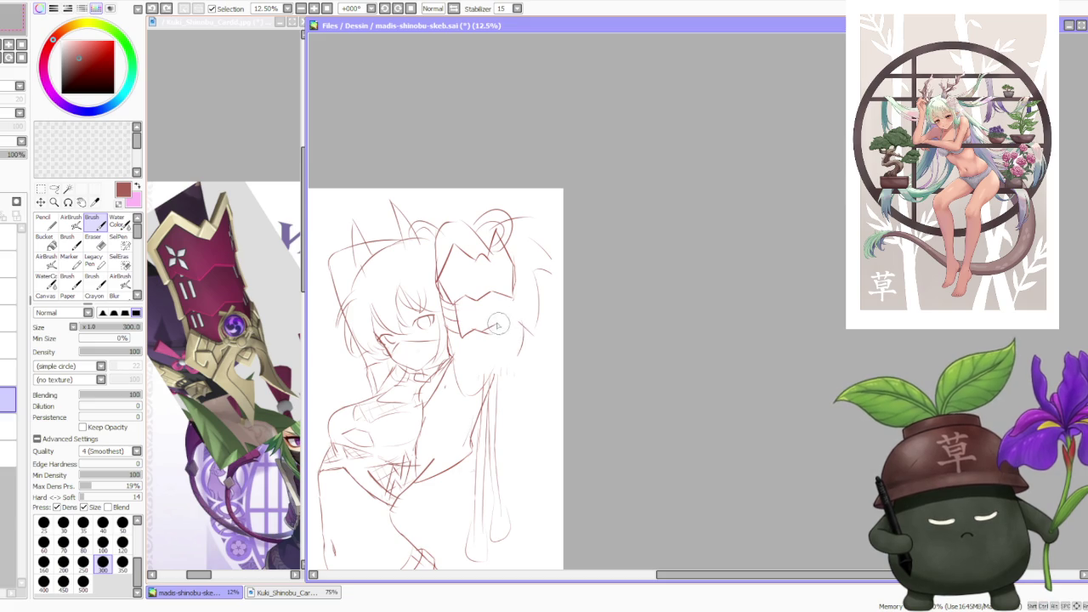
{"action": "key", "text": "ctrl+y"}
{"action": "key", "text": "ctrl+z"}
{"action": "key", "text": "ctrl+z"}
{"action": "left_click_drag", "start_coordinate": [525, 301], "coordinate": [512, 280]}
{"action": "key", "text": "a"}
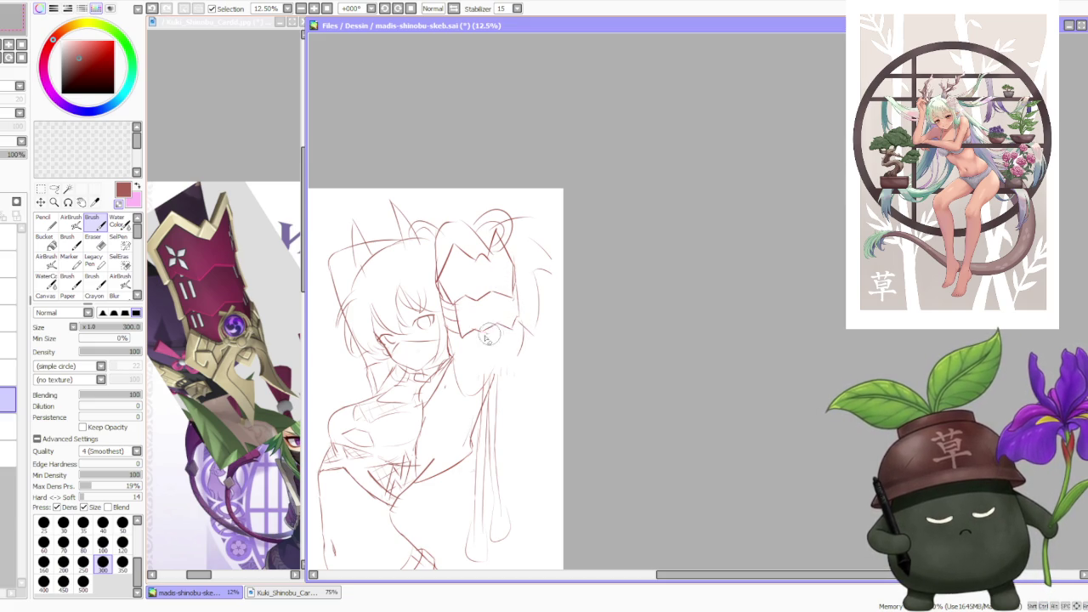
{"action": "key", "text": "a"}
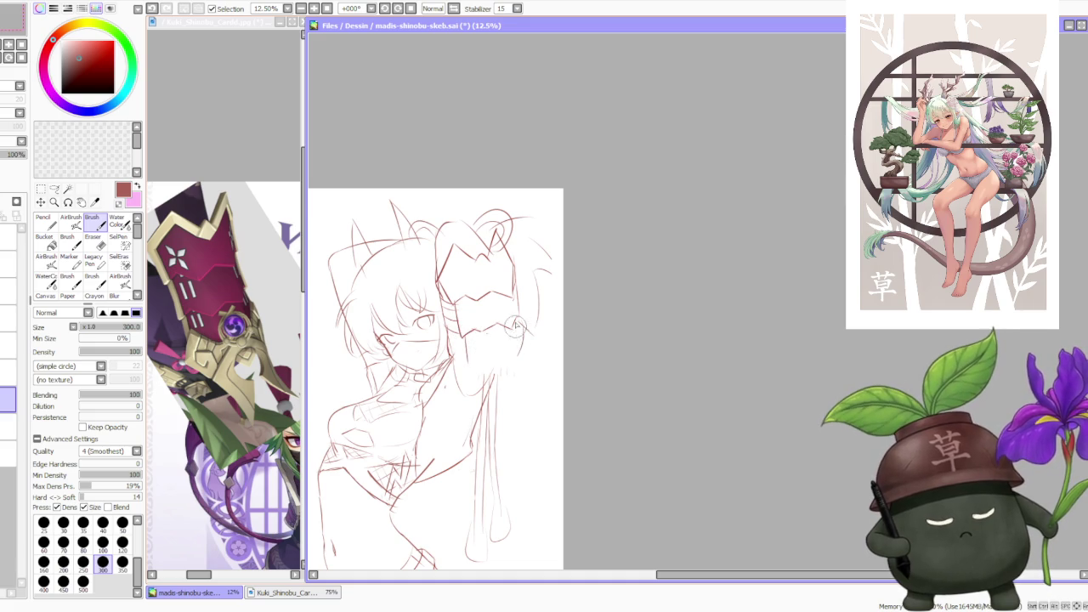
{"action": "key", "text": "ctrl+z"}
- Redraw the mask's inner lines, stepping through undo and redo until they settle
{"action": "left_click_drag", "start_coordinate": [463, 333], "coordinate": [472, 361]}
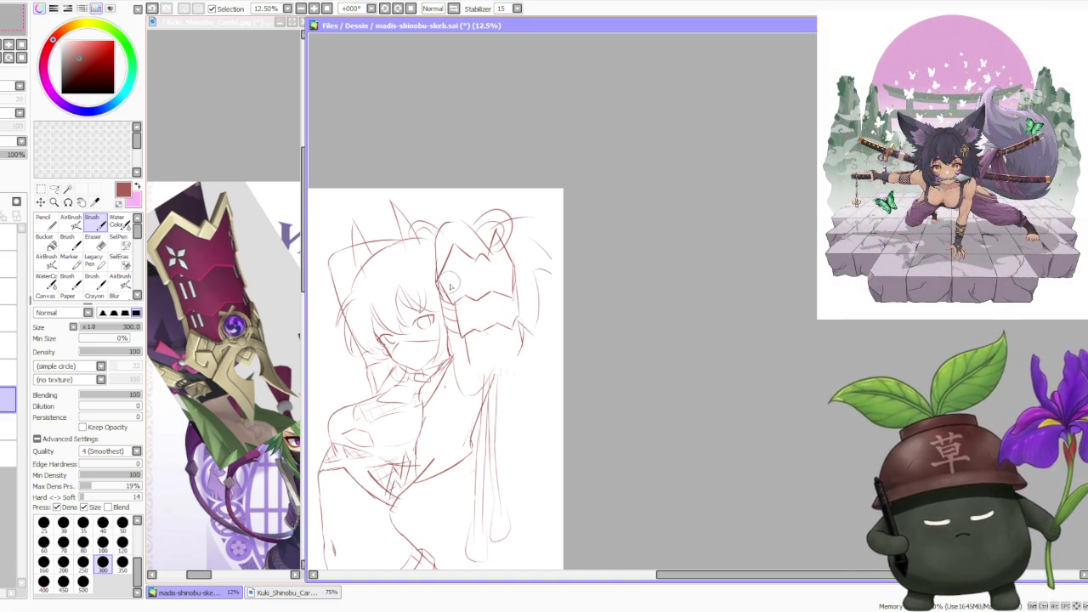
{"action": "key", "text": "ctrl+z"}
{"action": "key", "text": "ctrl+y"}
{"action": "key", "text": "ctrl+z"}
{"action": "key", "text": "ctrl+z"}
{"action": "key", "text": "ctrl+y"}
{"action": "key", "text": "ctrl+z"}
{"action": "key", "text": "ctrl+y"}
{"action": "key", "text": "ctrl+z"}
{"action": "key", "text": "ctrl+z"}
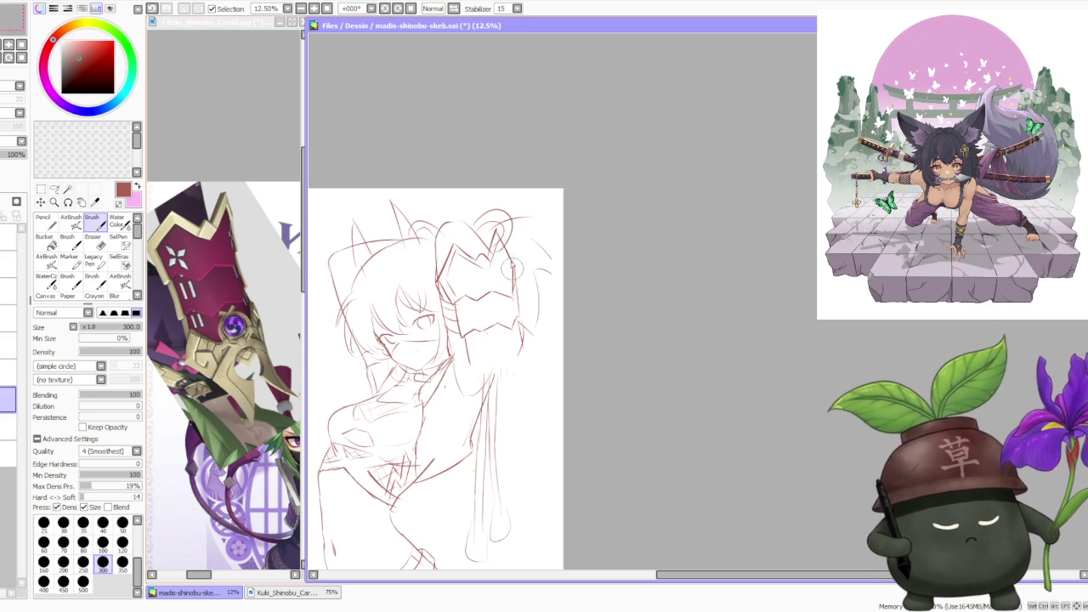
{"action": "key", "text": "ctrl+y"}
{"action": "key", "text": "ctrl+z"}
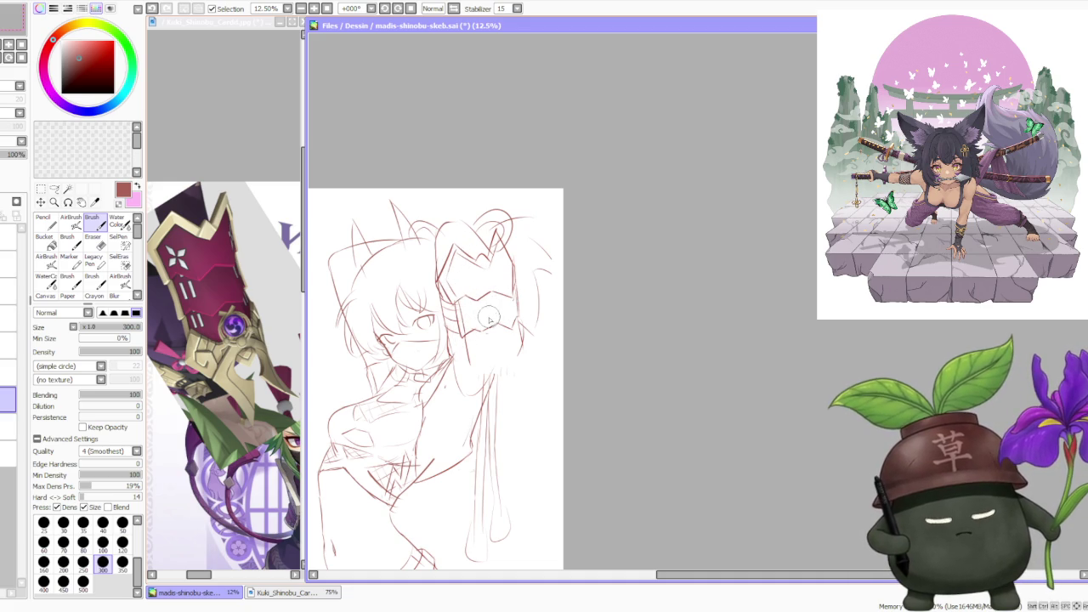
{"action": "key", "text": "ctrl+z"}
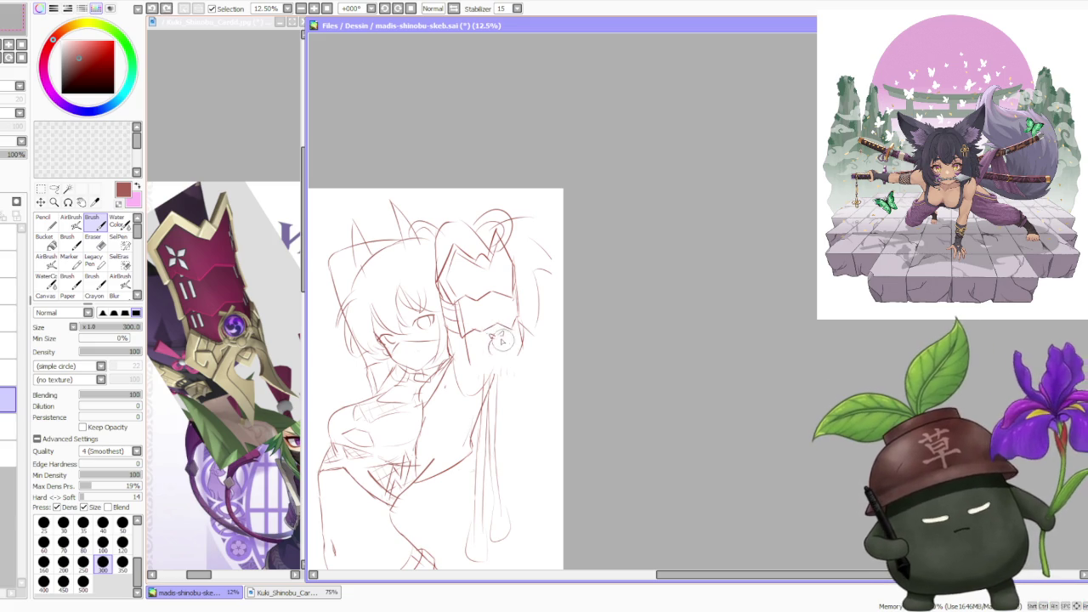
- Draw a small round charm below the mask with a short line beneath it, retrying strokes
{"action": "key", "text": "ctrl+z"}
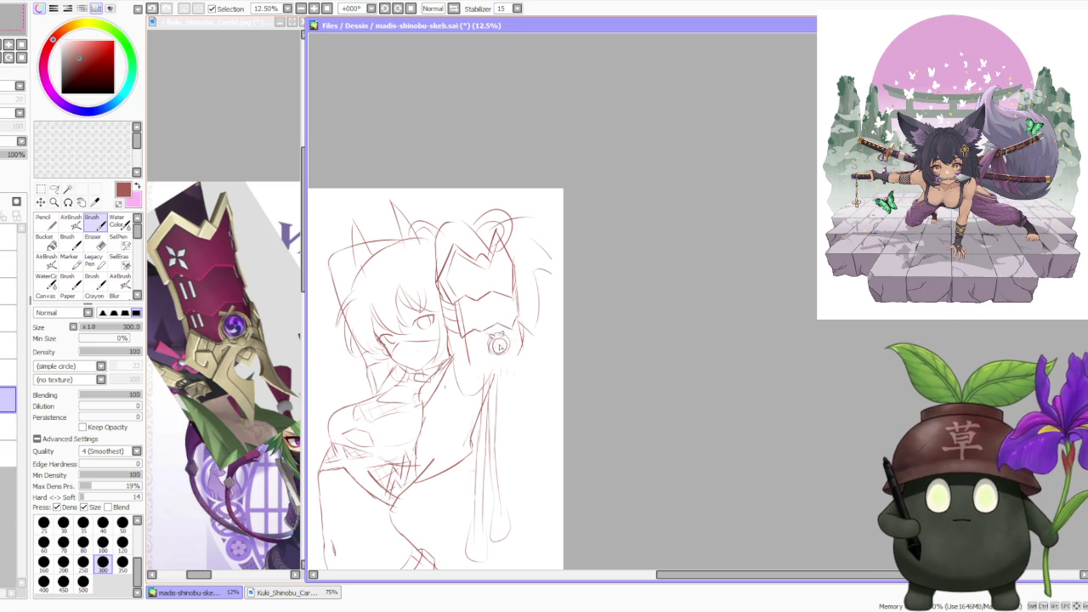
{"action": "left_click_drag", "start_coordinate": [493, 344], "coordinate": [501, 348]}
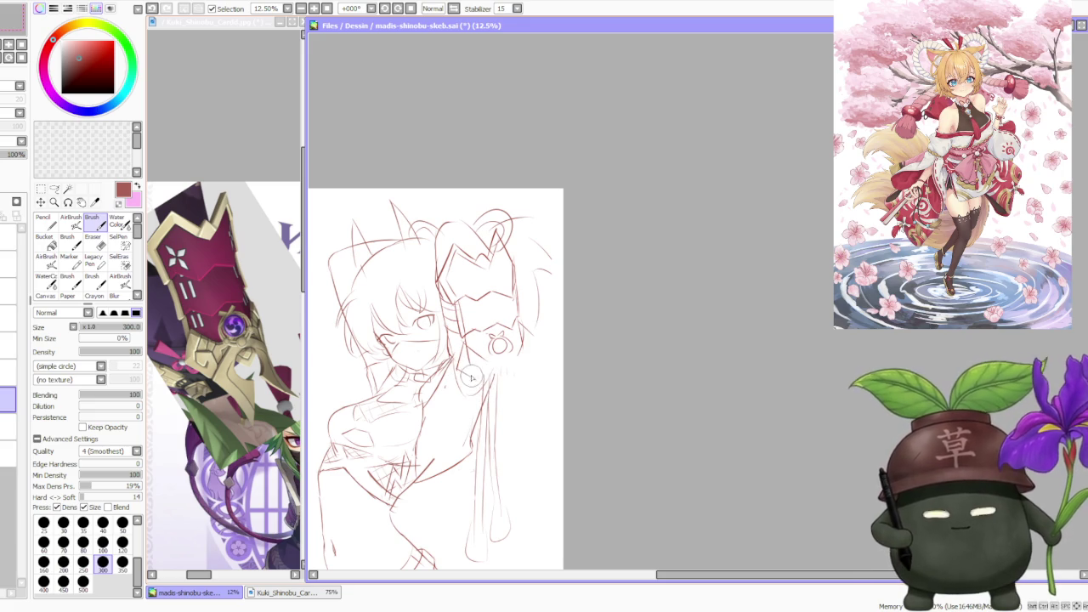
{"action": "key", "text": "ctrl+z"}
{"action": "left_click_drag", "start_coordinate": [491, 429], "coordinate": [500, 416]}
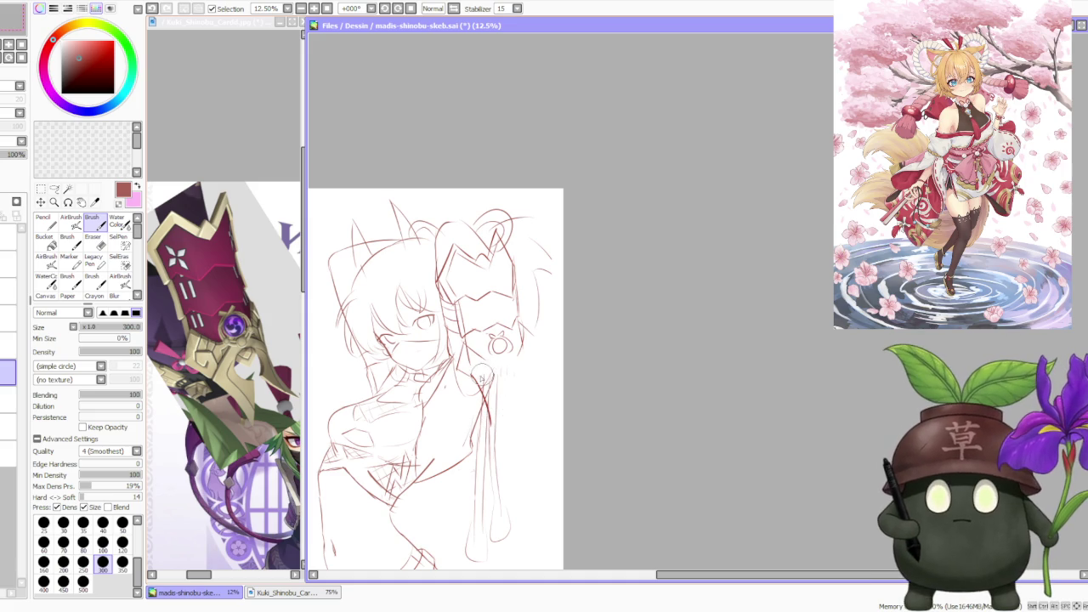
{"action": "key", "text": "ctrl+z"}
{"action": "left_click_drag", "start_coordinate": [476, 382], "coordinate": [504, 356]}
{"action": "key", "text": "ctrl+z"}
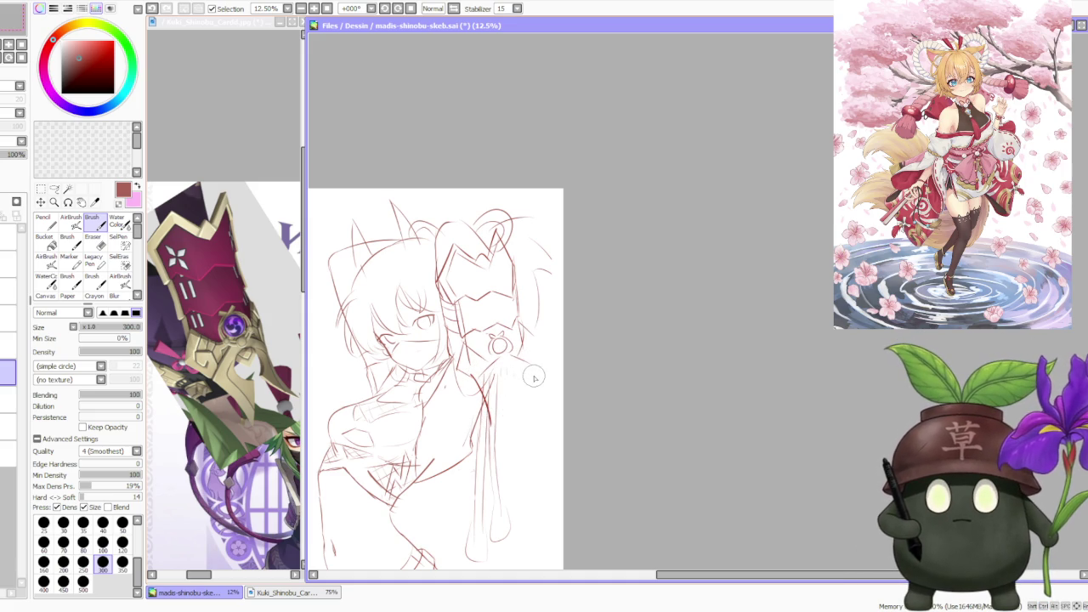
{"action": "left_click_drag", "start_coordinate": [533, 378], "coordinate": [549, 421]}
{"action": "key", "text": "ctrl+z"}
- Add a faint stroke along the arm and small dangling strokes near the ornament, redrawing until they fit
{"action": "key", "text": "ctrl+z"}
{"action": "mouse_move", "coordinate": [534, 374]}
{"action": "left_mouse_down"}
{"action": "mouse_move", "coordinate": [553, 421]}
{"action": "mouse_move", "coordinate": [544, 411]}
{"action": "left_mouse_up"}
{"action": "key", "text": "ctrl+z"}
{"action": "left_click_drag", "start_coordinate": [481, 397], "coordinate": [491, 437]}
{"action": "key", "text": "ctrl+z"}
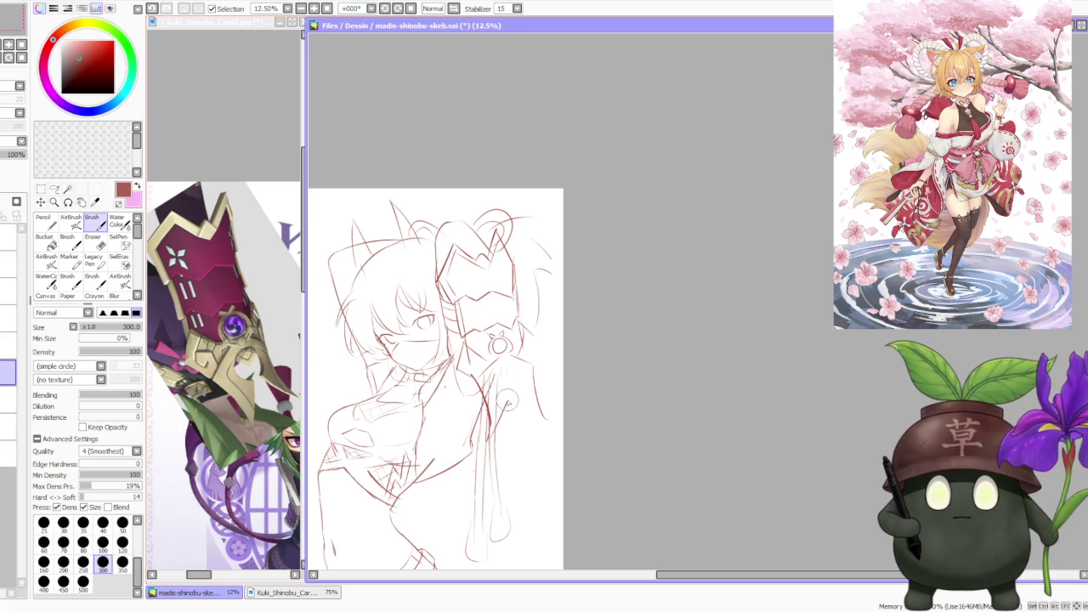
{"action": "key", "text": "ctrl+z"}
{"action": "left_click_drag", "start_coordinate": [515, 384], "coordinate": [554, 430]}
{"action": "key", "text": "ctrl+z"}
{"action": "key", "text": "ctrl+z"}
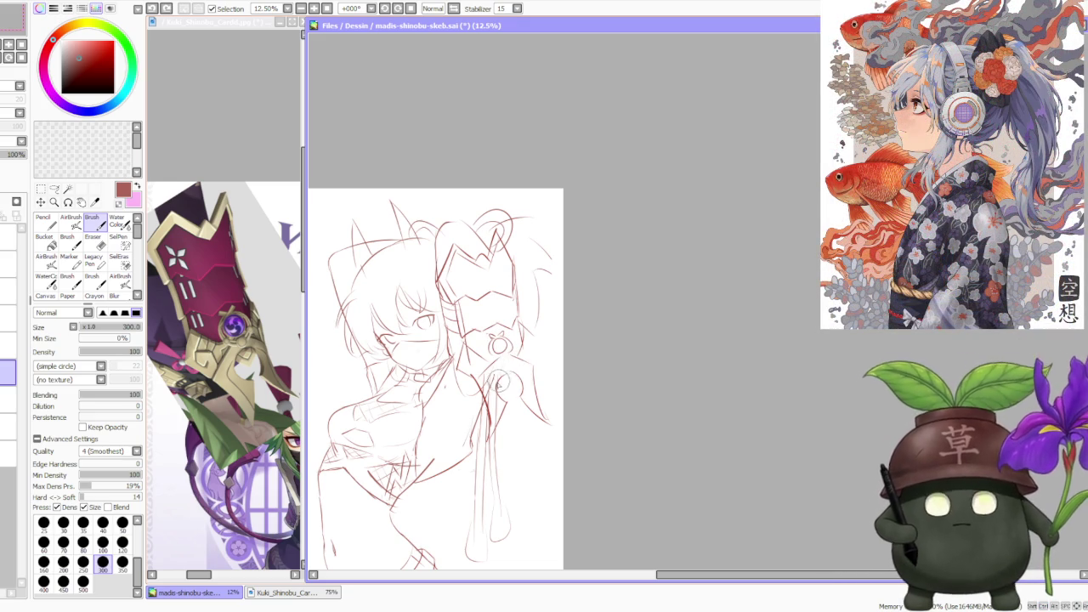
{"action": "key", "text": "ctrl+z"}
{"action": "key", "text": "ctrl+z"}
{"action": "left_click_drag", "start_coordinate": [506, 383], "coordinate": [519, 365]}
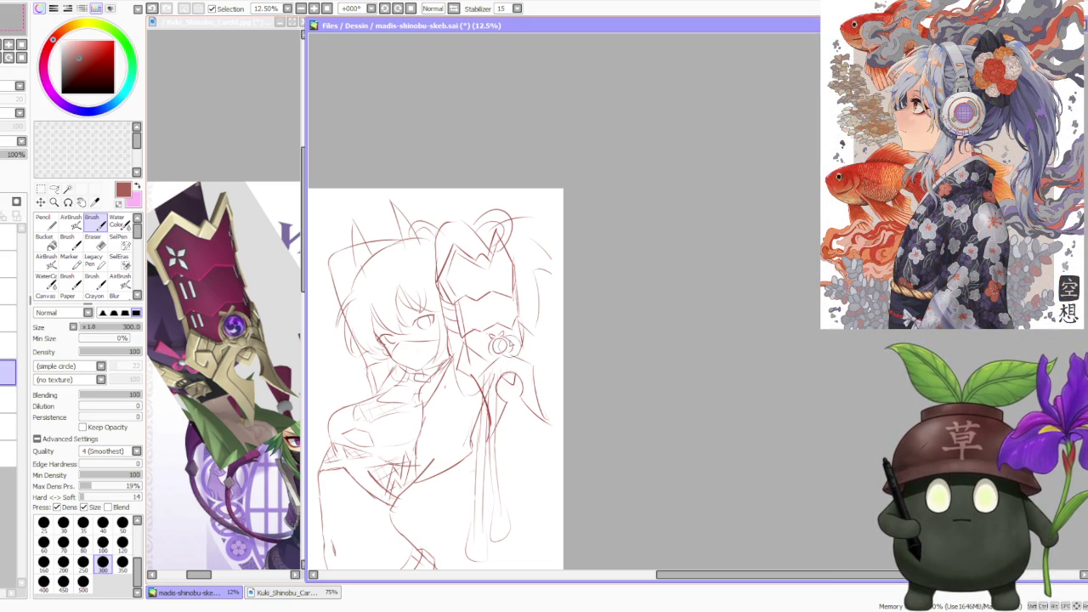
{"action": "left_click_drag", "start_coordinate": [515, 341], "coordinate": [526, 329]}
{"action": "scroll", "coordinate": [526, 330], "scroll_direction": "down", "scroll_amount": 3}
- Zoom out and back in to review the full-length sketch, then activate the Kuki_Shinobu_Card.jpg window
{"action": "scroll", "coordinate": [528, 255], "scroll_direction": "up", "scroll_amount": 2}
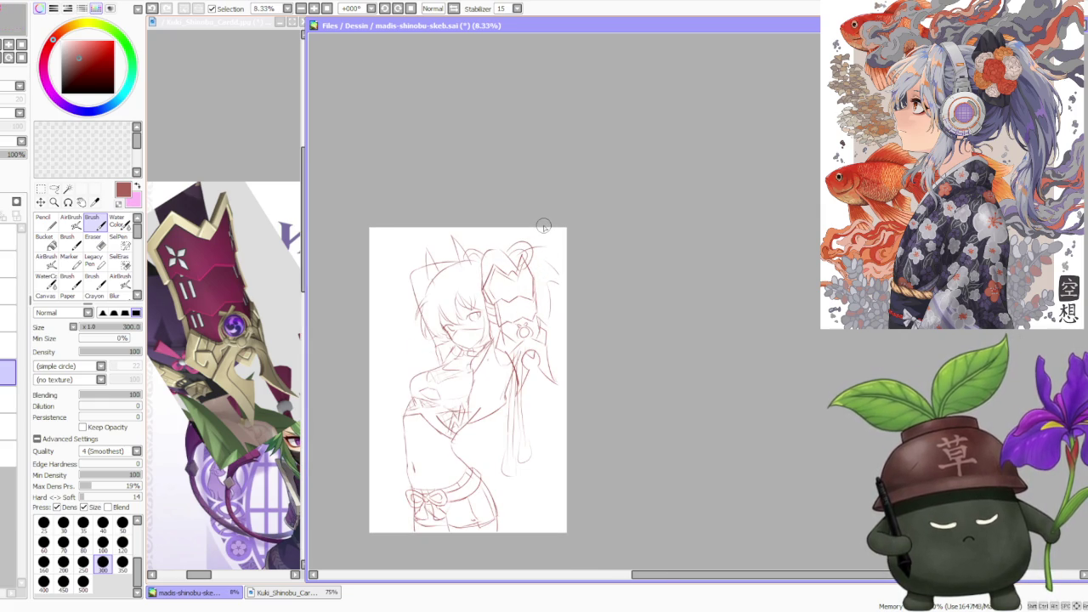
{"action": "scroll", "coordinate": [542, 227], "scroll_direction": "down", "scroll_amount": 1}
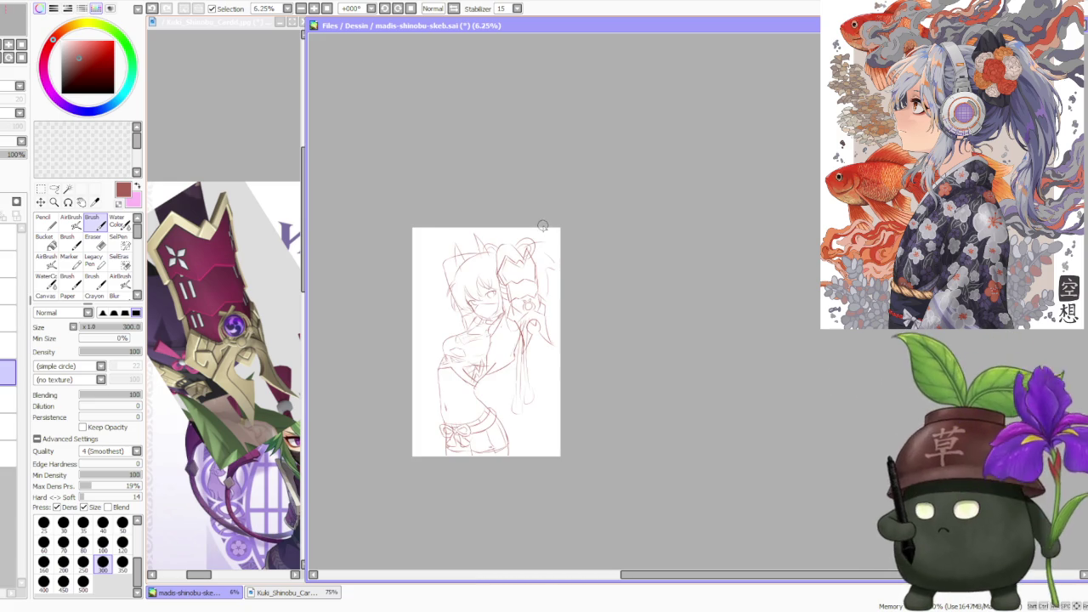
{"action": "scroll", "coordinate": [542, 244], "scroll_direction": "up", "scroll_amount": 1}
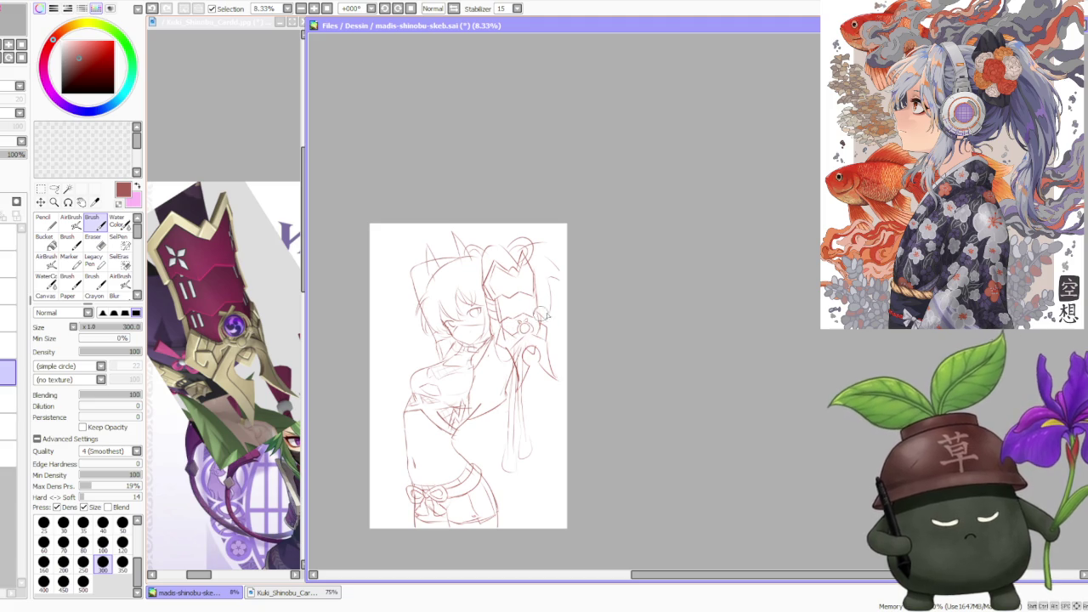
{"action": "scroll", "coordinate": [569, 325], "scroll_direction": "down", "scroll_amount": 1}
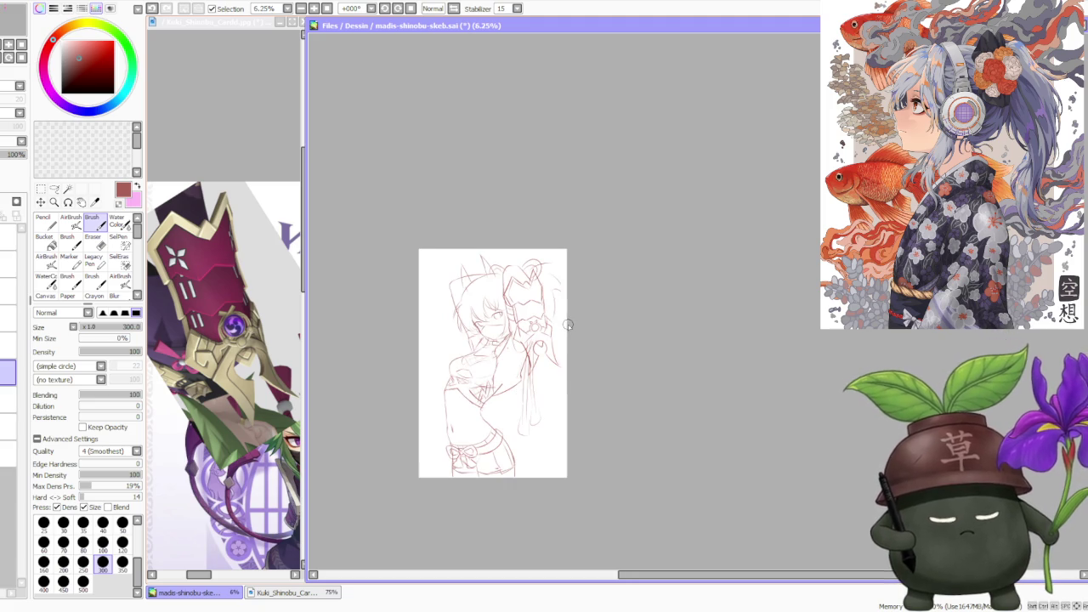
{"action": "scroll", "coordinate": [530, 273], "scroll_direction": "up", "scroll_amount": 1}
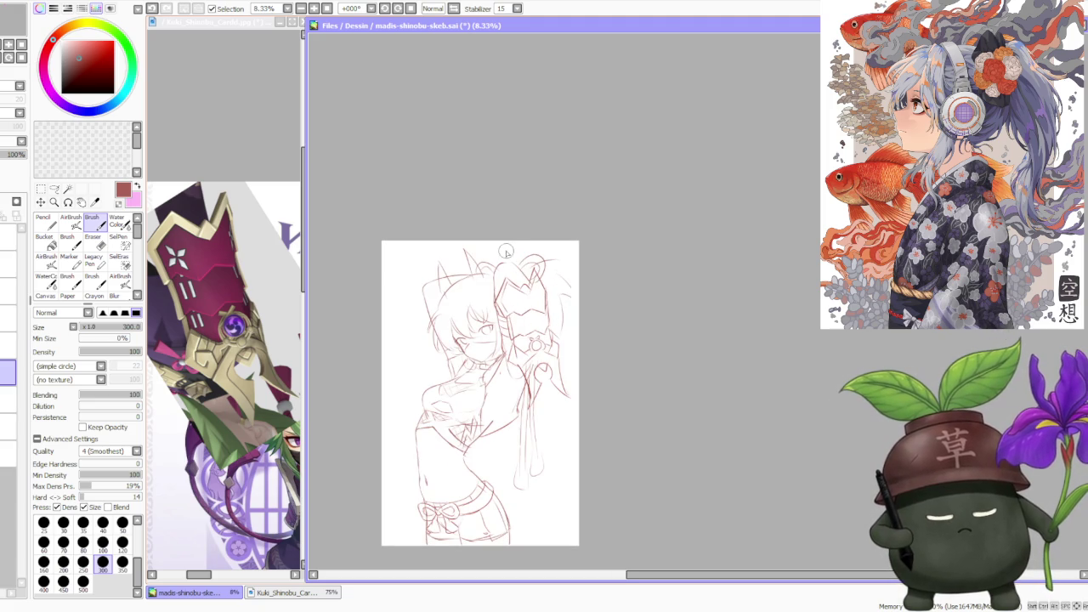
{"action": "scroll", "coordinate": [522, 285], "scroll_direction": "up", "scroll_amount": 1}
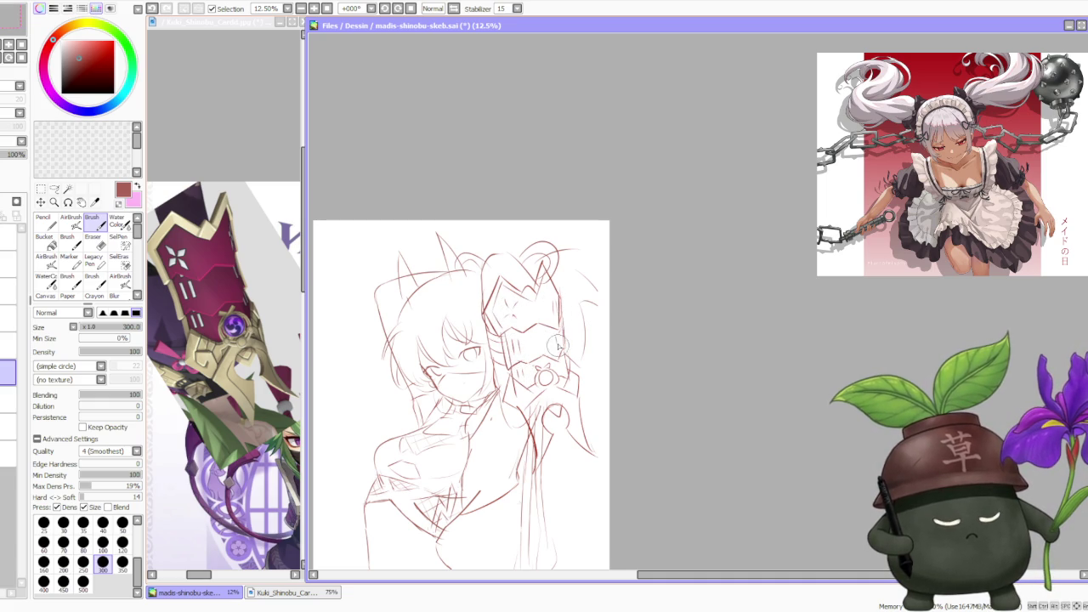
{"action": "scroll", "coordinate": [589, 314], "scroll_direction": "down", "scroll_amount": 1}
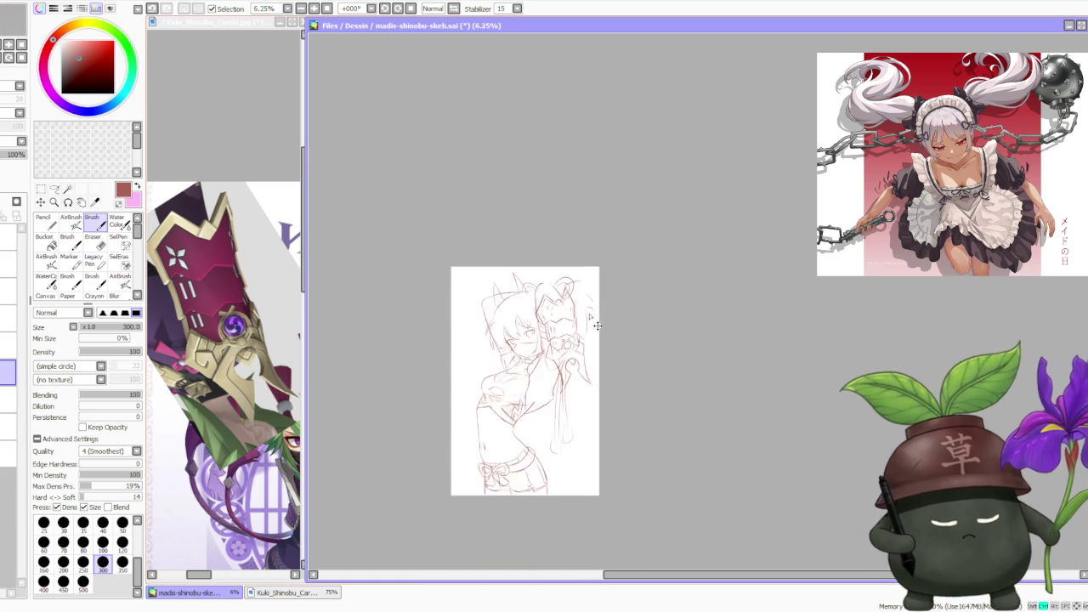
{"action": "scroll", "coordinate": [589, 315], "scroll_direction": "down", "scroll_amount": 1}
{"action": "scroll", "coordinate": [583, 271], "scroll_direction": "up", "scroll_amount": 1}
{"action": "scroll", "coordinate": [585, 276], "scroll_direction": "up", "scroll_amount": 1}
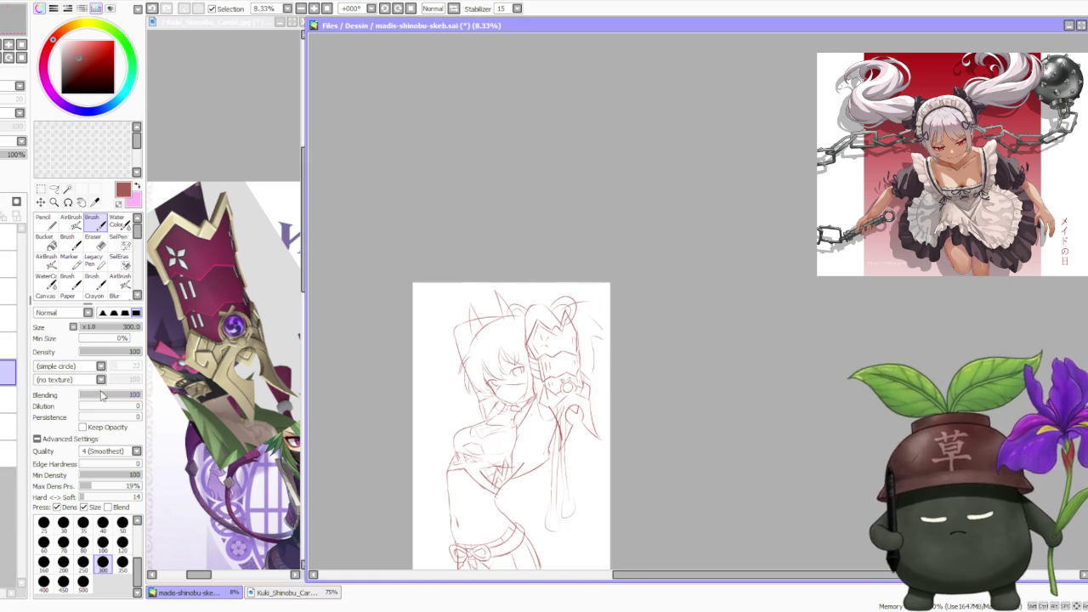
{"action": "left_click", "coordinate": [199, 79]}
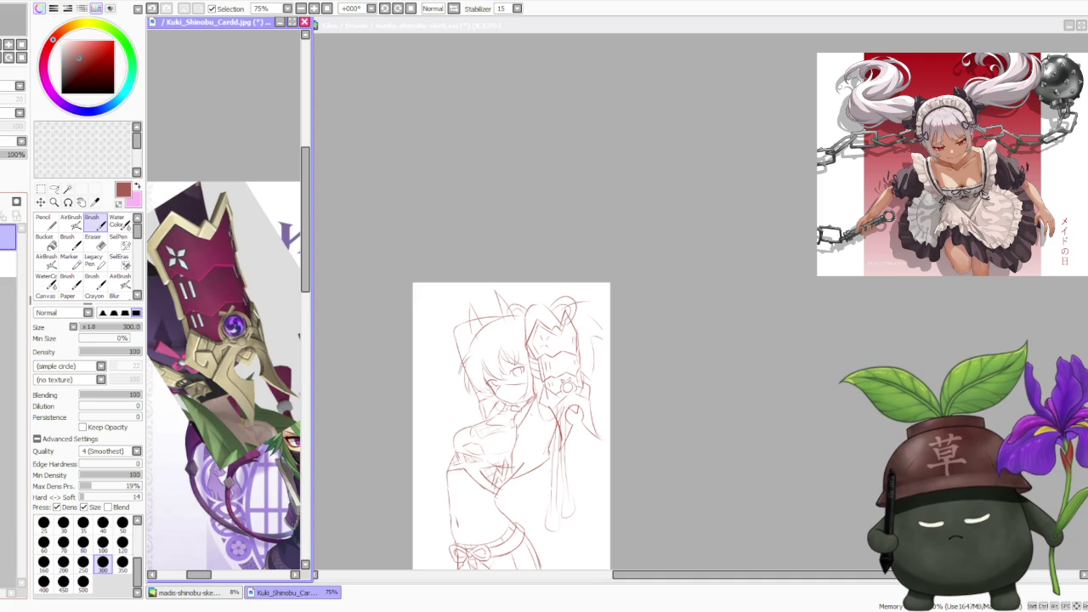
- Zoom the Kuki Shinobu card to 50% to see it whole, then refocus the sketch document
{"action": "scroll", "coordinate": [223, 374], "scroll_direction": "down", "scroll_amount": 1}
{"action": "scroll", "coordinate": [223, 374], "scroll_direction": "down", "scroll_amount": 1}
{"action": "scroll", "coordinate": [224, 374], "scroll_direction": "up", "scroll_amount": 1}
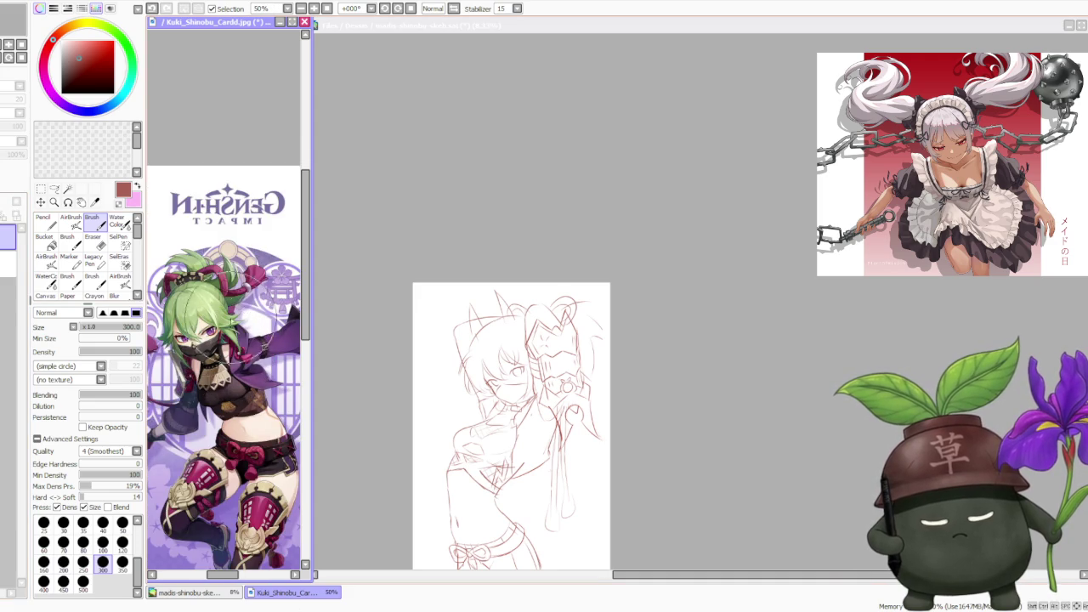
{"action": "left_click", "coordinate": [669, 280]}
{"action": "scroll", "coordinate": [649, 272], "scroll_direction": "down", "scroll_amount": 1}
{"action": "scroll", "coordinate": [644, 268], "scroll_direction": "up", "scroll_amount": 1}
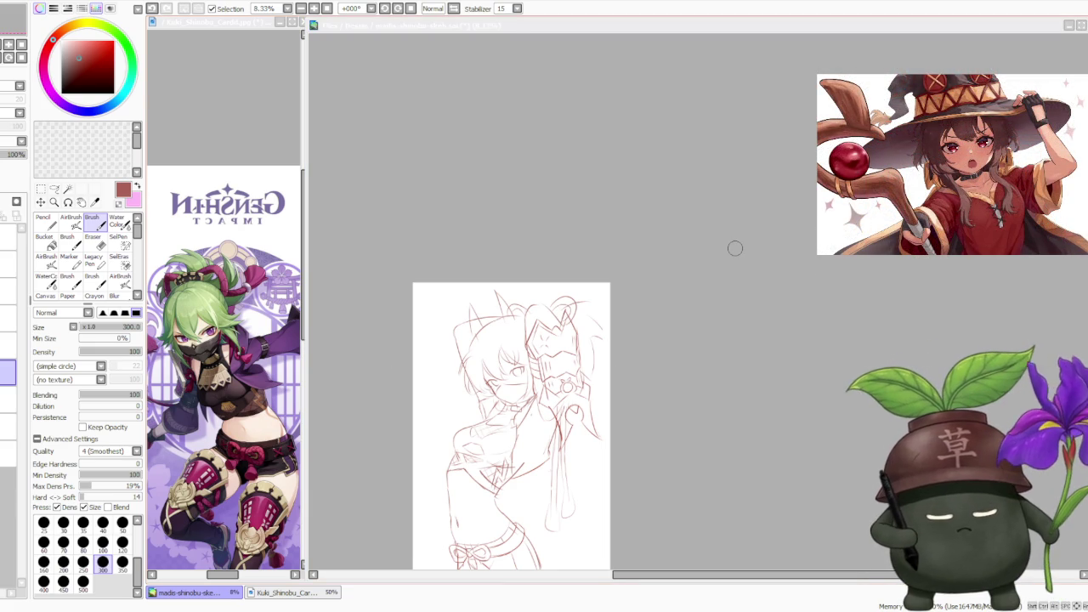
{"action": "left_click", "coordinate": [736, 248]}
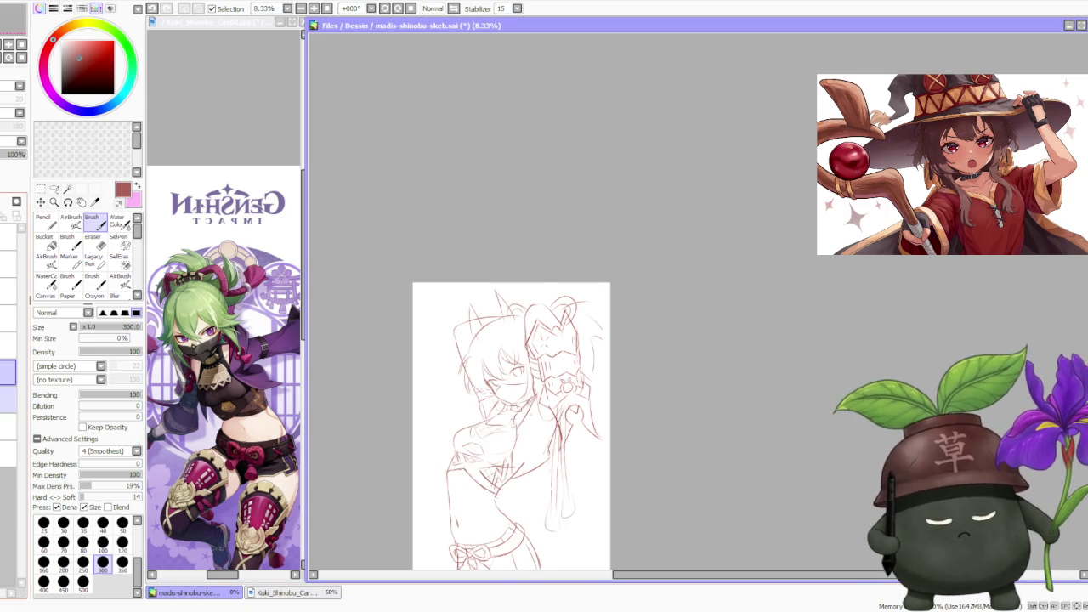
- Select the lower layer and toggle its visibility off and on to compare the figure lines
{"action": "left_click", "coordinate": [8, 399]}
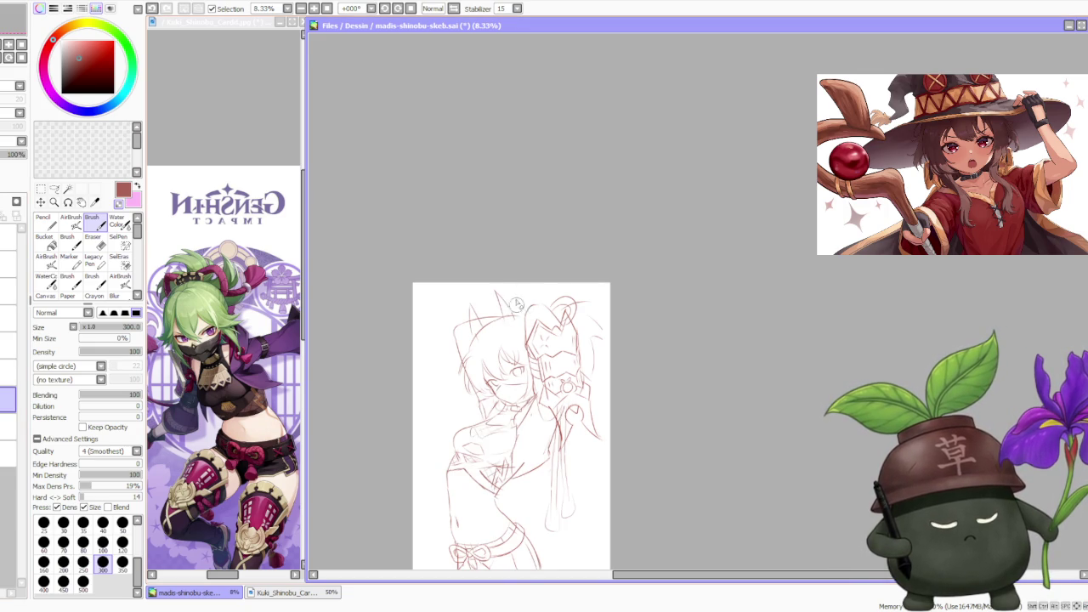
{"action": "left_click", "coordinate": [7, 427]}
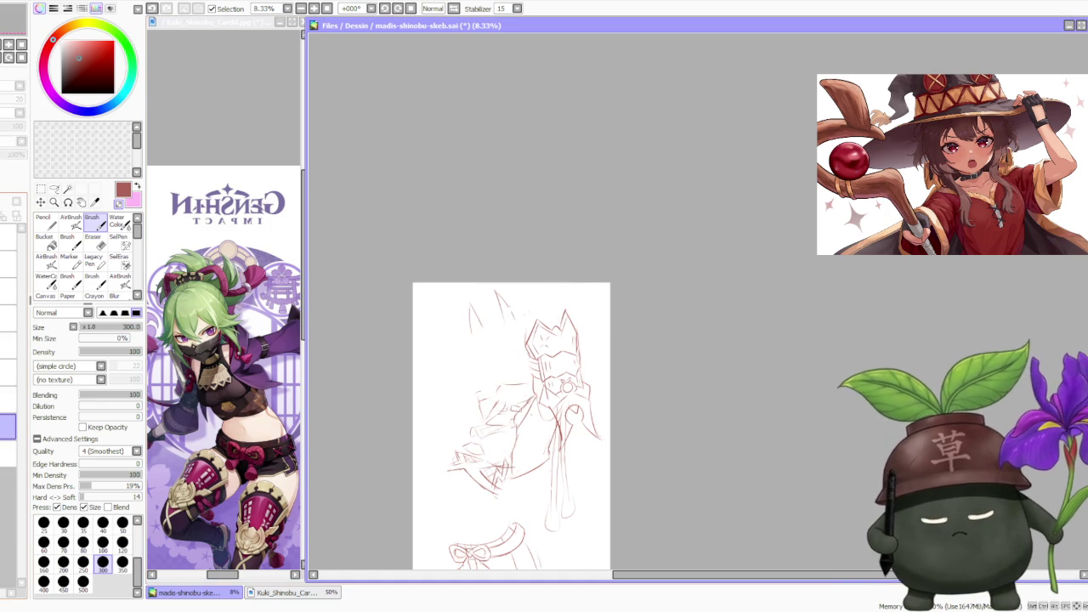
{"action": "left_click", "coordinate": [8, 427]}
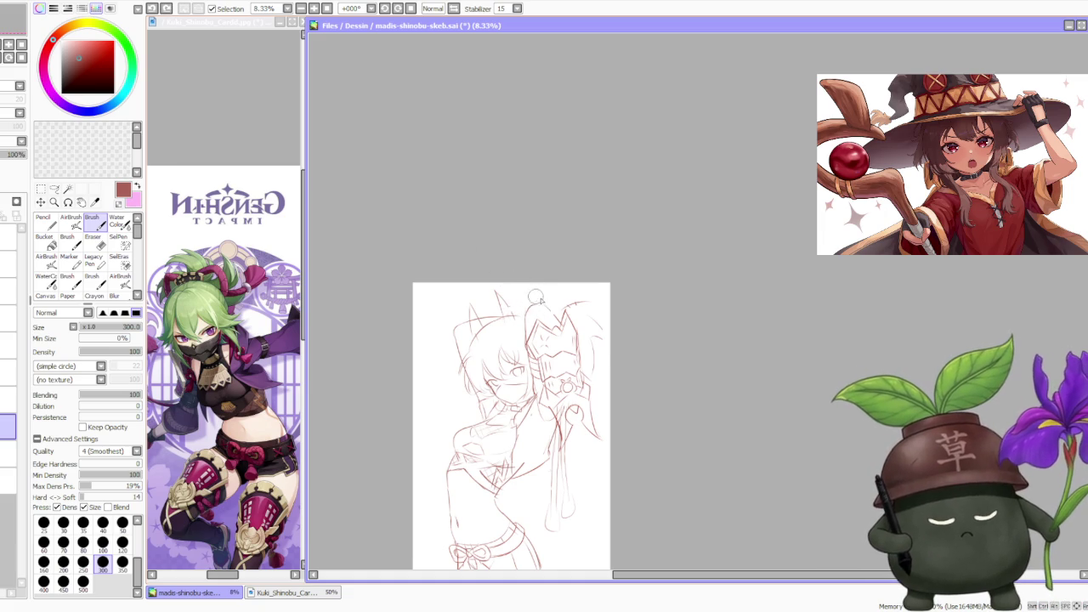
{"action": "left_click_drag", "start_coordinate": [540, 298], "coordinate": [581, 308]}
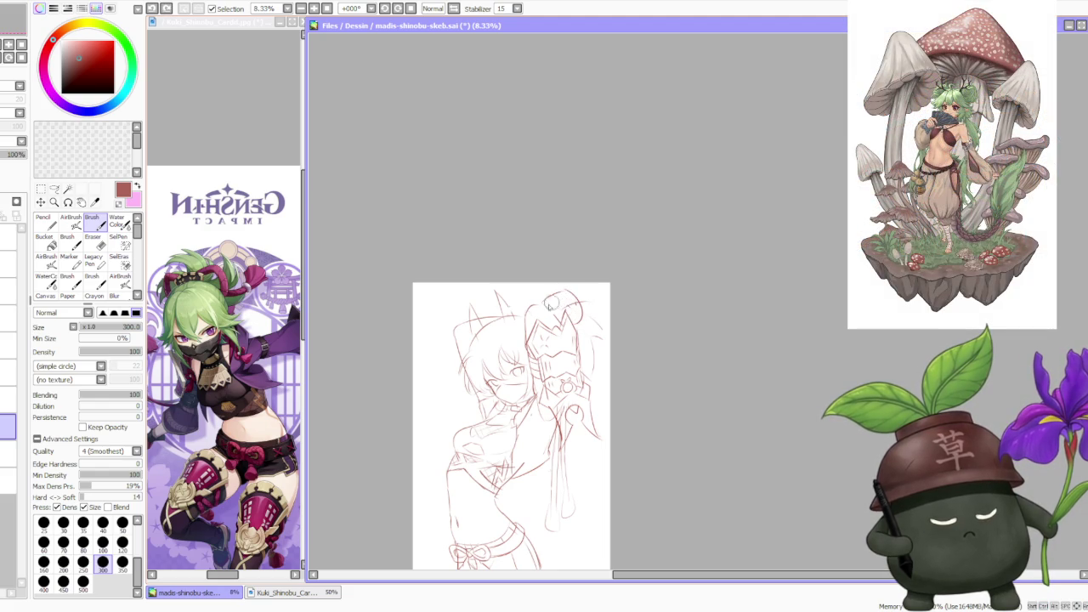
{"action": "left_click_drag", "start_coordinate": [551, 305], "coordinate": [574, 313]}
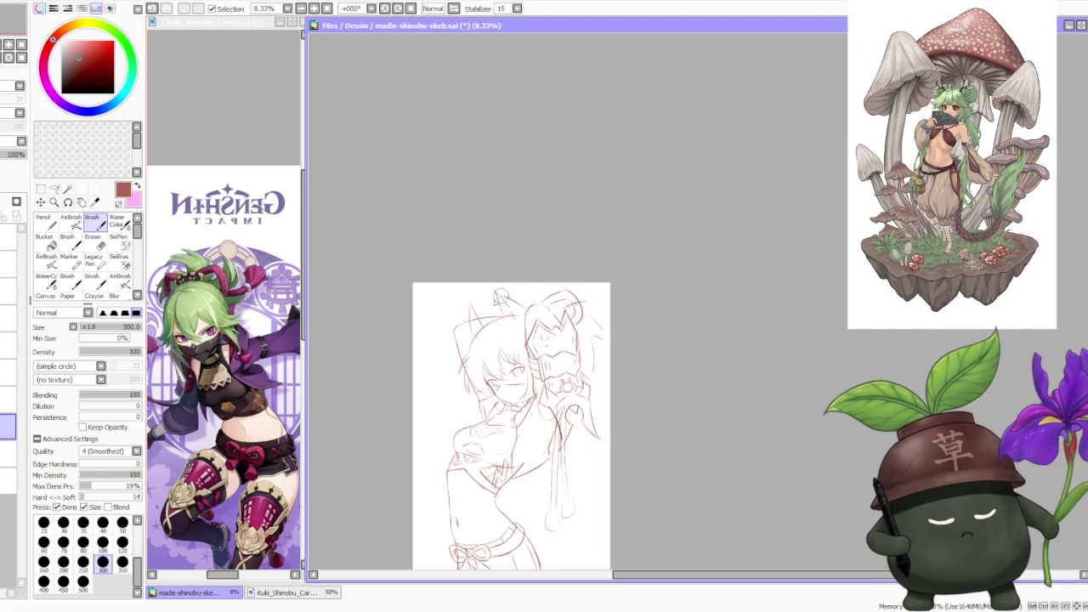
{"action": "left_click_drag", "start_coordinate": [505, 297], "coordinate": [515, 305]}
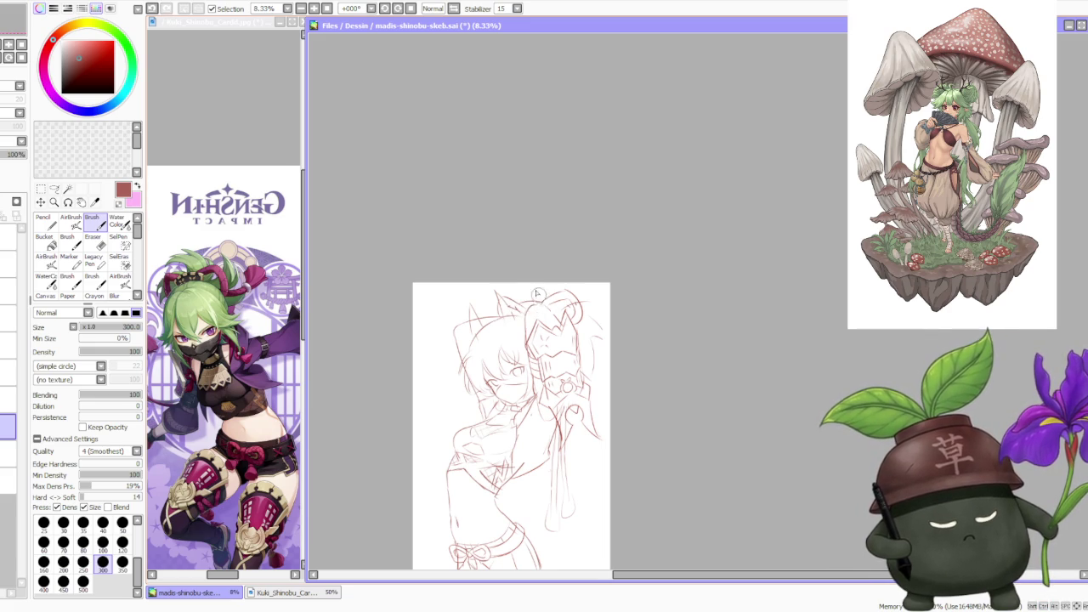
{"action": "scroll", "coordinate": [532, 284], "scroll_direction": "down", "scroll_amount": 1}
{"action": "scroll", "coordinate": [531, 272], "scroll_direction": "down", "scroll_amount": 2}
{"action": "scroll", "coordinate": [559, 267], "scroll_direction": "up", "scroll_amount": 1}
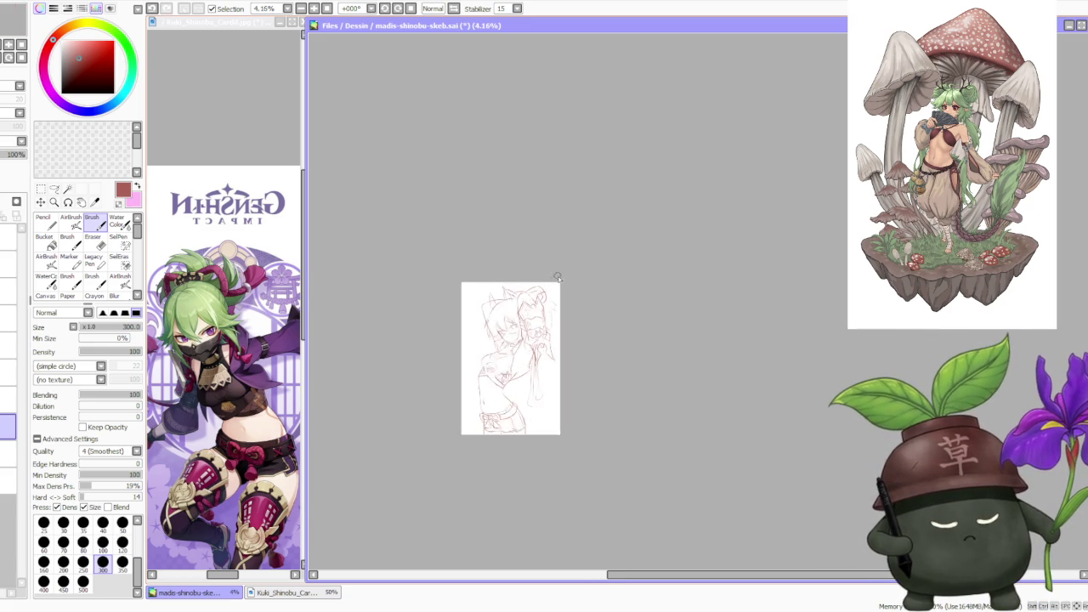
{"action": "scroll", "coordinate": [561, 276], "scroll_direction": "up", "scroll_amount": 1}
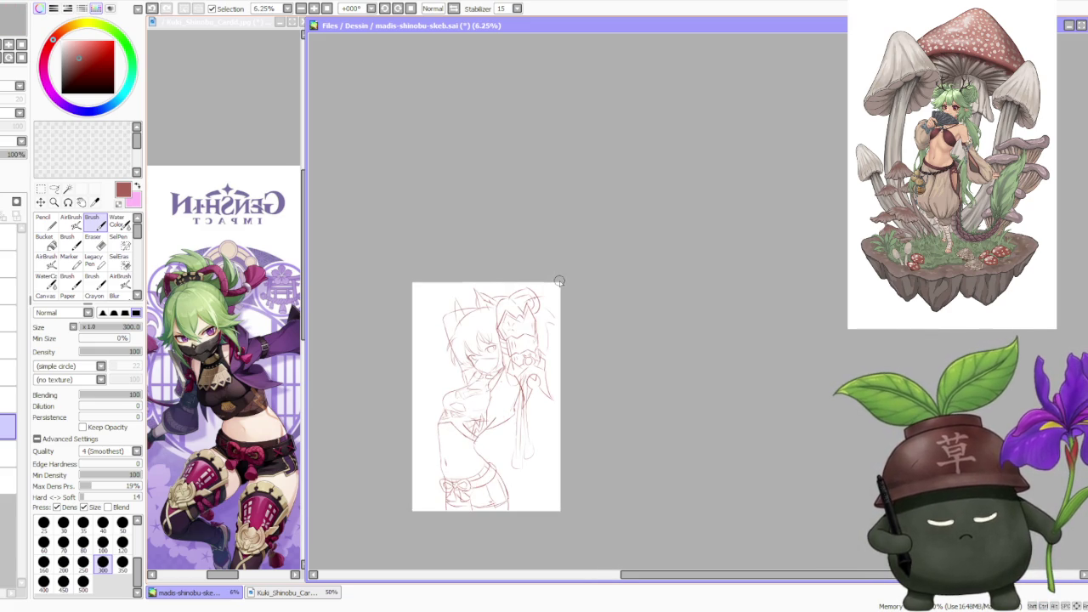
{"action": "scroll", "coordinate": [576, 320], "scroll_direction": "up", "scroll_amount": 1}
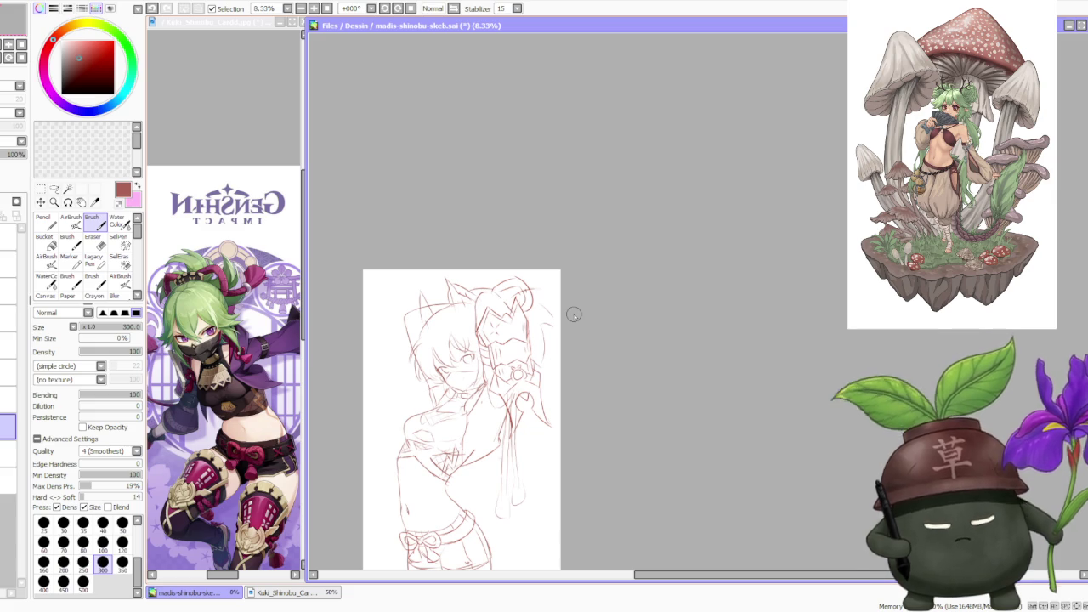
{"action": "scroll", "coordinate": [573, 311], "scroll_direction": "down", "scroll_amount": 1}
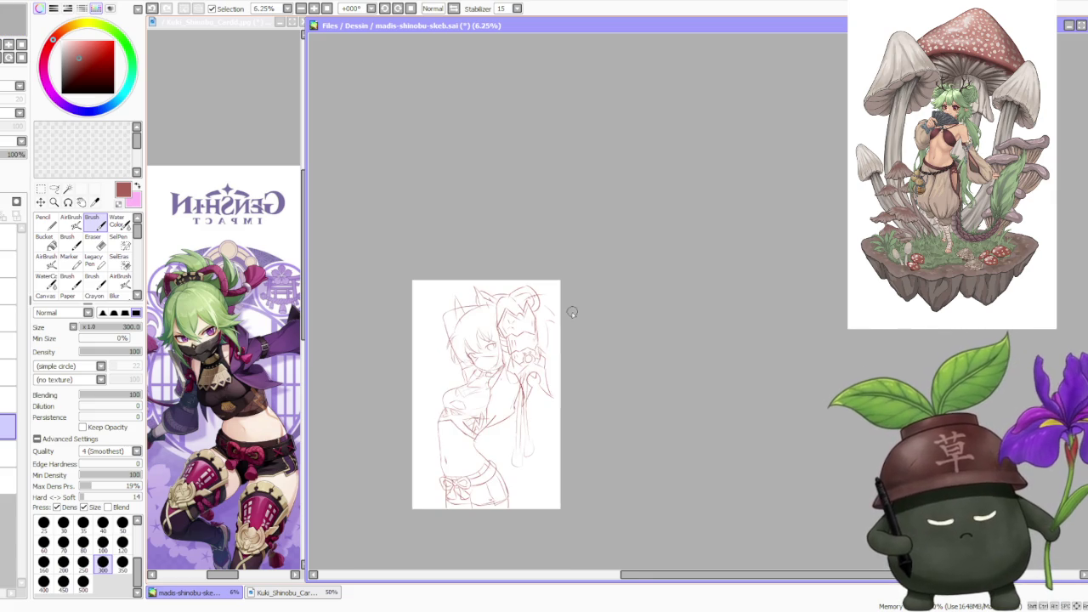
{"action": "scroll", "coordinate": [523, 395], "scroll_direction": "up", "scroll_amount": 1}
{"action": "scroll", "coordinate": [520, 399], "scroll_direction": "up", "scroll_amount": 1}
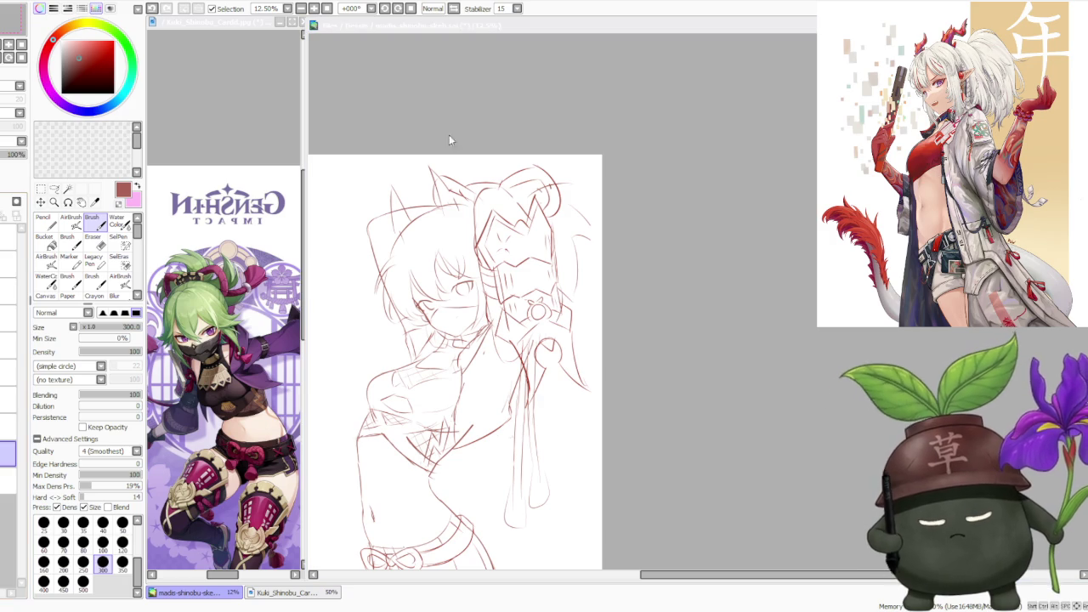
{"action": "left_click", "coordinate": [609, 127]}
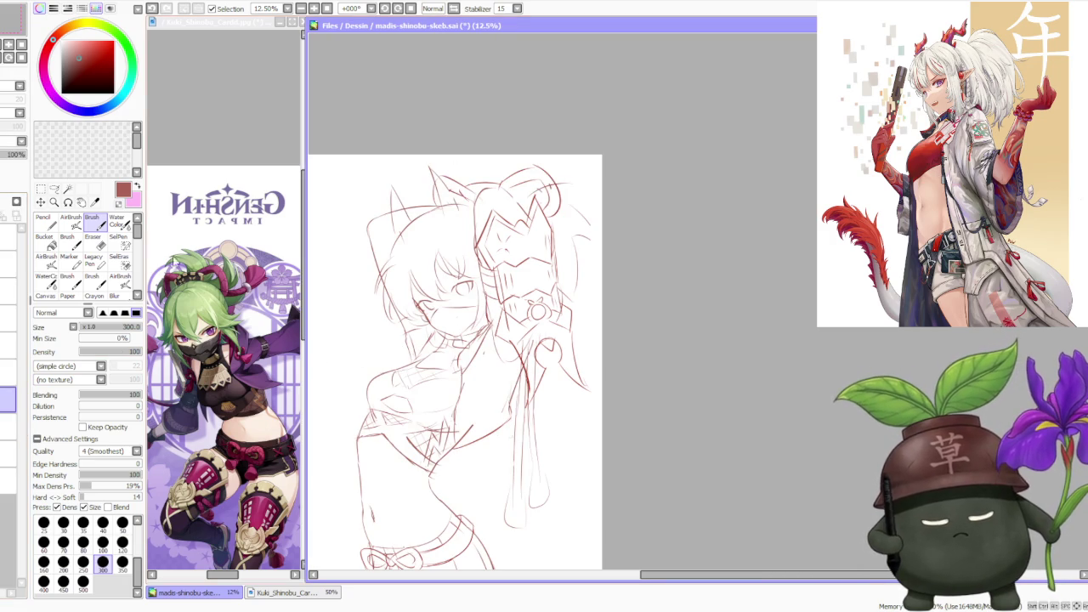
{"action": "left_click", "coordinate": [52, 40]}
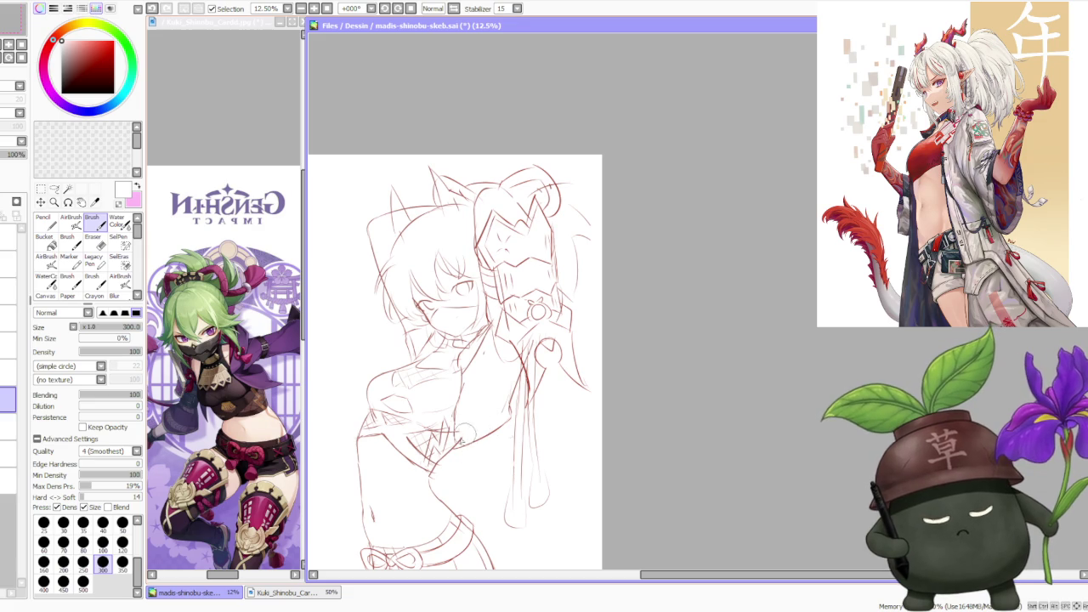
{"action": "scroll", "coordinate": [542, 333], "scroll_direction": "down", "scroll_amount": 1}
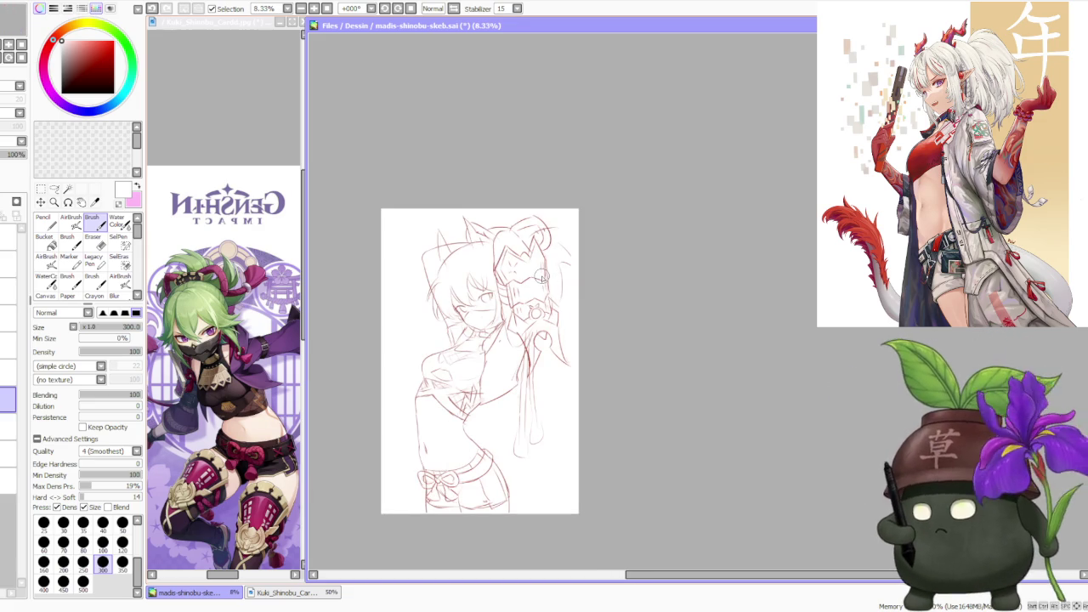
{"action": "scroll", "coordinate": [543, 277], "scroll_direction": "up", "scroll_amount": 1}
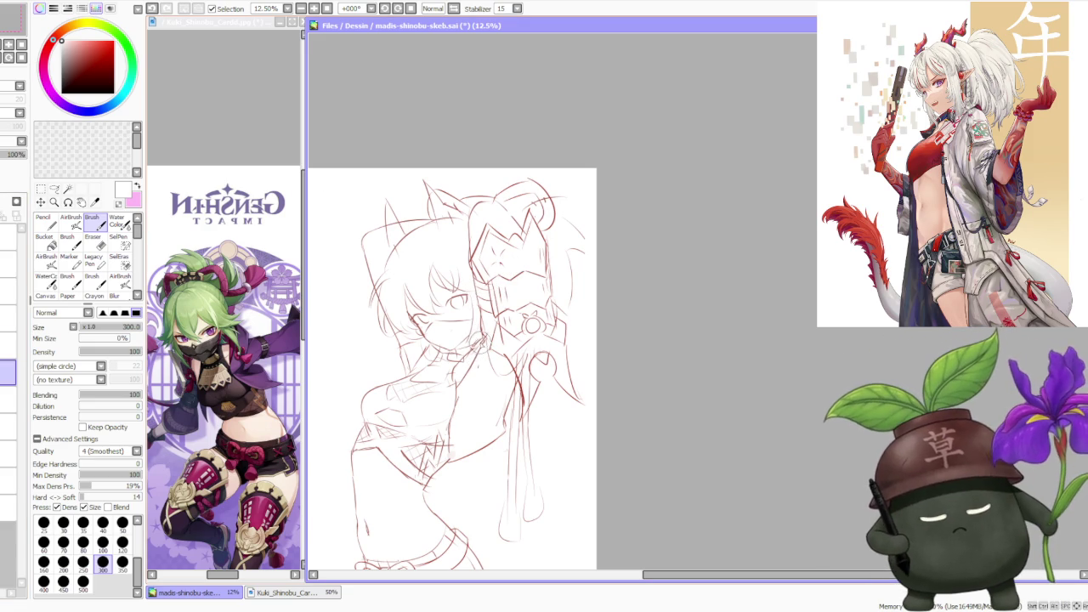
{"action": "scroll", "coordinate": [476, 340], "scroll_direction": "up", "scroll_amount": 1}
{"action": "scroll", "coordinate": [480, 336], "scroll_direction": "up", "scroll_amount": 1}
- Pick the dark red line colour and draw a small bow with an added loop at the collar
{"action": "left_click", "coordinate": [480, 336], "text": "alt"}
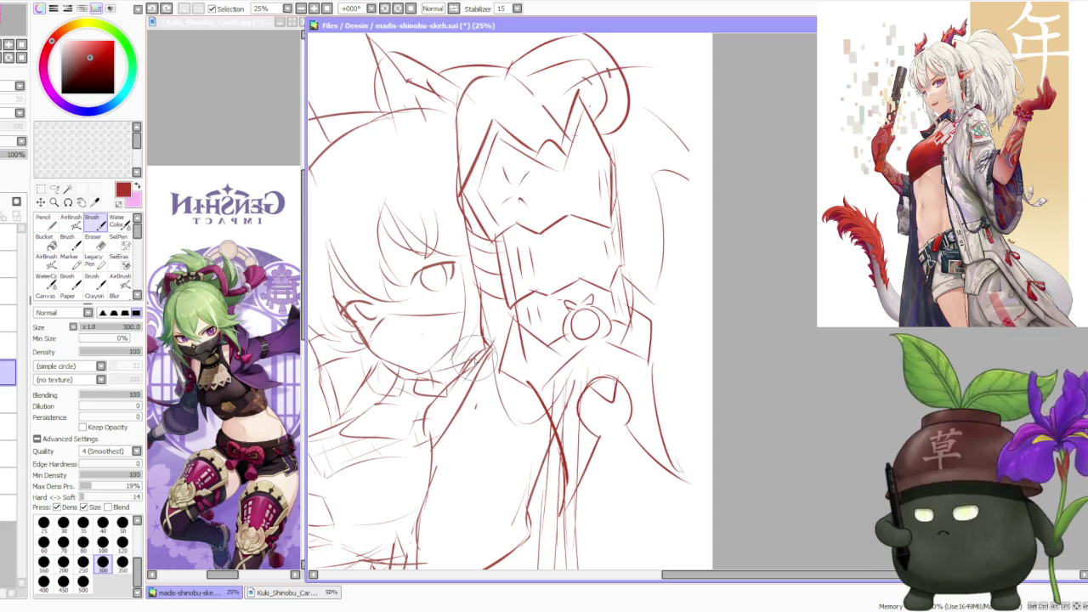
{"action": "left_click_drag", "start_coordinate": [457, 368], "coordinate": [482, 342]}
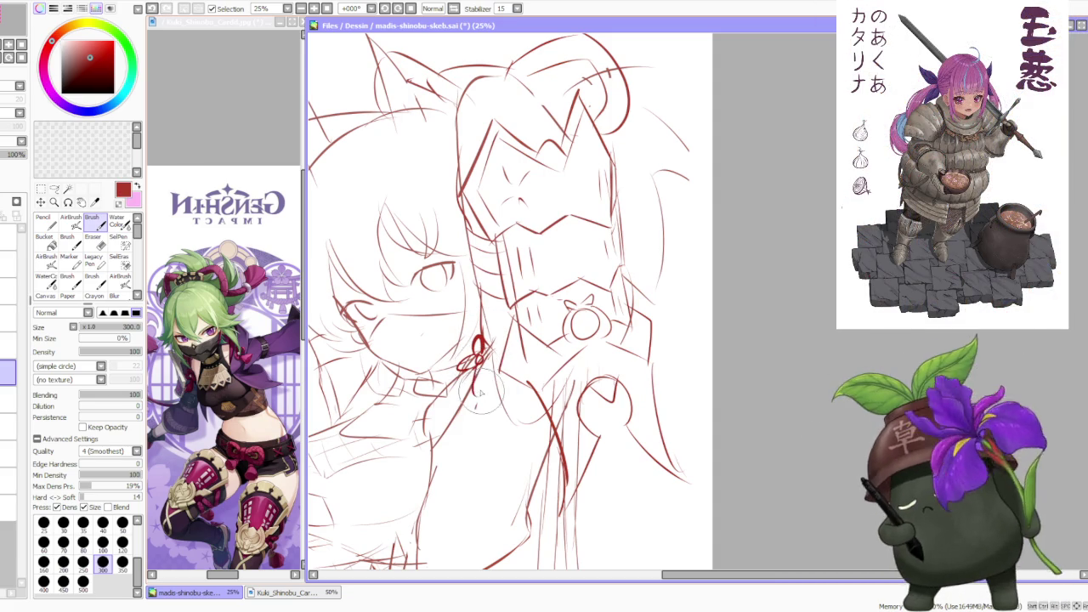
{"action": "scroll", "coordinate": [474, 311], "scroll_direction": "down", "scroll_amount": 1}
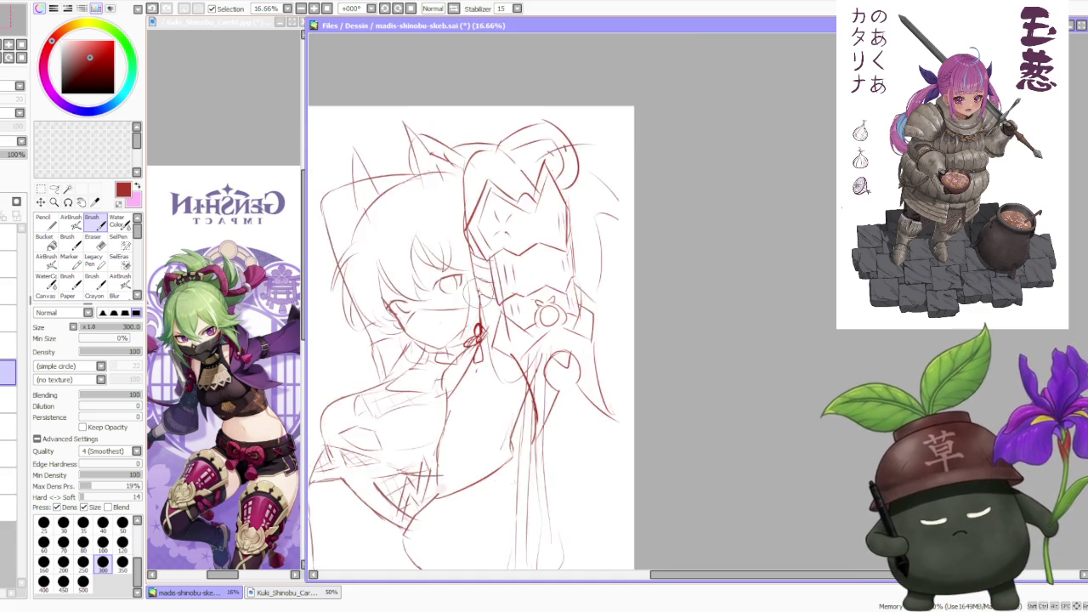
{"action": "scroll", "coordinate": [476, 293], "scroll_direction": "down", "scroll_amount": 1}
{"action": "scroll", "coordinate": [420, 270], "scroll_direction": "up", "scroll_amount": 1}
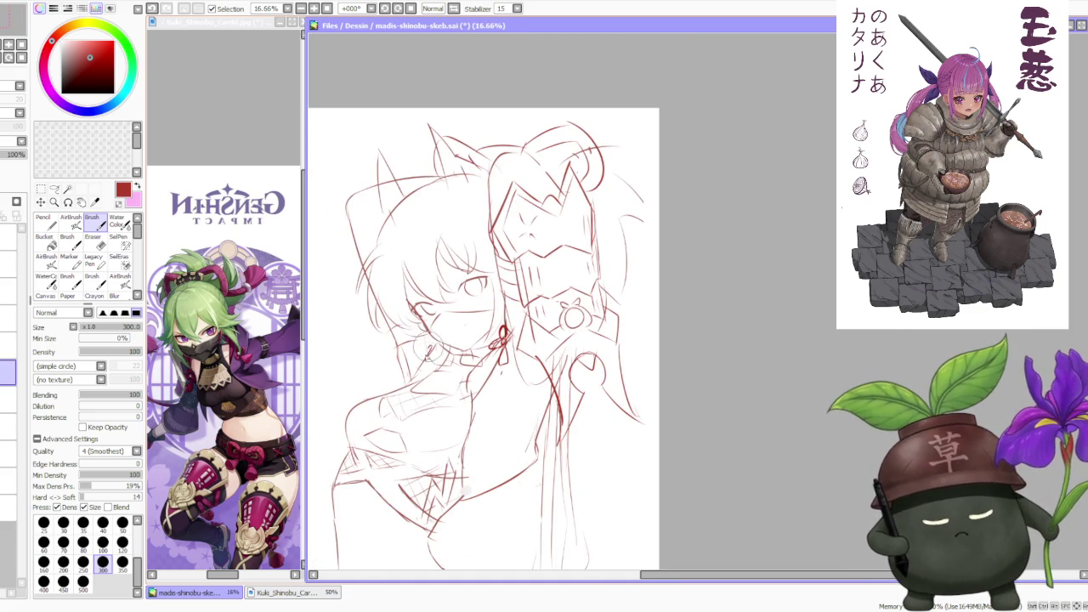
{"action": "mouse_move", "coordinate": [425, 347]}
{"action": "left_mouse_down"}
{"action": "mouse_move", "coordinate": [435, 358]}
{"action": "mouse_move", "coordinate": [411, 372]}
{"action": "mouse_move", "coordinate": [436, 349]}
{"action": "mouse_move", "coordinate": [433, 359]}
{"action": "left_mouse_up"}
{"action": "scroll", "coordinate": [523, 273], "scroll_direction": "down", "scroll_amount": 1}
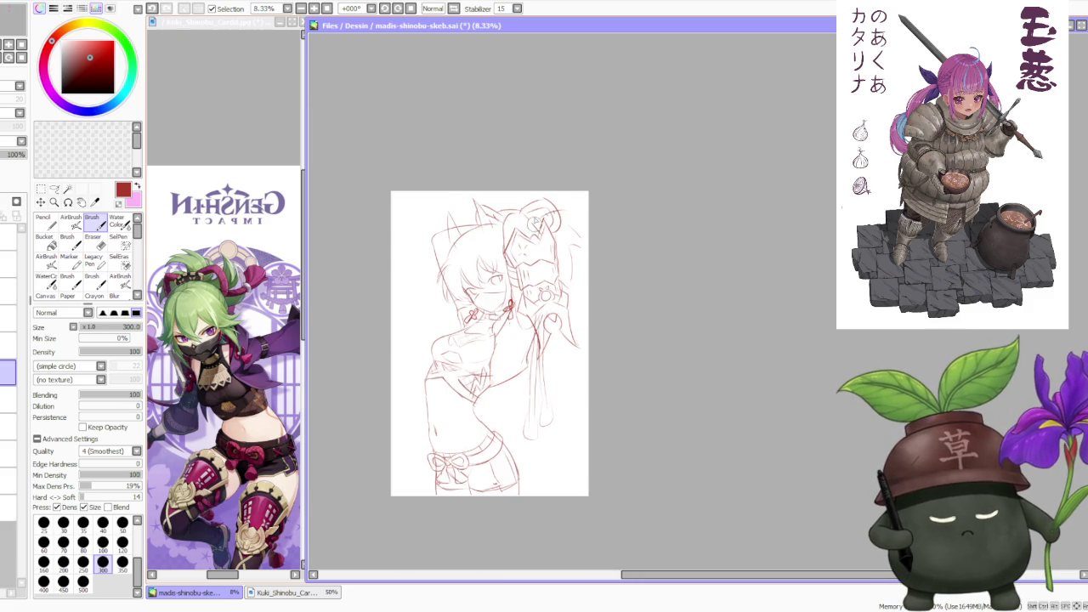
{"action": "scroll", "coordinate": [521, 194], "scroll_direction": "up", "scroll_amount": 1}
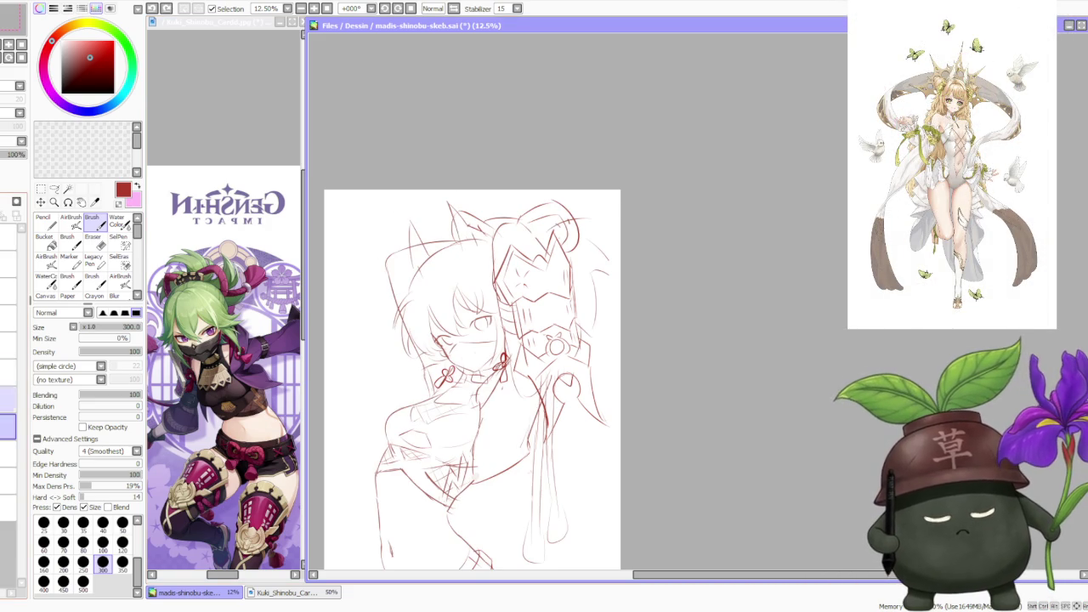
- Lasso-select the left ear lines at the top-left of the head
{"action": "key", "text": "a"}
{"action": "mouse_move", "coordinate": [404, 265]}
{"action": "left_mouse_down"}
{"action": "mouse_move", "coordinate": [435, 216]}
{"action": "mouse_move", "coordinate": [483, 243]}
{"action": "left_mouse_up"}
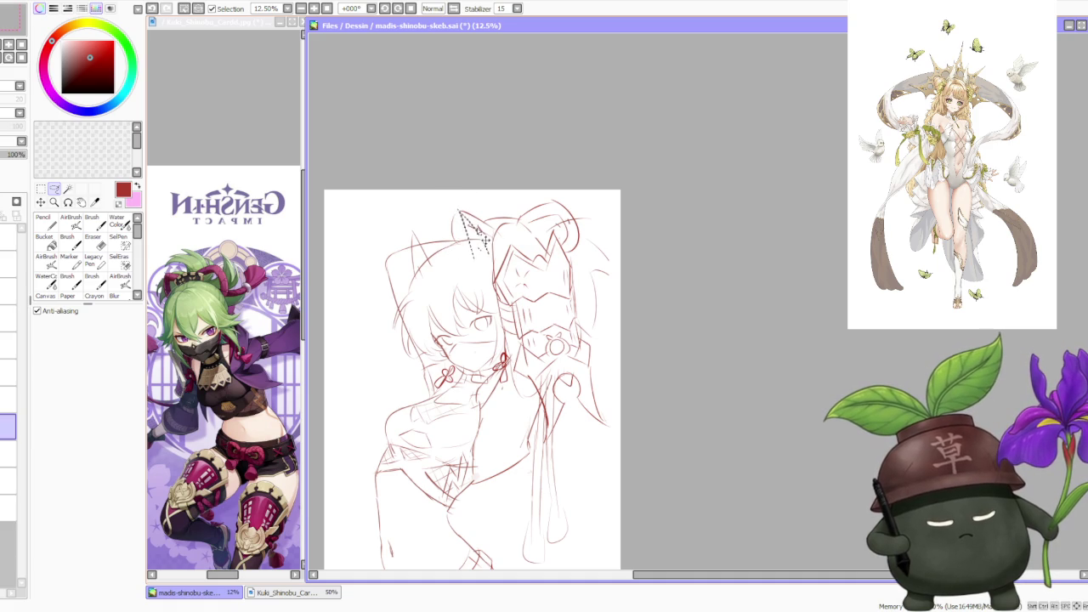
{"action": "key", "text": "ctrl+d"}
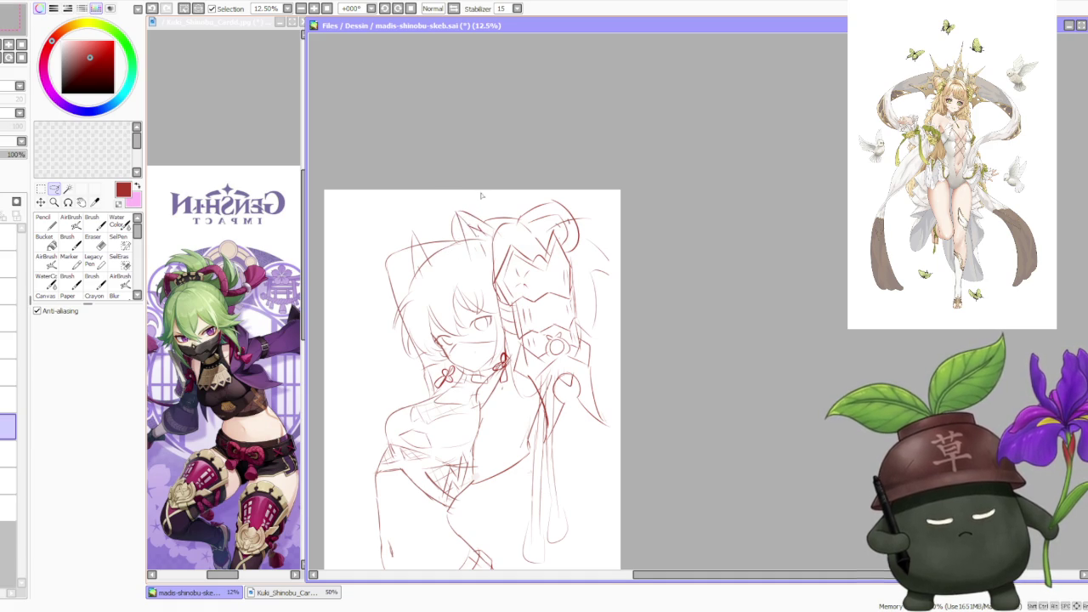
{"action": "scroll", "coordinate": [483, 187], "scroll_direction": "down", "scroll_amount": 3}
{"action": "scroll", "coordinate": [486, 174], "scroll_direction": "down", "scroll_amount": 1}
{"action": "scroll", "coordinate": [487, 173], "scroll_direction": "up", "scroll_amount": 3}
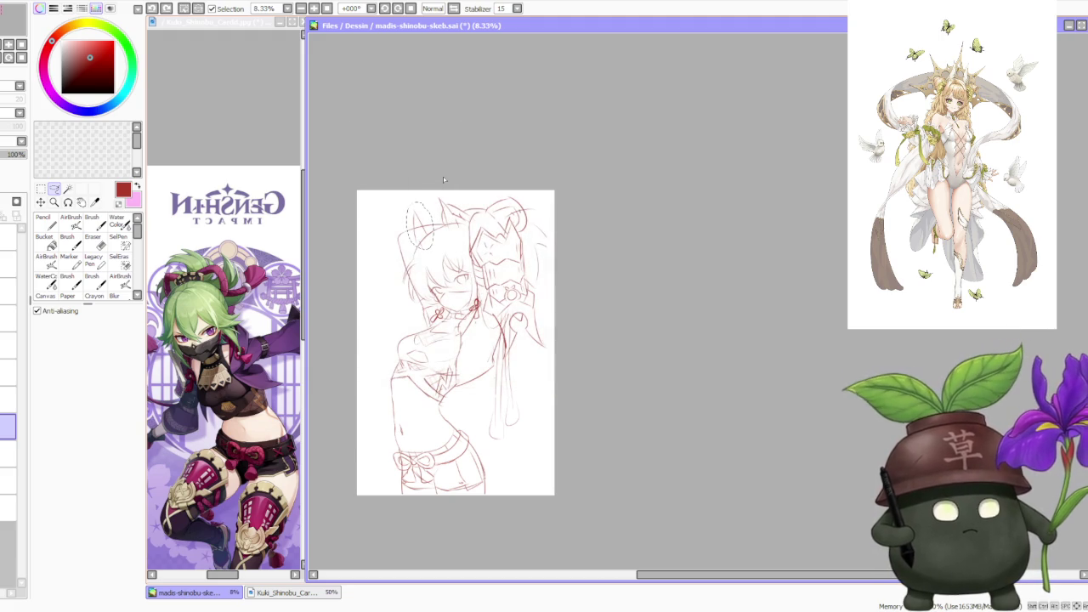
{"action": "scroll", "coordinate": [443, 177], "scroll_direction": "up", "scroll_amount": 1}
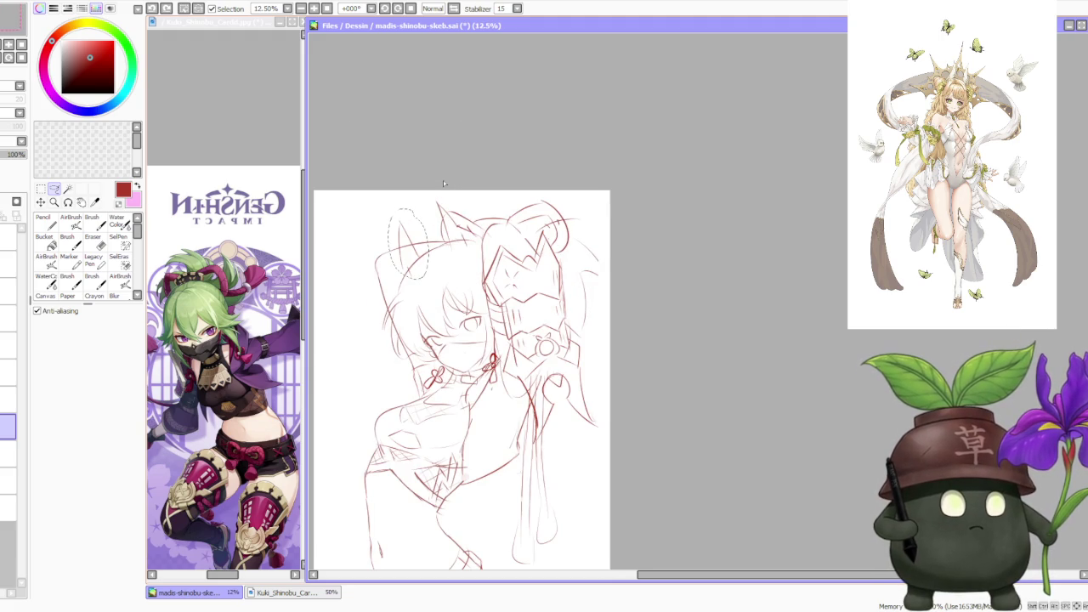
- Scale-transform the selected ear lines, nudge them slightly down and apply
{"action": "key", "text": "ctrl+d"}
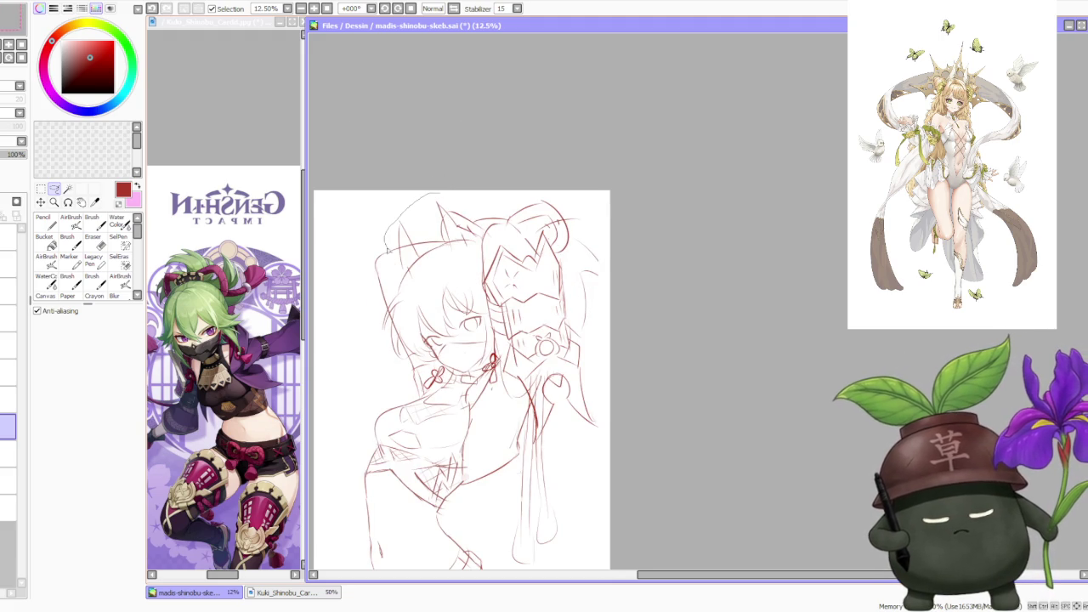
{"action": "key", "text": "ctrl+z"}
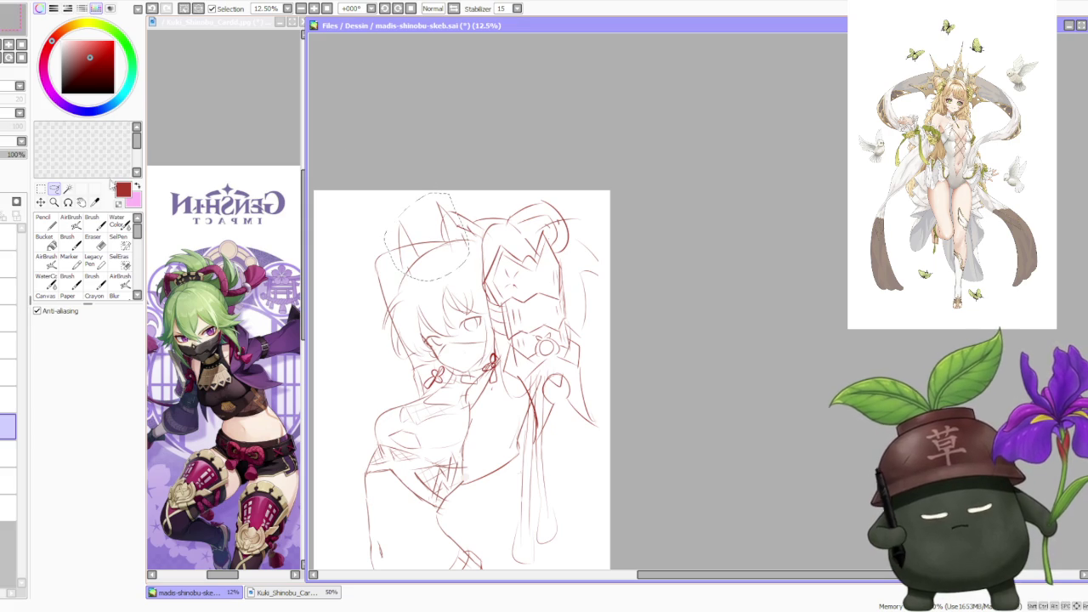
{"action": "key", "text": "ctrl+t"}
{"action": "left_click", "coordinate": [52, 358]}
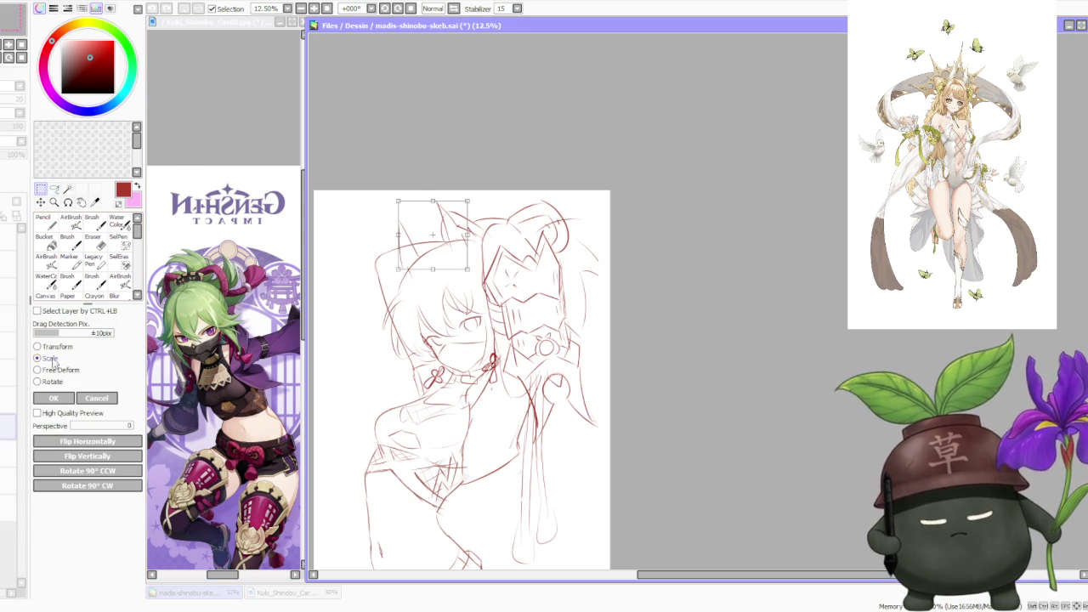
{"action": "left_click_drag", "start_coordinate": [470, 232], "coordinate": [469, 244]}
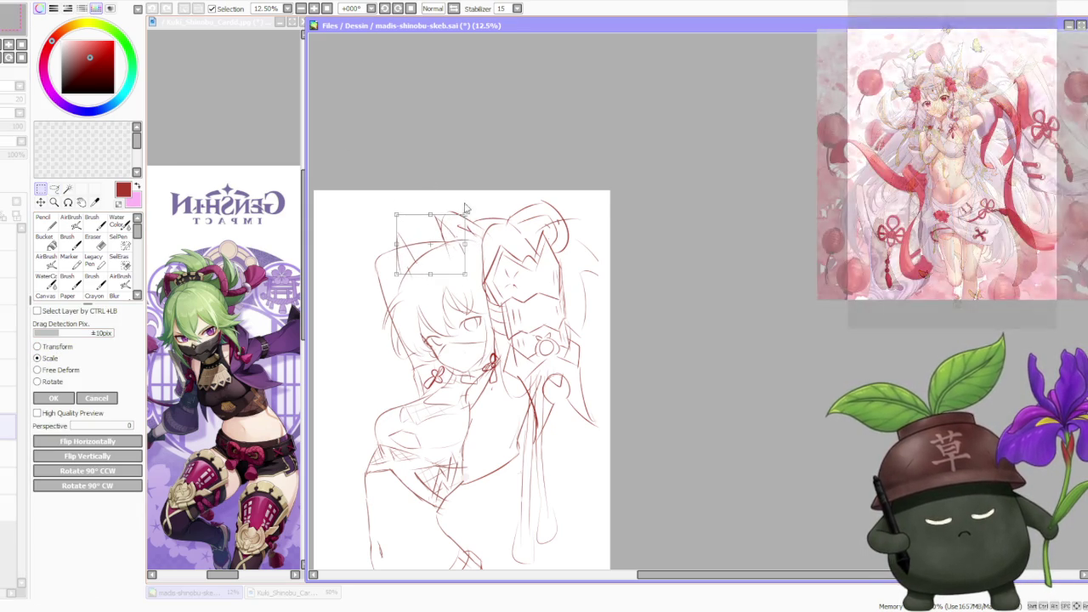
{"action": "key", "text": "Return"}
- Return to the Brush on another layer and restore the vanished mask lines
{"action": "scroll", "coordinate": [401, 130], "scroll_direction": "down", "scroll_amount": 2}
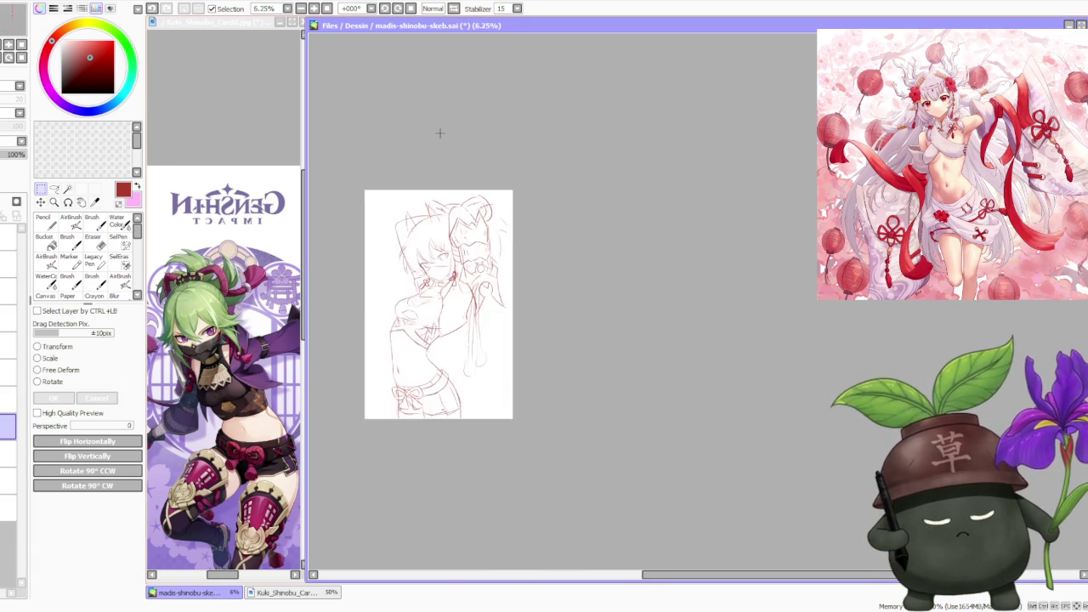
{"action": "scroll", "coordinate": [437, 133], "scroll_direction": "down", "scroll_amount": 1}
{"action": "scroll", "coordinate": [440, 138], "scroll_direction": "up", "scroll_amount": 2}
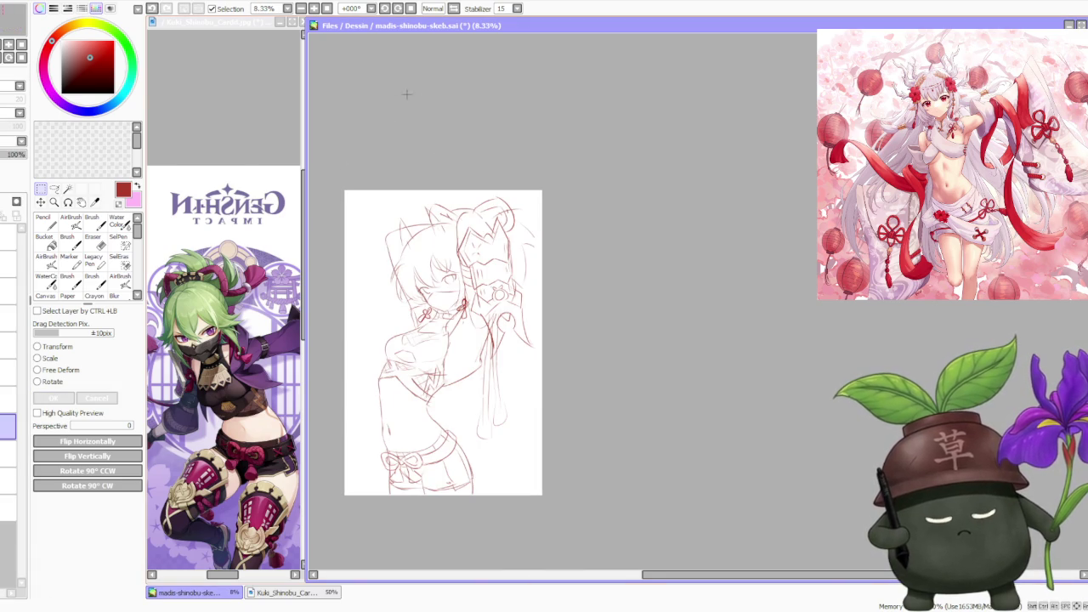
{"action": "left_click", "coordinate": [91, 222]}
{"action": "left_click", "coordinate": [8, 399]}
{"action": "key", "text": "ctrl+z"}
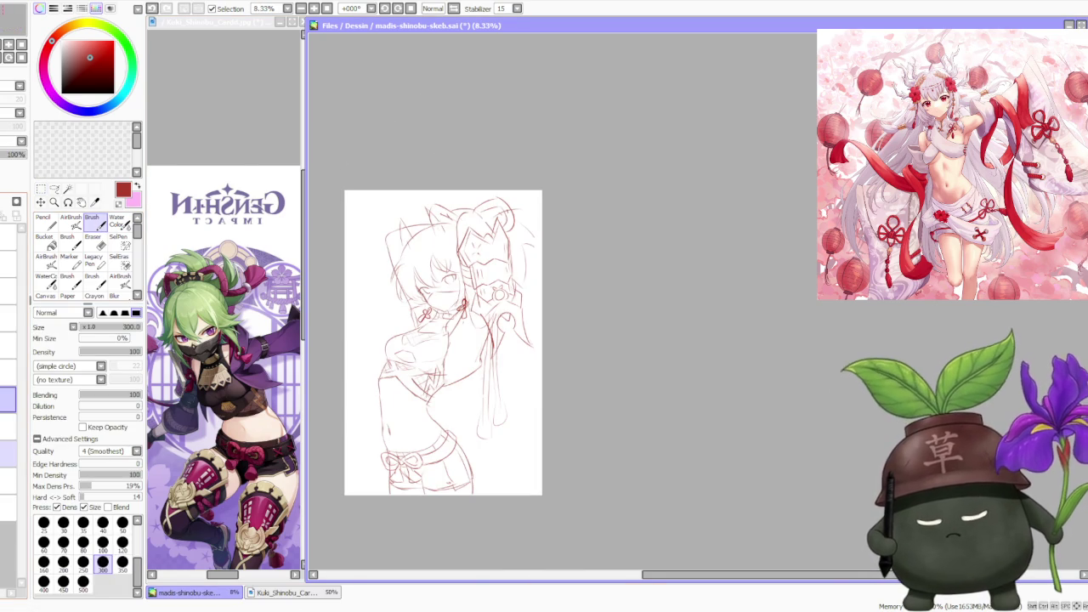
- On another sketch layer, draw two new arcs along the head's top-left outline
{"action": "left_click", "coordinate": [9, 372]}
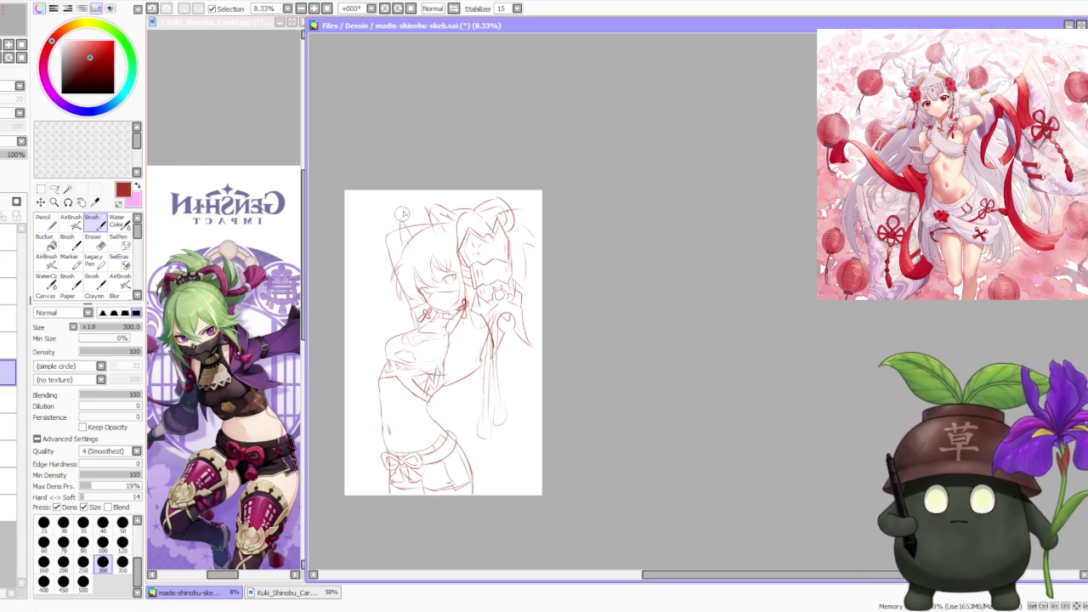
{"action": "left_click_drag", "start_coordinate": [389, 246], "coordinate": [401, 223]}
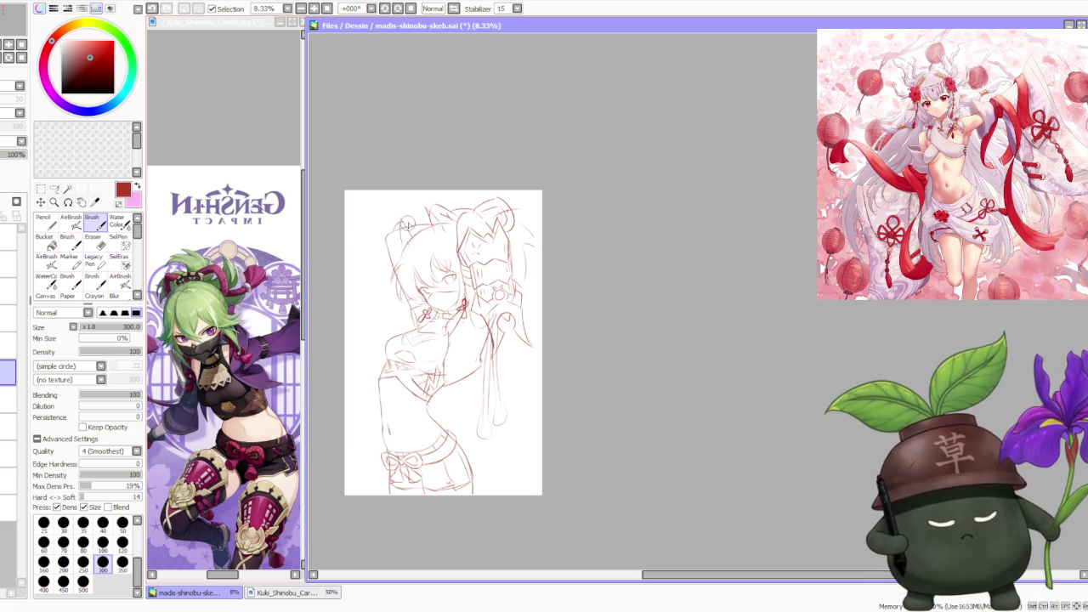
{"action": "left_click_drag", "start_coordinate": [389, 234], "coordinate": [423, 224]}
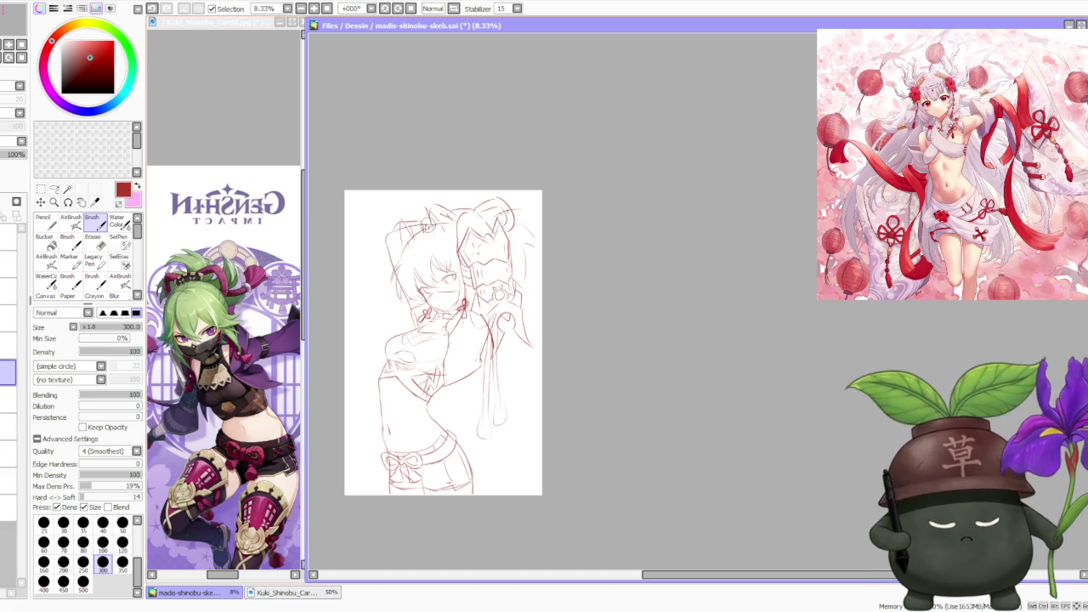
{"action": "scroll", "coordinate": [435, 192], "scroll_direction": "down", "scroll_amount": 2}
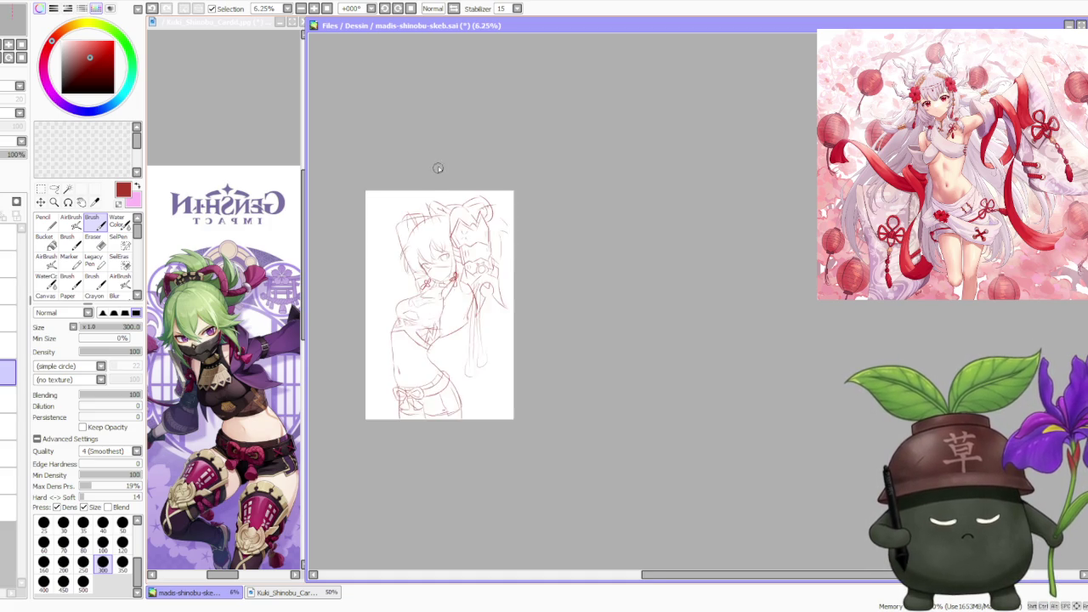
{"action": "scroll", "coordinate": [455, 190], "scroll_direction": "up", "scroll_amount": 2}
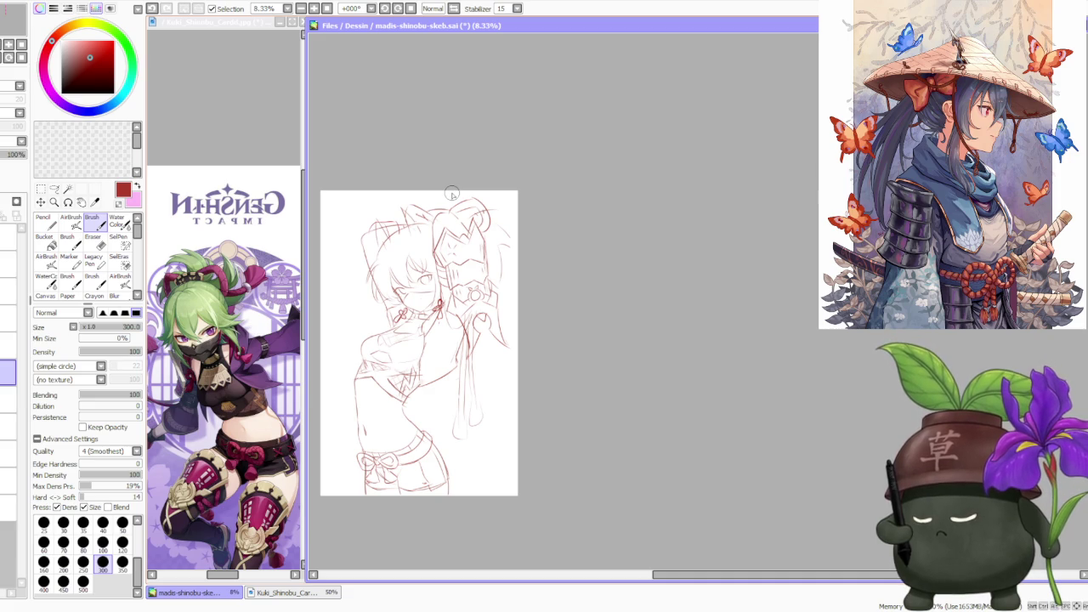
{"action": "scroll", "coordinate": [451, 194], "scroll_direction": "down", "scroll_amount": 1}
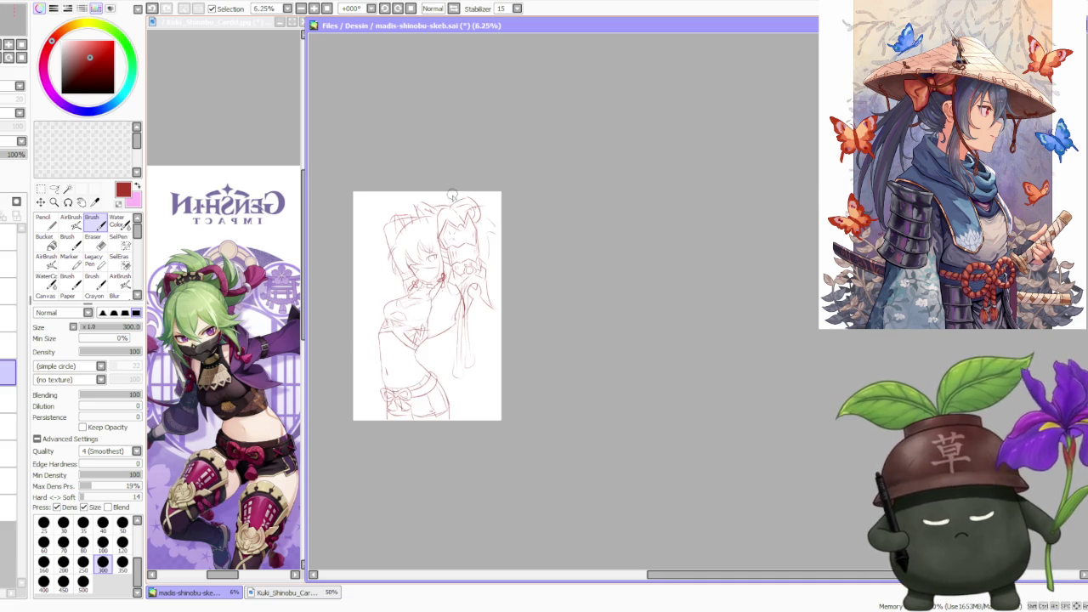
{"action": "scroll", "coordinate": [485, 357], "scroll_direction": "up", "scroll_amount": 1}
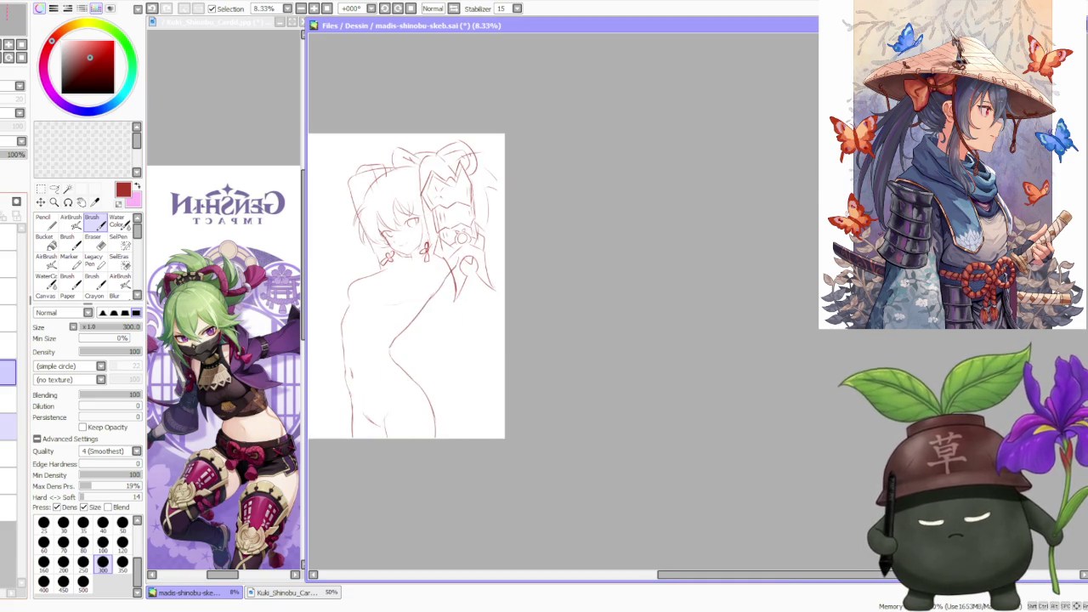
- Zoom in on the hips and select the working layer for the shorts details
{"action": "scroll", "coordinate": [378, 388], "scroll_direction": "up", "scroll_amount": 1}
{"action": "scroll", "coordinate": [376, 389], "scroll_direction": "up", "scroll_amount": 1}
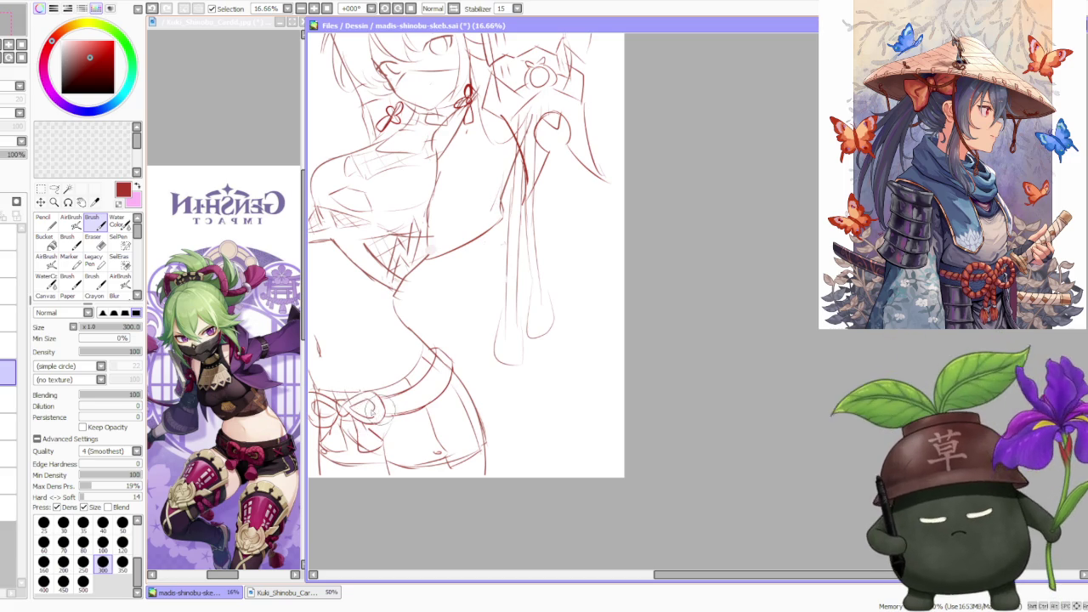
{"action": "left_click", "coordinate": [9, 453]}
{"action": "left_click", "coordinate": [8, 428]}
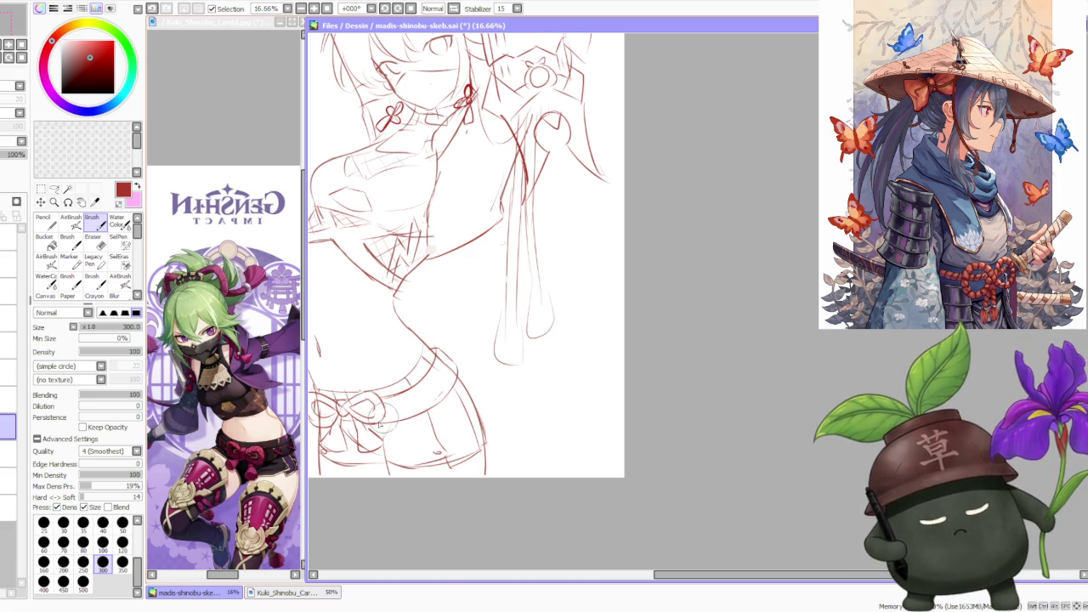
{"action": "scroll", "coordinate": [328, 414], "scroll_direction": "down", "scroll_amount": 2}
{"action": "scroll", "coordinate": [328, 414], "scroll_direction": "up", "scroll_amount": 1}
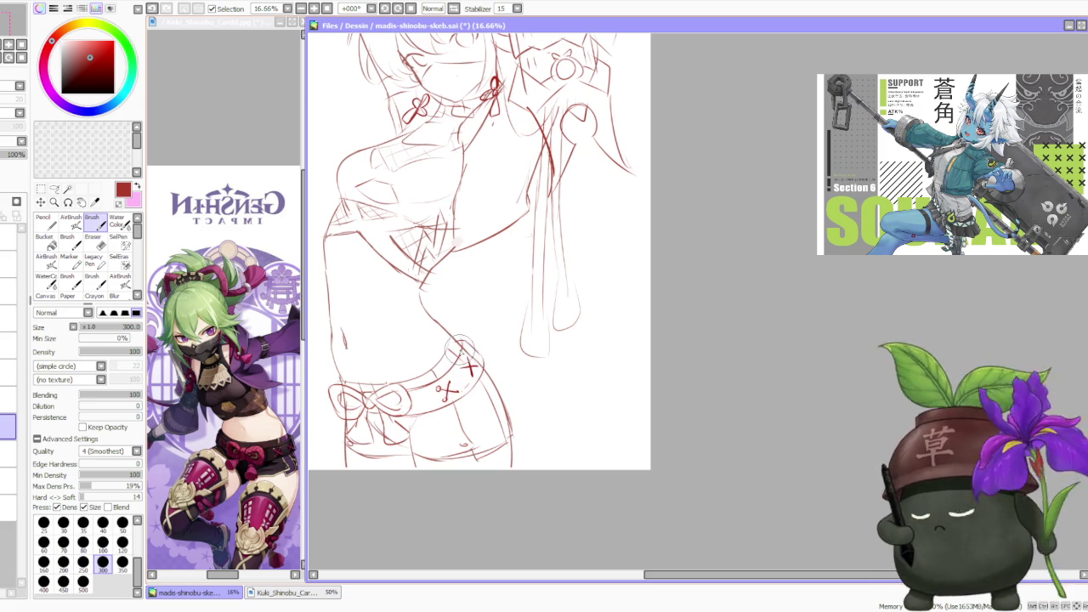
{"action": "scroll", "coordinate": [460, 340], "scroll_direction": "down", "scroll_amount": 3}
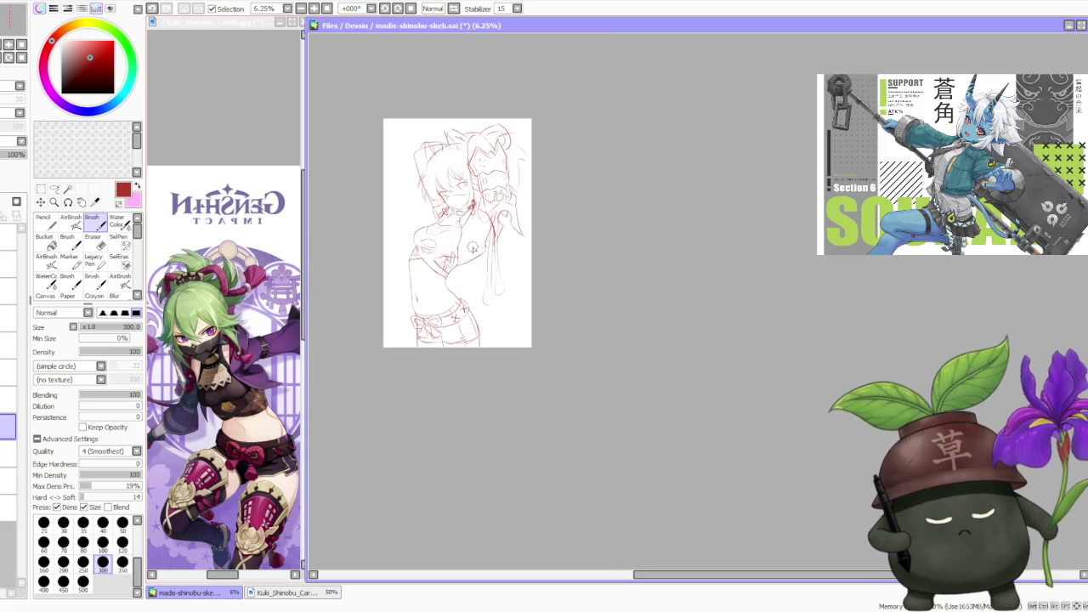
{"action": "scroll", "coordinate": [475, 181], "scroll_direction": "up", "scroll_amount": 1}
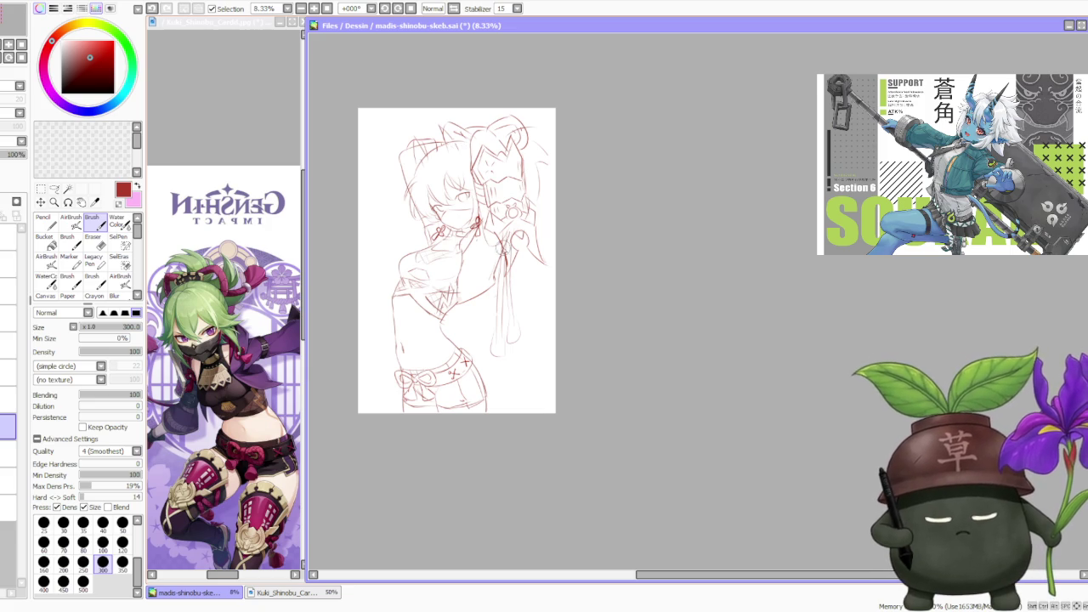
{"action": "key", "text": "alt+Tab"}
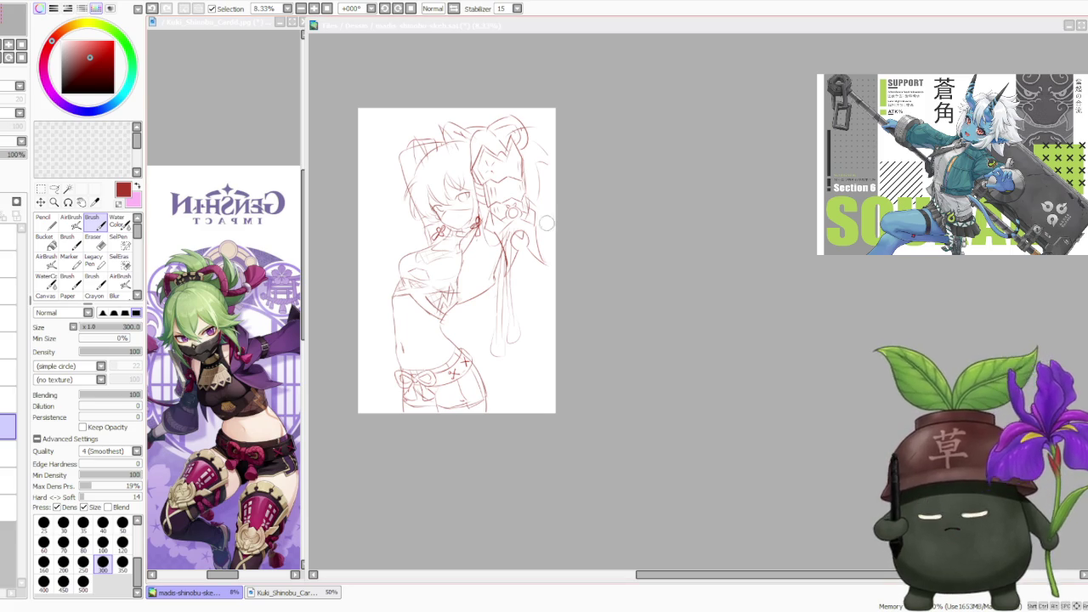
{"action": "left_click", "coordinate": [709, 274]}
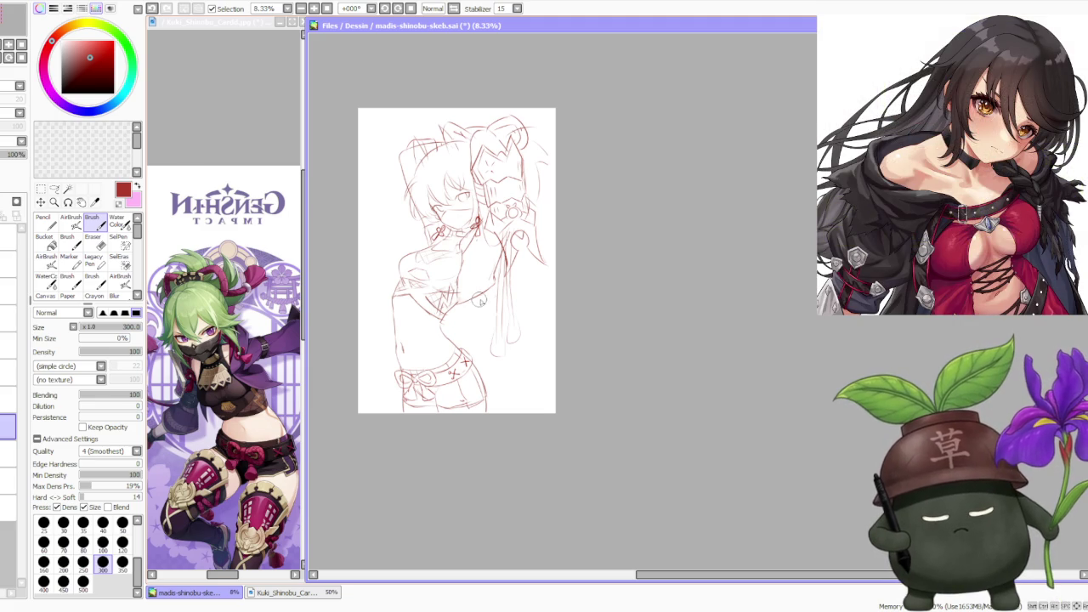
{"action": "left_click", "coordinate": [8, 481]}
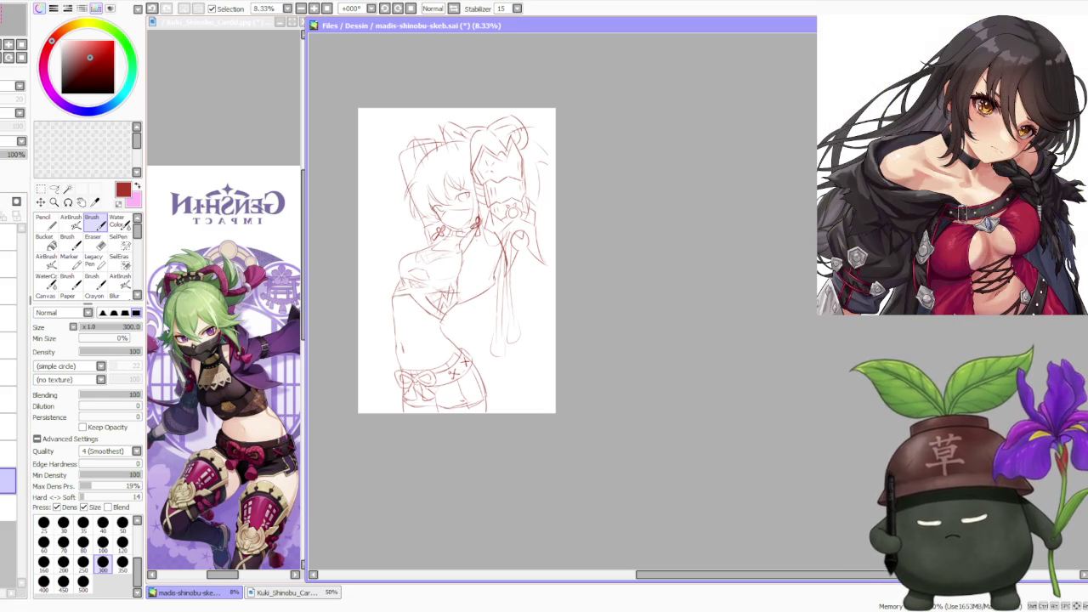
{"action": "left_click", "coordinate": [6, 454]}
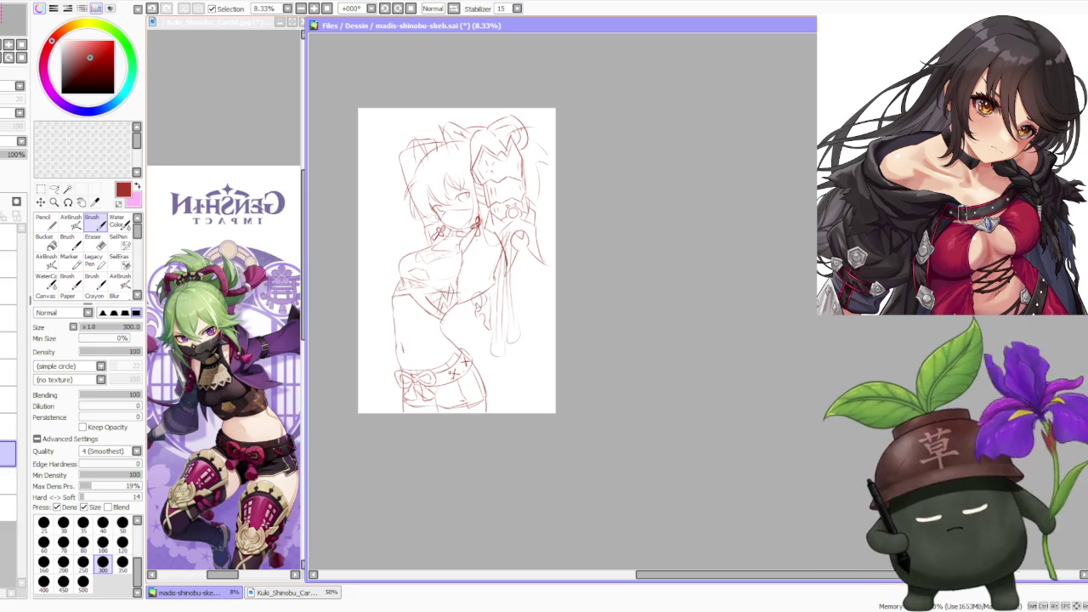
{"action": "key", "text": "ctrl+z"}
{"action": "left_click_drag", "start_coordinate": [488, 299], "coordinate": [481, 287]}
{"action": "key", "text": "ctrl+z"}
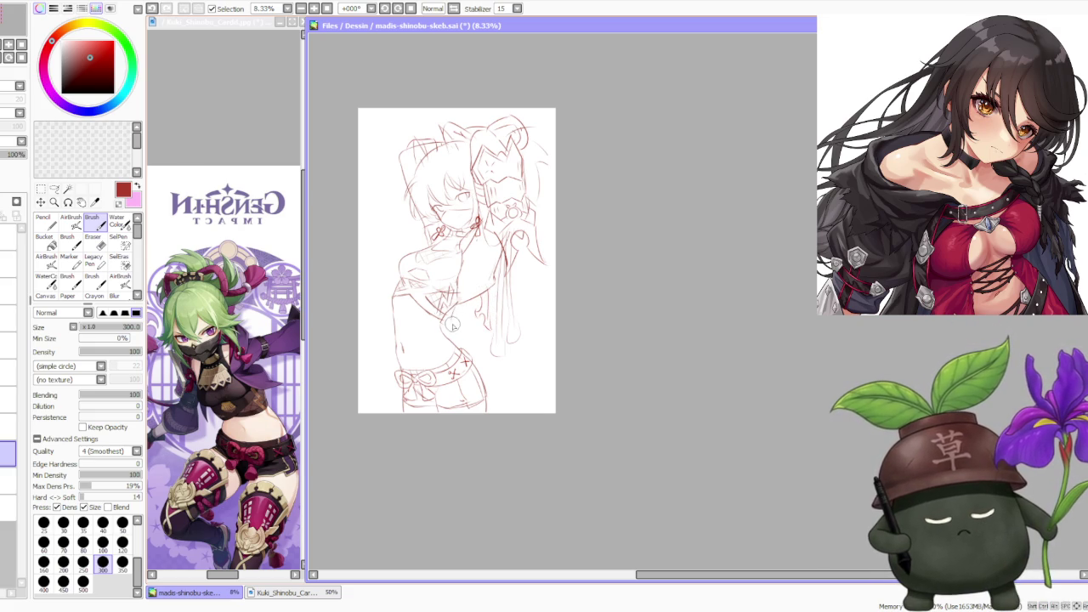
{"action": "key", "text": "ctrl+z"}
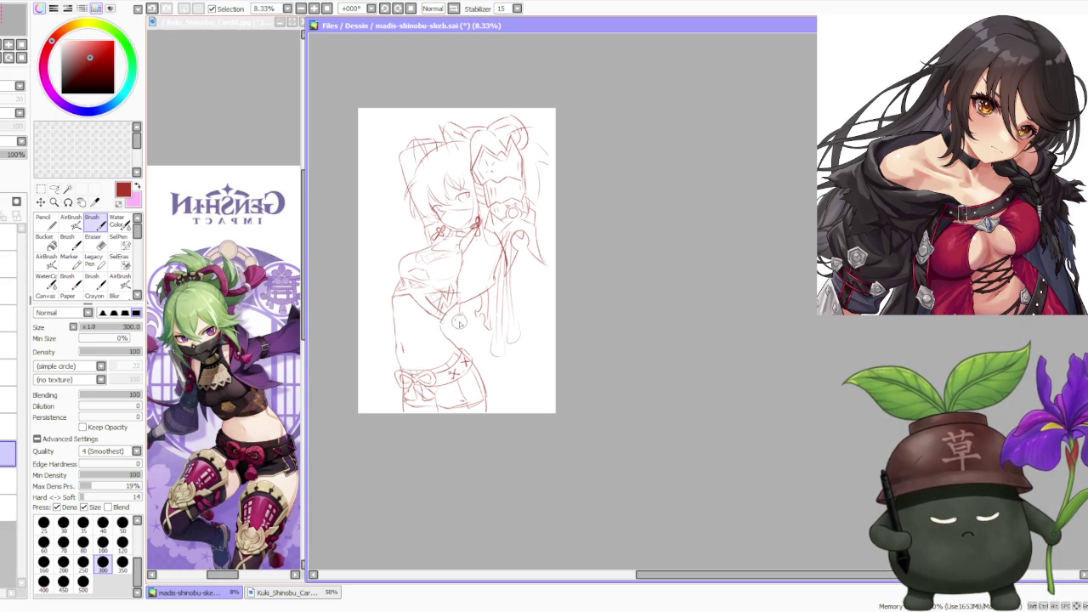
{"action": "scroll", "coordinate": [517, 251], "scroll_direction": "down", "scroll_amount": 2}
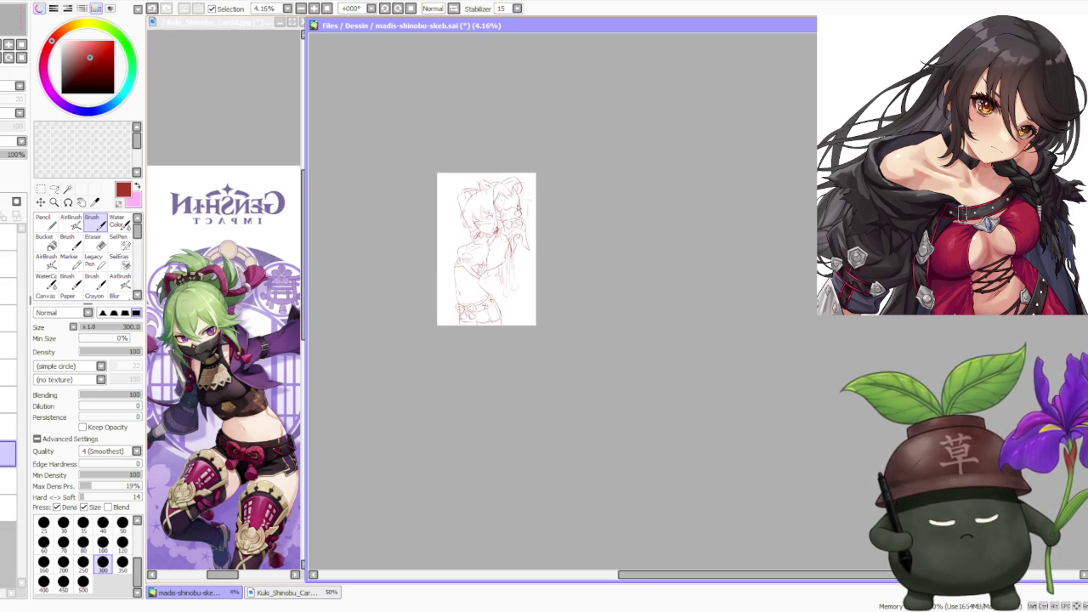
- Zoom in and try a small line on the face mask, undoing the attempts
{"action": "scroll", "coordinate": [522, 174], "scroll_direction": "up", "scroll_amount": 1}
{"action": "scroll", "coordinate": [520, 252], "scroll_direction": "up", "scroll_amount": 3}
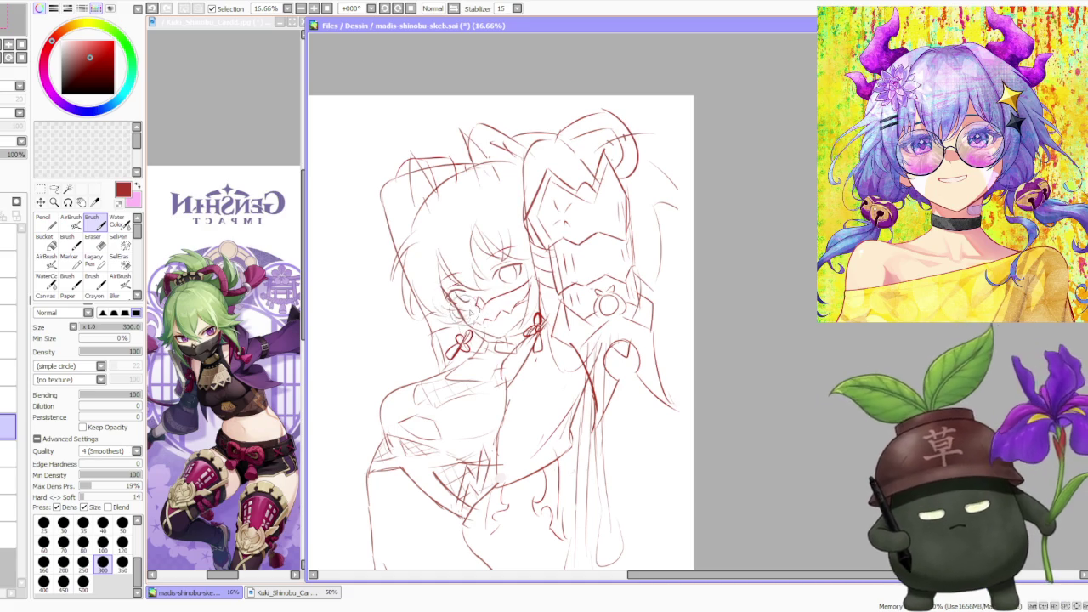
{"action": "mouse_move", "coordinate": [468, 298]}
{"action": "left_mouse_down"}
{"action": "mouse_move", "coordinate": [498, 298]}
{"action": "mouse_move", "coordinate": [463, 323]}
{"action": "left_mouse_up"}
{"action": "key", "text": "ctrl+z"}
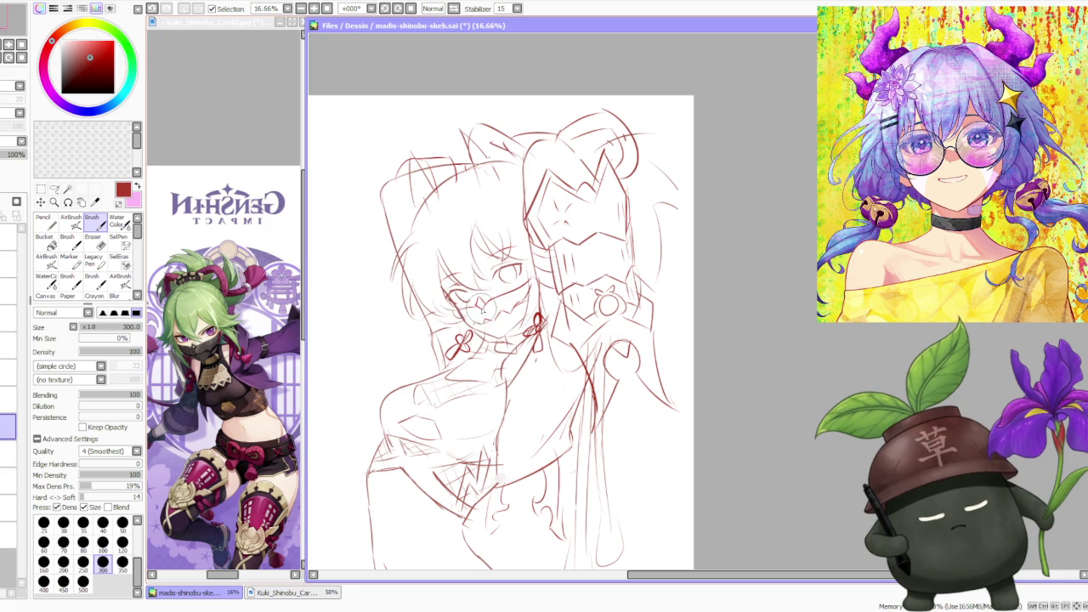
{"action": "key", "text": "ctrl+z"}
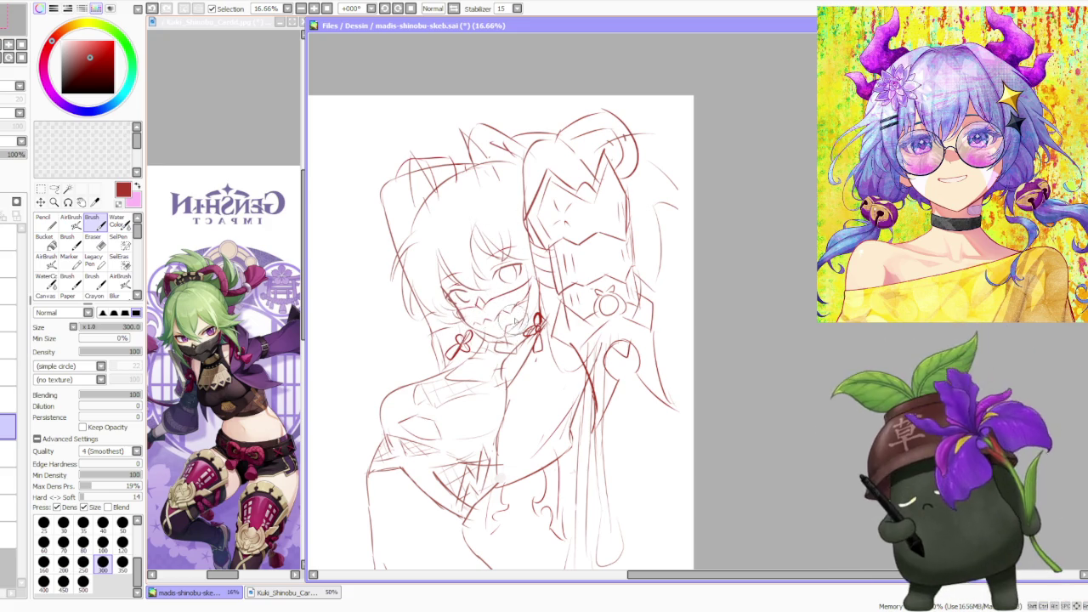
{"action": "key", "text": "ctrl+z"}
{"action": "key", "text": "ctrl+z"}
- Redraw small strokes on the right of the mask, undoing the faint ones
{"action": "left_click_drag", "start_coordinate": [520, 306], "coordinate": [535, 328]}
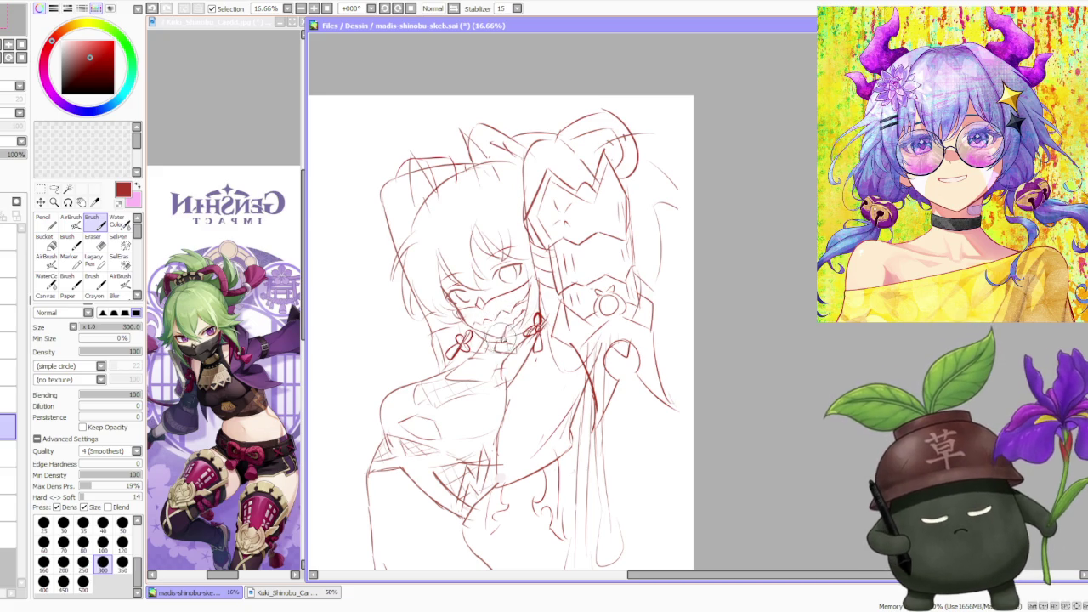
{"action": "key", "text": "ctrl+z"}
{"action": "key", "text": "ctrl+y"}
{"action": "key", "text": "ctrl+z"}
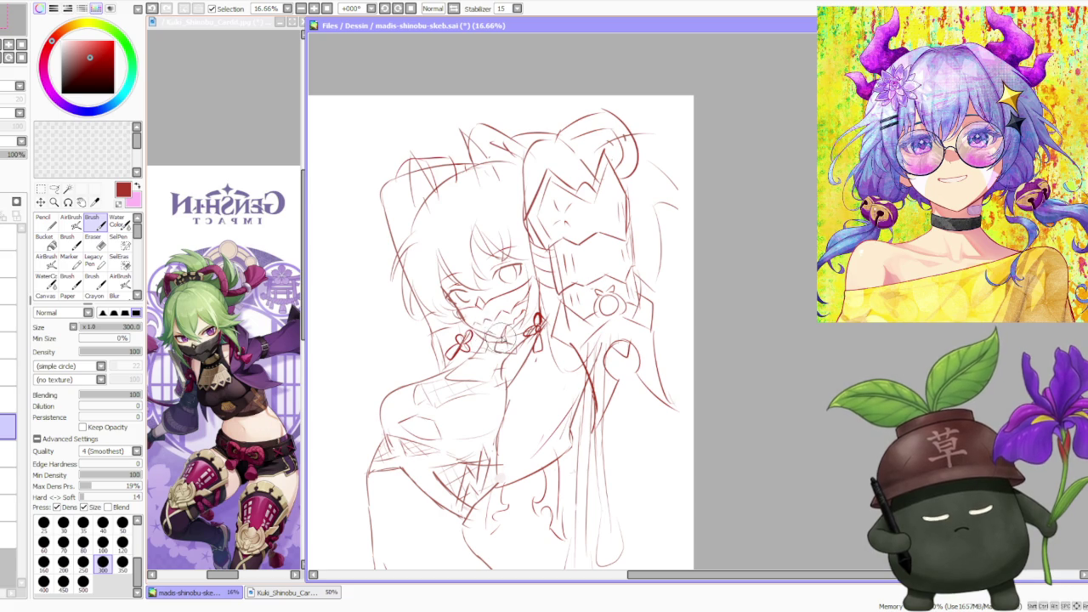
{"action": "scroll", "coordinate": [561, 306], "scroll_direction": "down", "scroll_amount": 2}
{"action": "scroll", "coordinate": [561, 306], "scroll_direction": "down", "scroll_amount": 2}
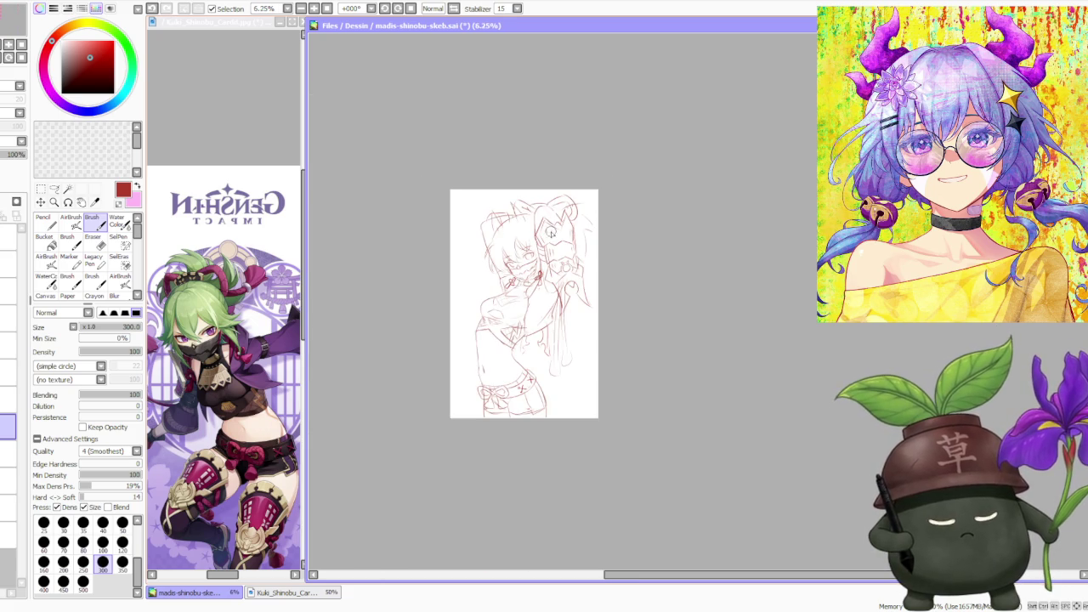
{"action": "scroll", "coordinate": [551, 233], "scroll_direction": "up", "scroll_amount": 4}
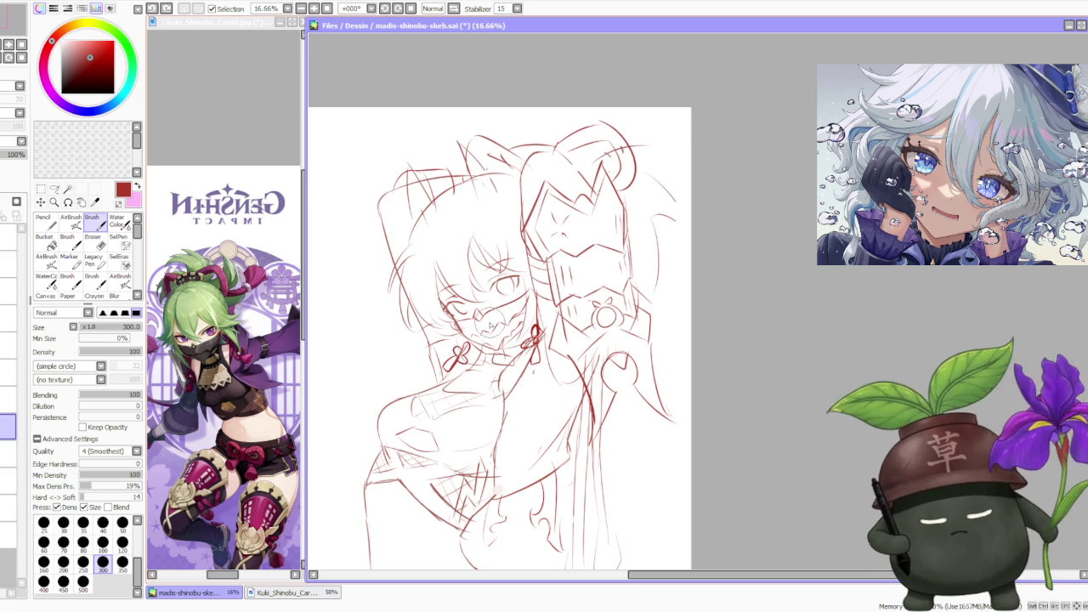
{"action": "key", "text": "ctrl+z"}
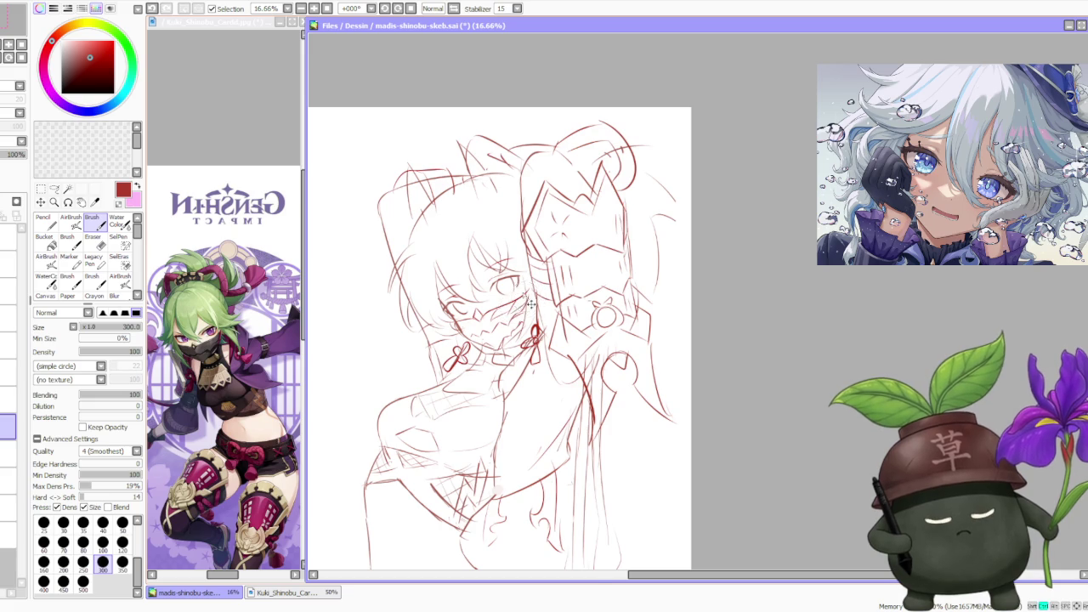
{"action": "scroll", "coordinate": [609, 105], "scroll_direction": "down", "scroll_amount": 3}
{"action": "scroll", "coordinate": [609, 105], "scroll_direction": "up", "scroll_amount": 2}
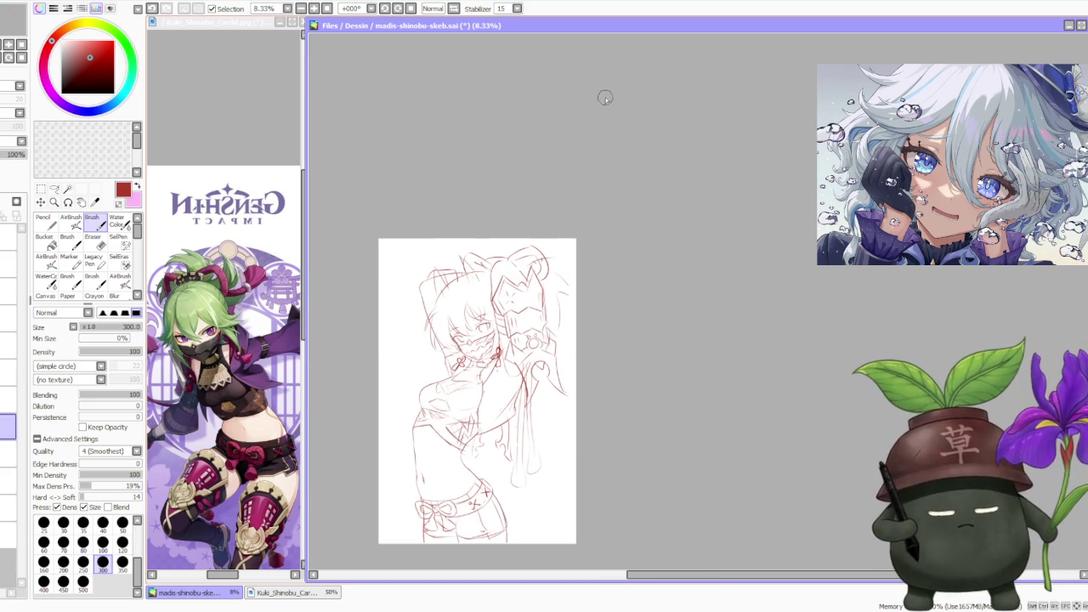
- Mirror the canvas view horizontally to check proportions, then flip it back
{"action": "scroll", "coordinate": [480, 279], "scroll_direction": "down", "scroll_amount": 1}
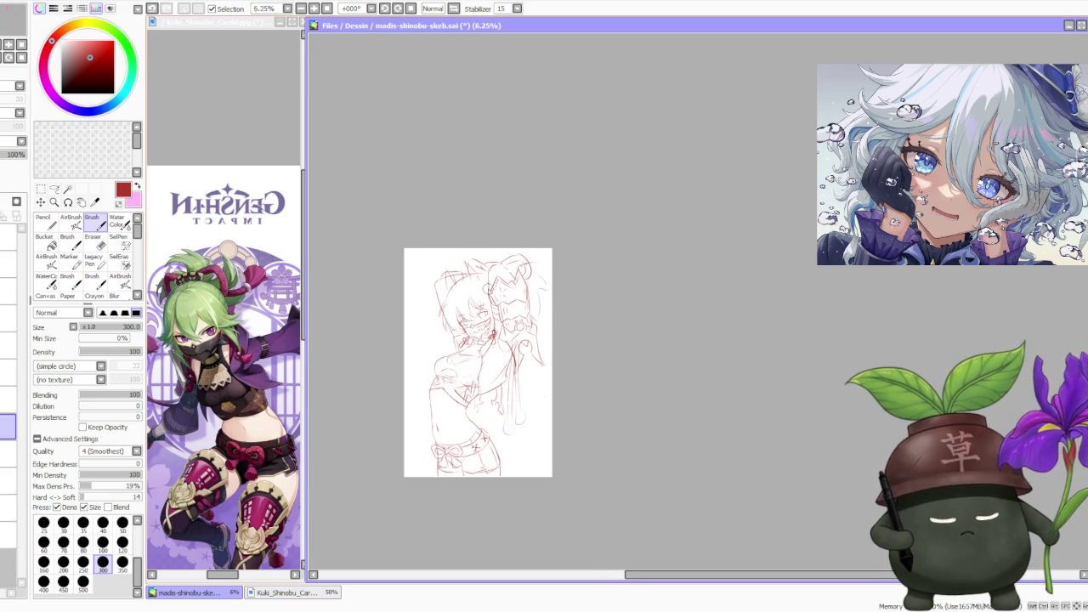
{"action": "scroll", "coordinate": [489, 291], "scroll_direction": "up", "scroll_amount": 1}
{"action": "scroll", "coordinate": [426, 286], "scroll_direction": "down", "scroll_amount": 1}
{"action": "scroll", "coordinate": [463, 265], "scroll_direction": "up", "scroll_amount": 2}
{"action": "left_click", "coordinate": [442, 8]}
{"action": "scroll", "coordinate": [602, 306], "scroll_direction": "down", "scroll_amount": 1}
{"action": "scroll", "coordinate": [778, 416], "scroll_direction": "up", "scroll_amount": 2}
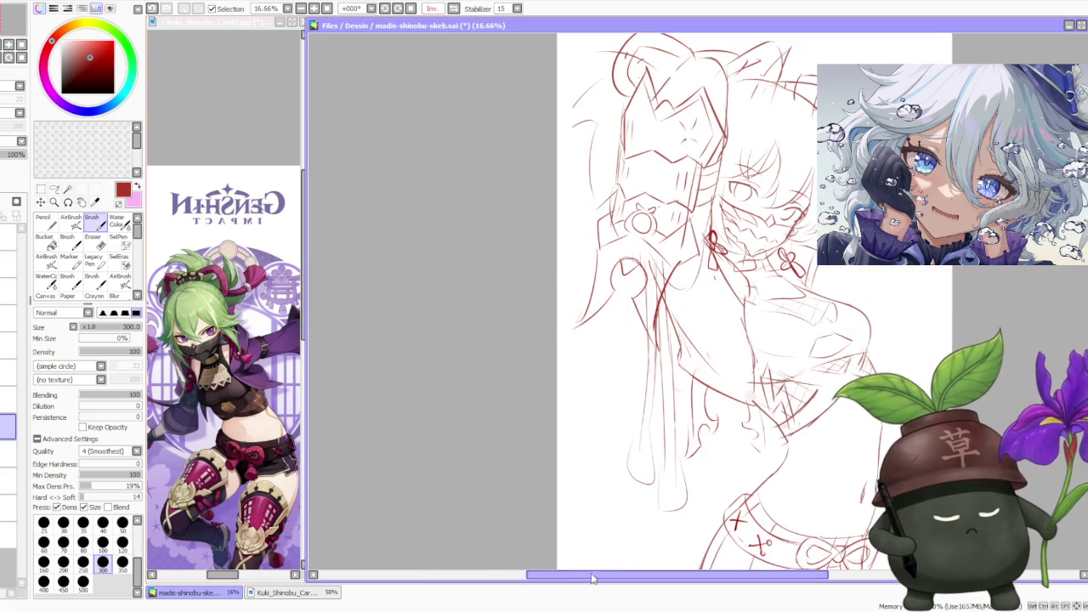
{"action": "left_click_drag", "start_coordinate": [657, 500], "coordinate": [502, 340]}
{"action": "scroll", "coordinate": [483, 284], "scroll_direction": "down", "scroll_amount": 1}
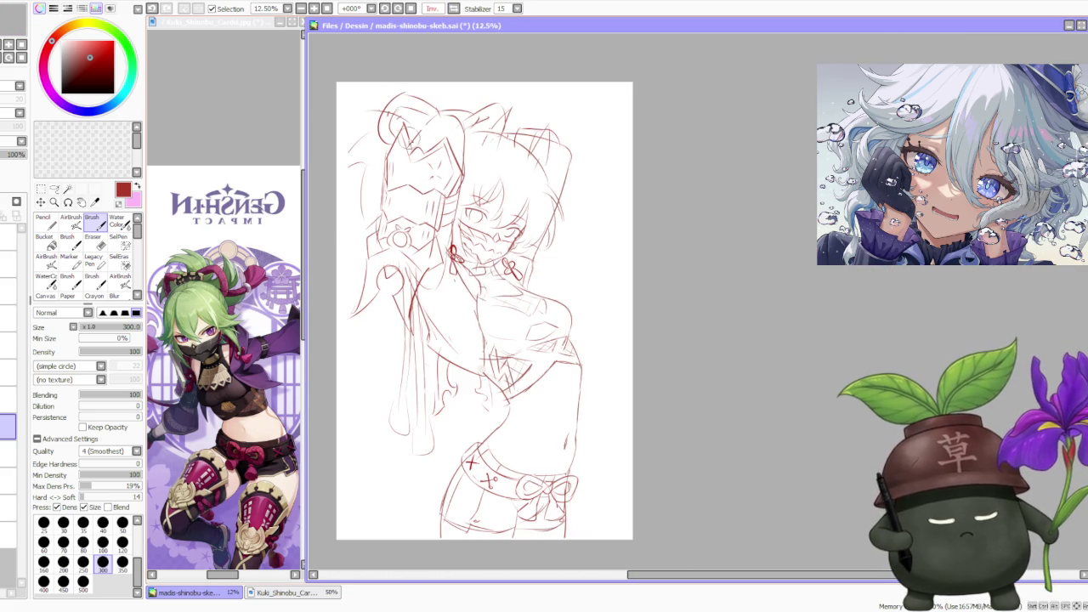
{"action": "left_click", "coordinate": [431, 8]}
{"action": "scroll", "coordinate": [333, 219], "scroll_direction": "down", "scroll_amount": 1}
{"action": "scroll", "coordinate": [1010, 308], "scroll_direction": "up", "scroll_amount": 1}
{"action": "scroll", "coordinate": [946, 289], "scroll_direction": "up", "scroll_amount": 2}
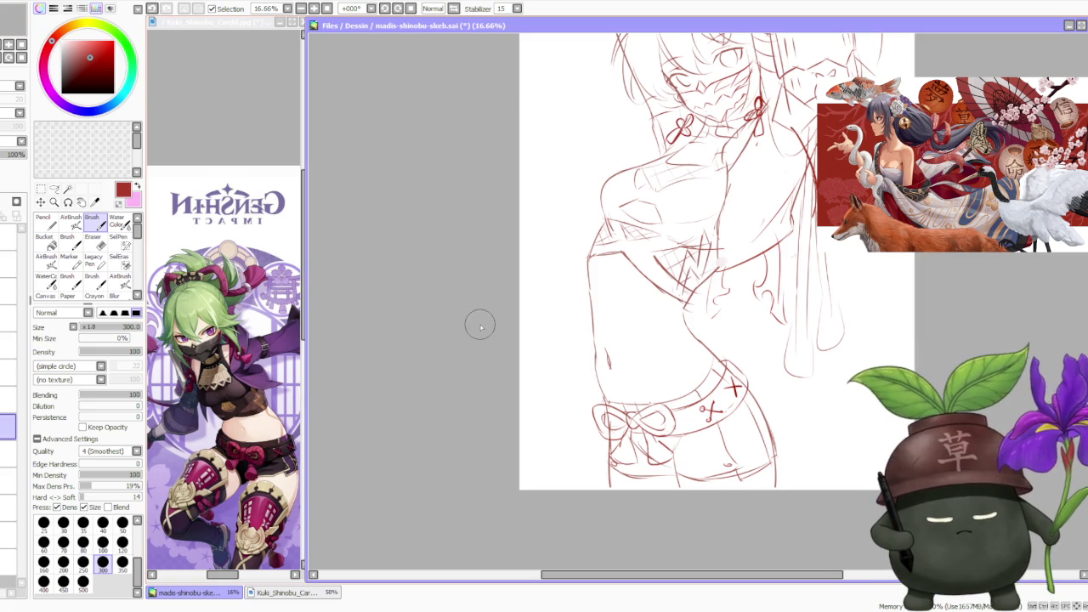
{"action": "scroll", "coordinate": [480, 323], "scroll_direction": "down", "scroll_amount": 2}
{"action": "scroll", "coordinate": [652, 358], "scroll_direction": "up", "scroll_amount": 2}
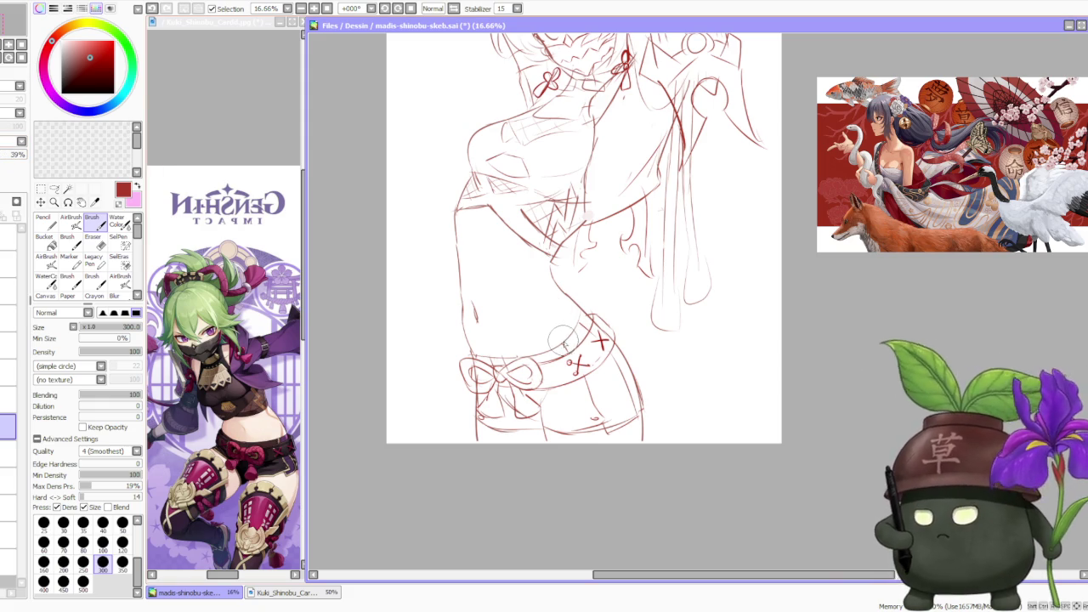
- Draw a short stroke above the shorts' waistband, discarding the curved side-line attempts
{"action": "left_click_drag", "start_coordinate": [562, 340], "coordinate": [561, 310]}
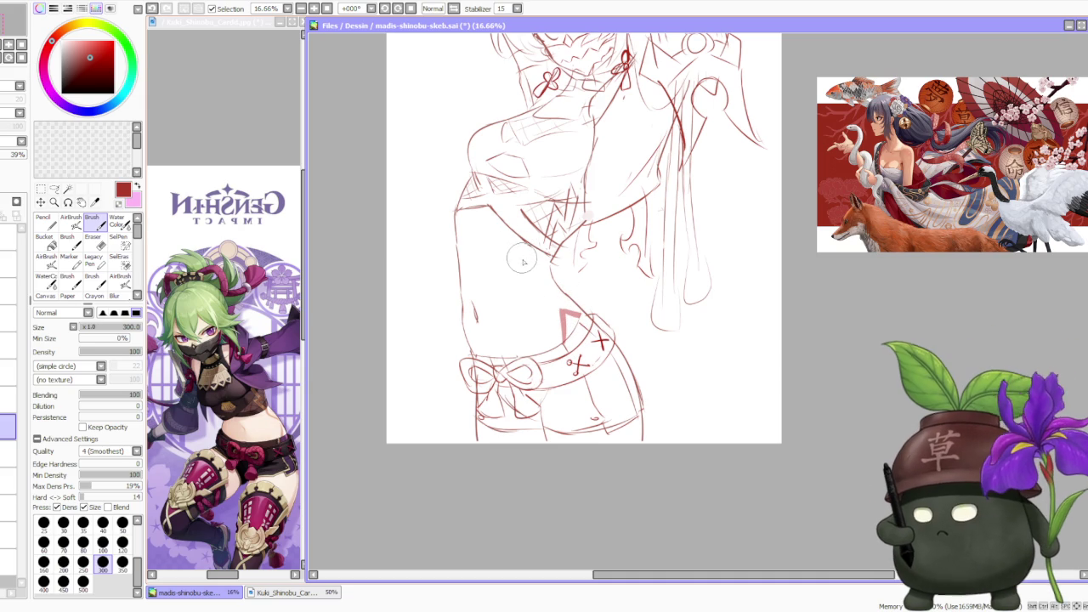
{"action": "left_click_drag", "start_coordinate": [558, 265], "coordinate": [568, 296]}
{"action": "key", "text": "ctrl+z"}
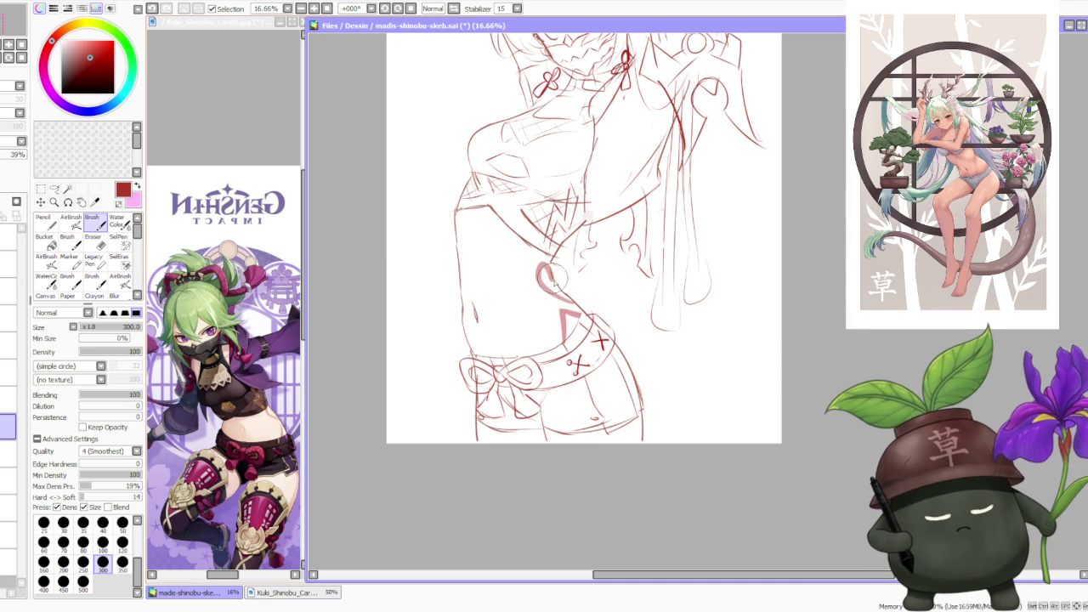
{"action": "left_click_drag", "start_coordinate": [551, 265], "coordinate": [561, 293]}
{"action": "key", "text": "ctrl+z"}
{"action": "mouse_move", "coordinate": [553, 260]}
{"action": "left_mouse_down"}
{"action": "mouse_move", "coordinate": [561, 293]}
{"action": "mouse_move", "coordinate": [548, 276]}
{"action": "left_mouse_up"}
{"action": "key", "text": "ctrl+z"}
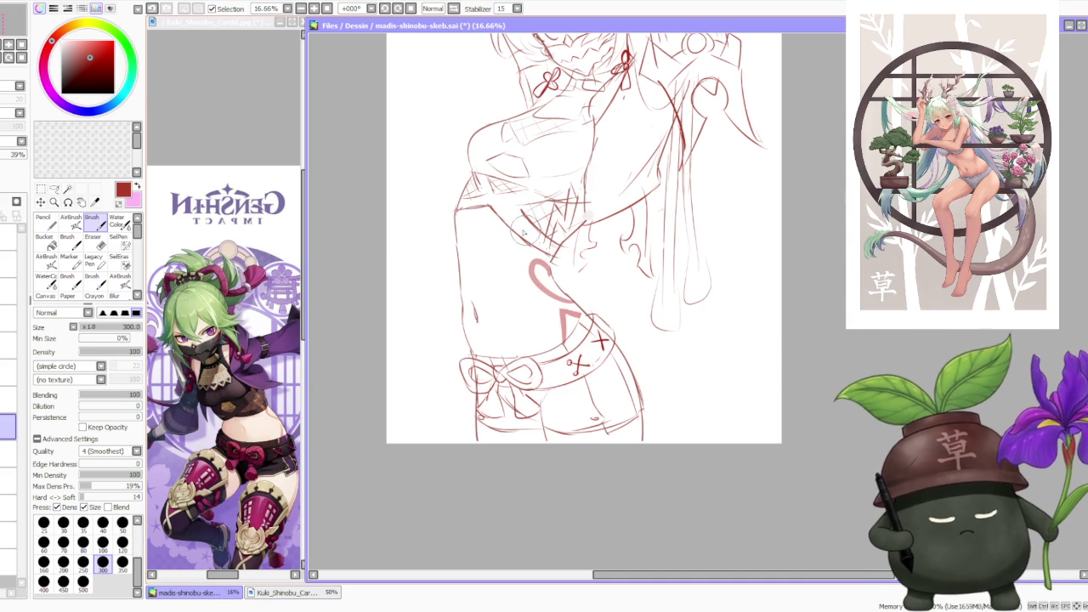
{"action": "key", "text": "ctrl+z"}
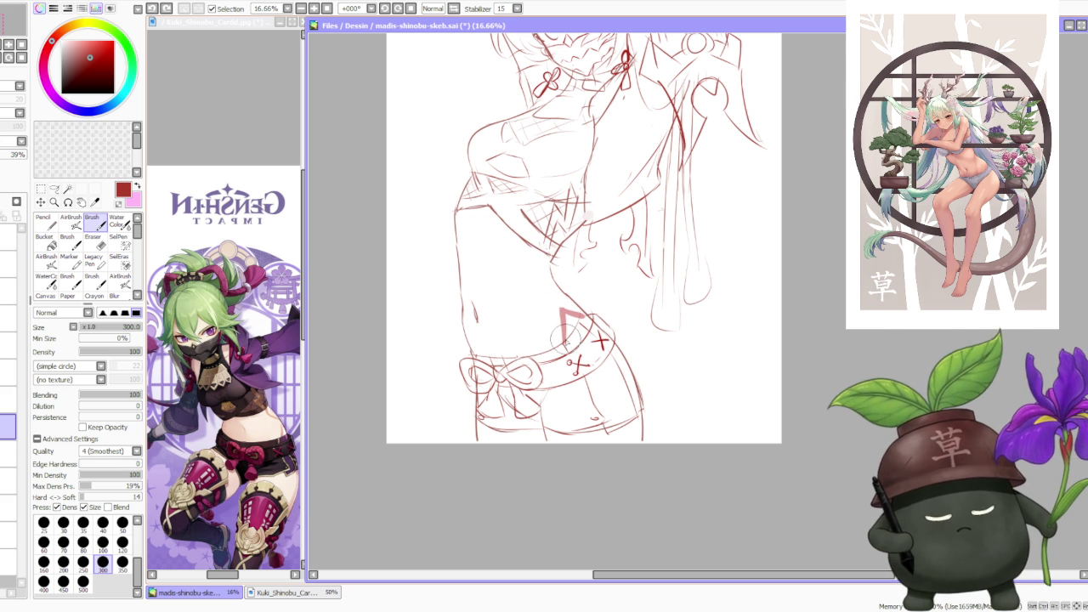
{"action": "key", "text": "ctrl"}
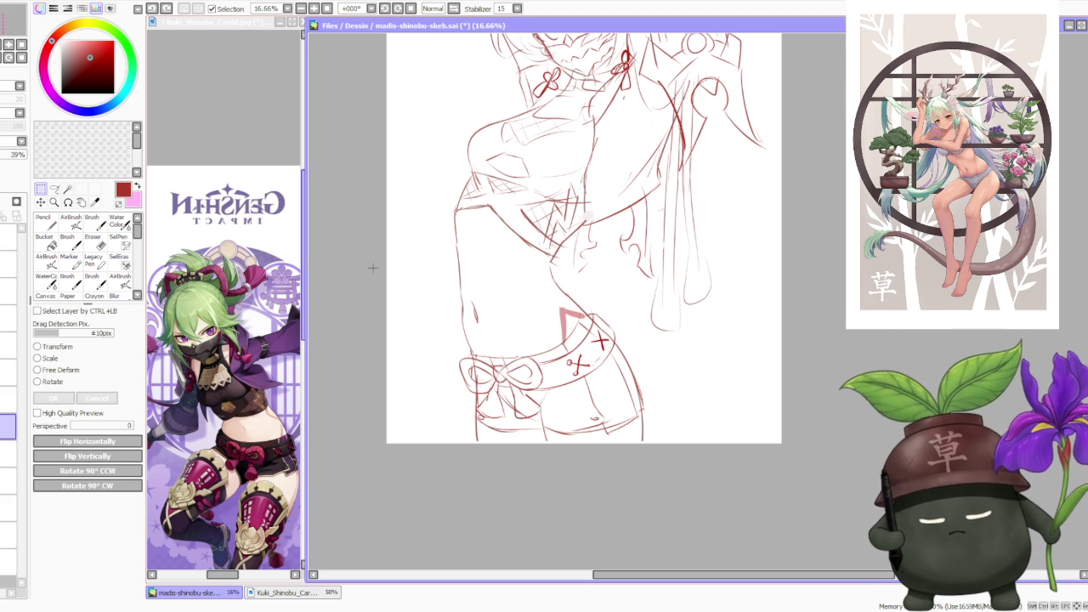
- Free-deform the red mark above the waistband, pulling its corners up and outward
{"action": "left_click", "coordinate": [60, 370]}
{"action": "left_click_drag", "start_coordinate": [558, 308], "coordinate": [588, 302]}
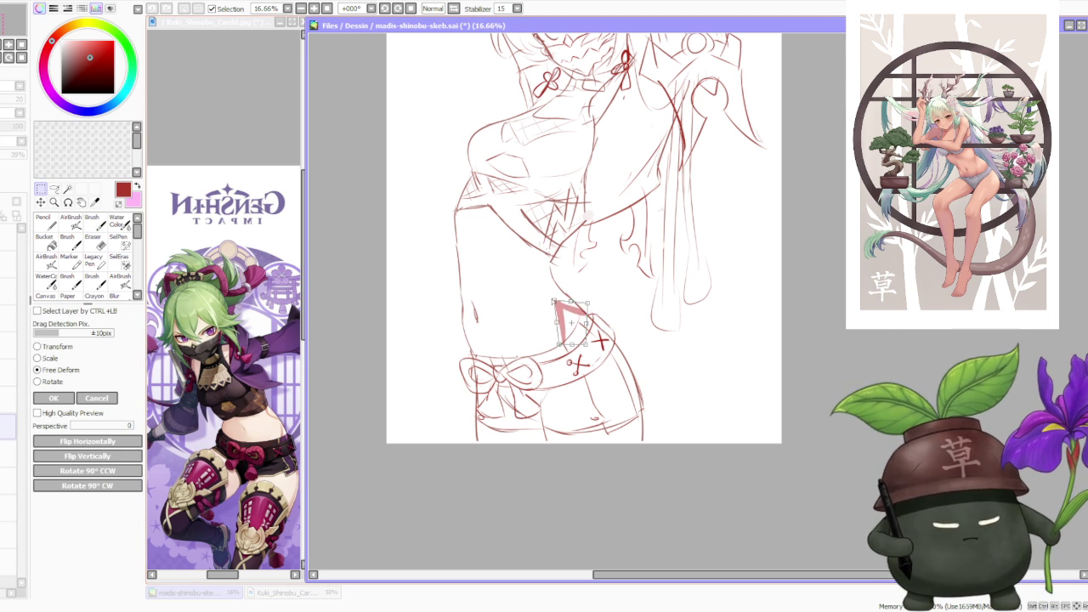
{"action": "key", "text": "Return"}
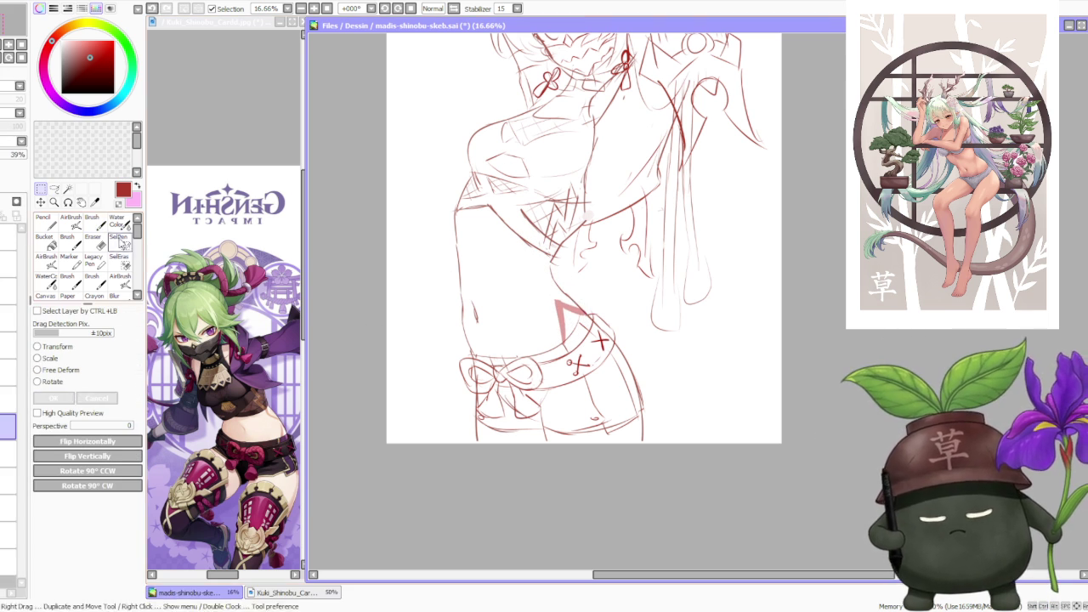
{"action": "key", "text": "b"}
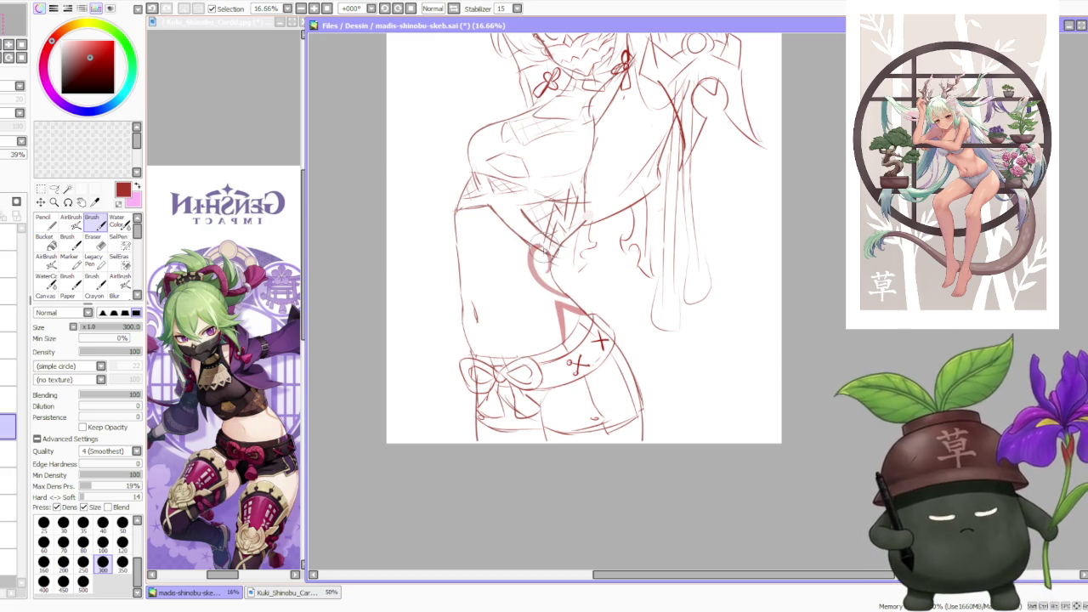
{"action": "scroll", "coordinate": [536, 209], "scroll_direction": "down", "scroll_amount": 2}
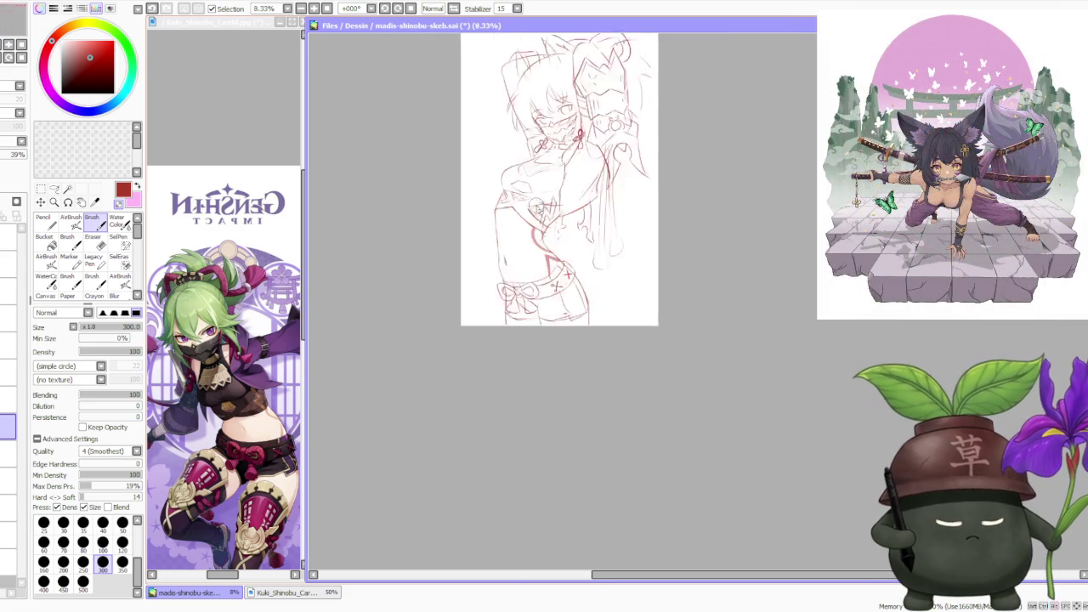
{"action": "scroll", "coordinate": [544, 199], "scroll_direction": "down", "scroll_amount": 1}
{"action": "scroll", "coordinate": [570, 187], "scroll_direction": "down", "scroll_amount": 1}
{"action": "scroll", "coordinate": [575, 143], "scroll_direction": "up", "scroll_amount": 3}
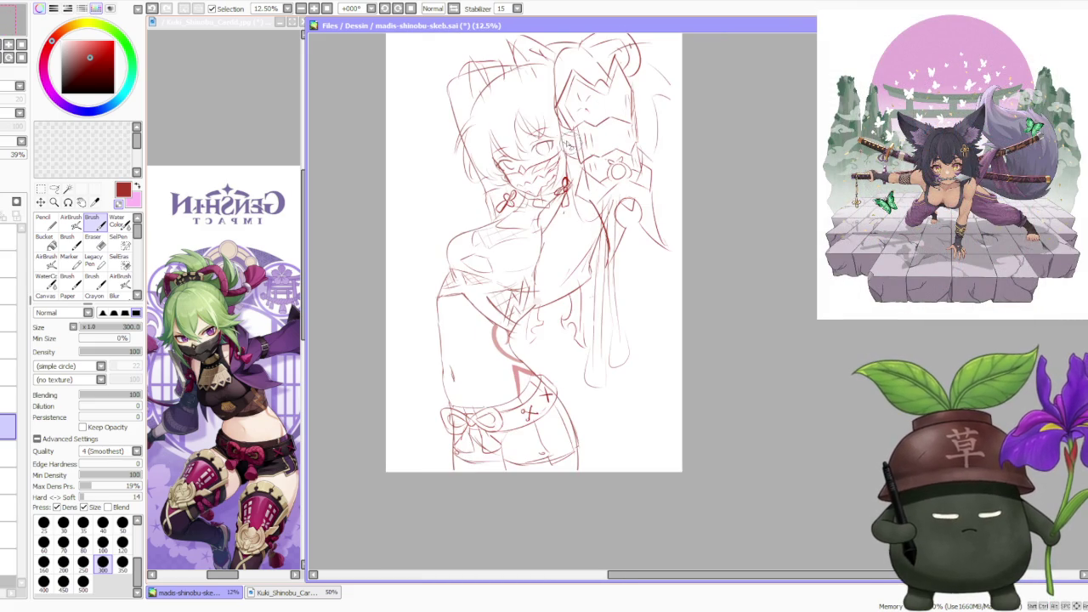
{"action": "scroll", "coordinate": [515, 275], "scroll_direction": "up", "scroll_amount": 1}
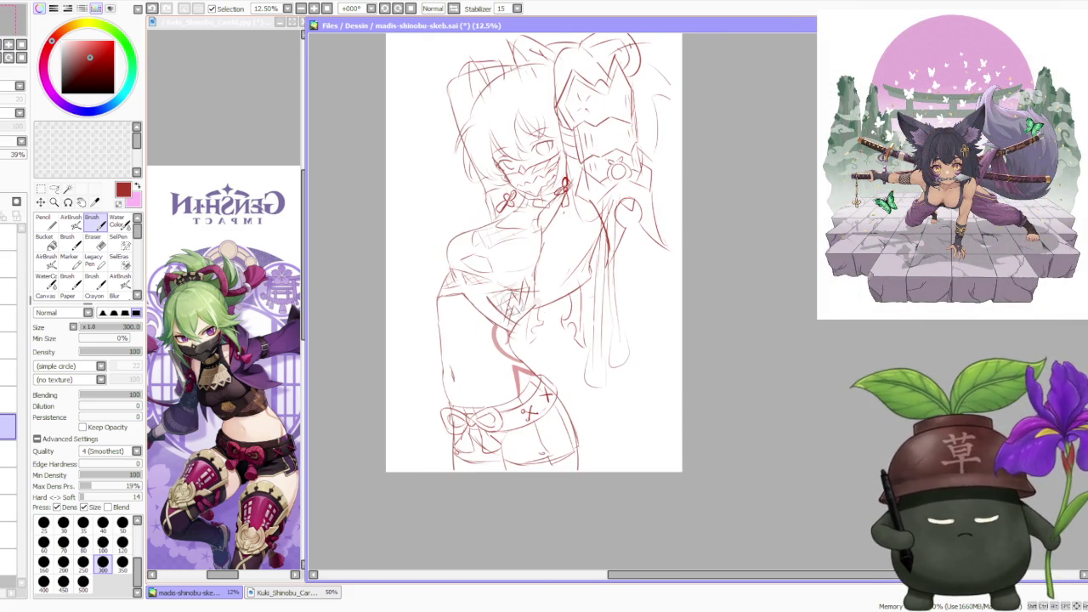
{"action": "scroll", "coordinate": [510, 314], "scroll_direction": "up", "scroll_amount": 1}
{"action": "scroll", "coordinate": [514, 332], "scroll_direction": "up", "scroll_amount": 1}
{"action": "scroll", "coordinate": [515, 331], "scroll_direction": "down", "scroll_amount": 3}
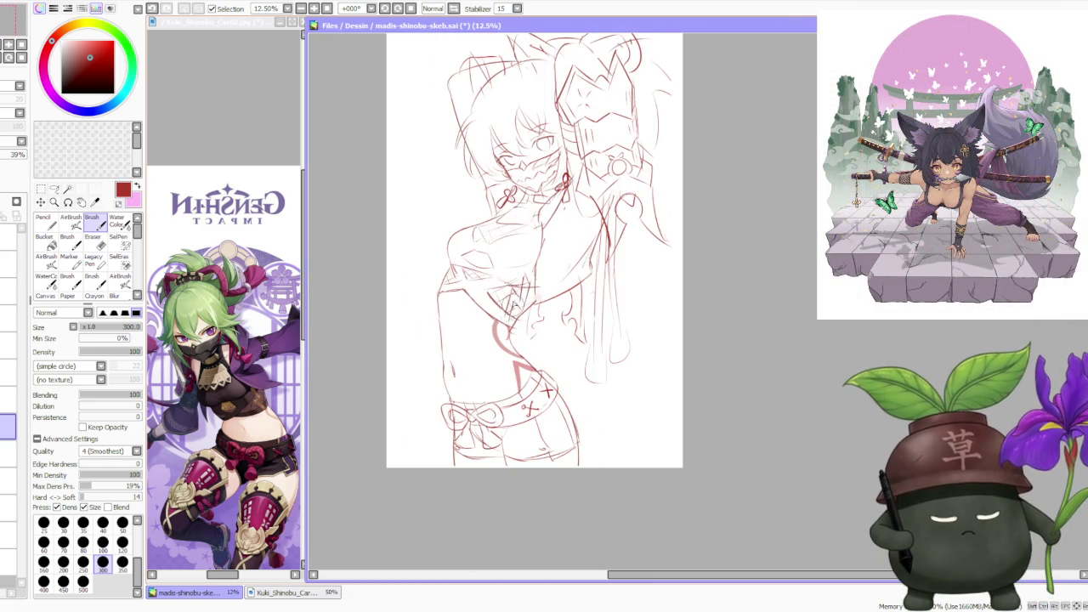
{"action": "scroll", "coordinate": [527, 335], "scroll_direction": "up", "scroll_amount": 1}
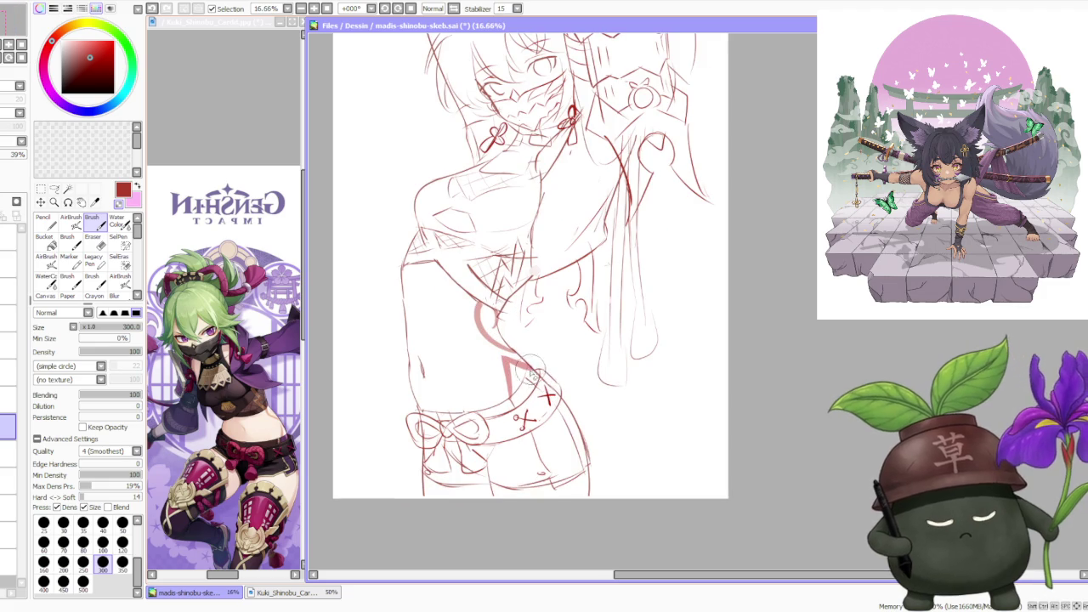
{"action": "scroll", "coordinate": [544, 310], "scroll_direction": "down", "scroll_amount": 3}
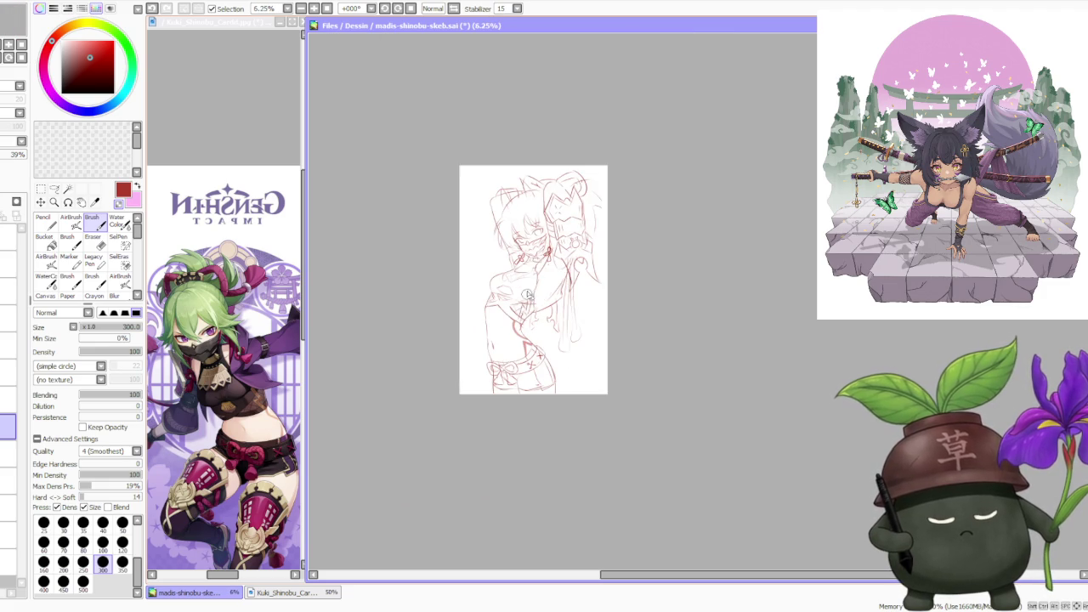
{"action": "scroll", "coordinate": [534, 279], "scroll_direction": "up", "scroll_amount": 1}
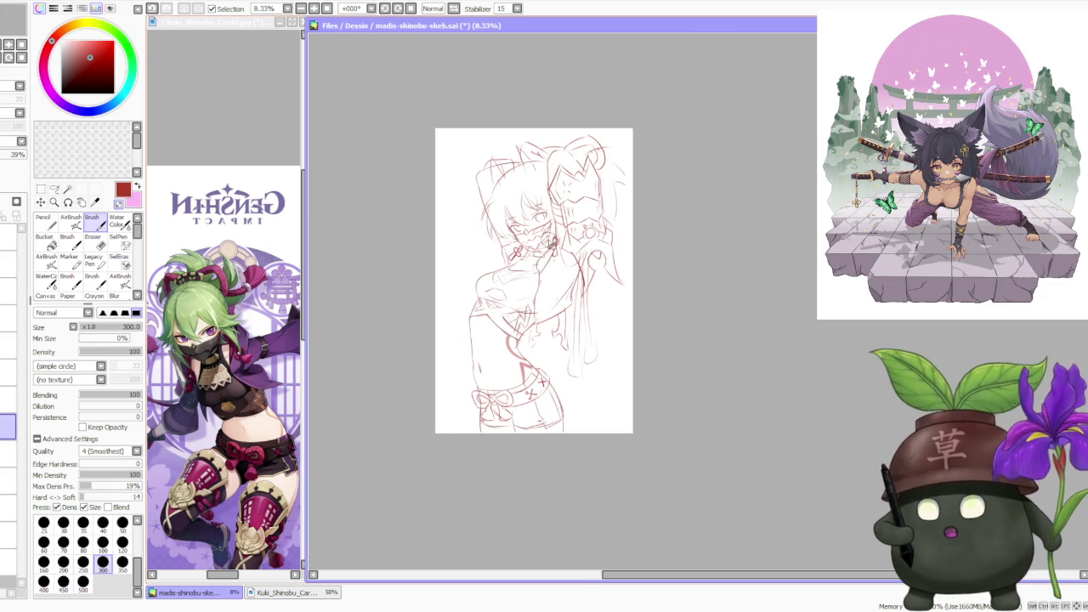
{"action": "key", "text": "alt+Tab"}
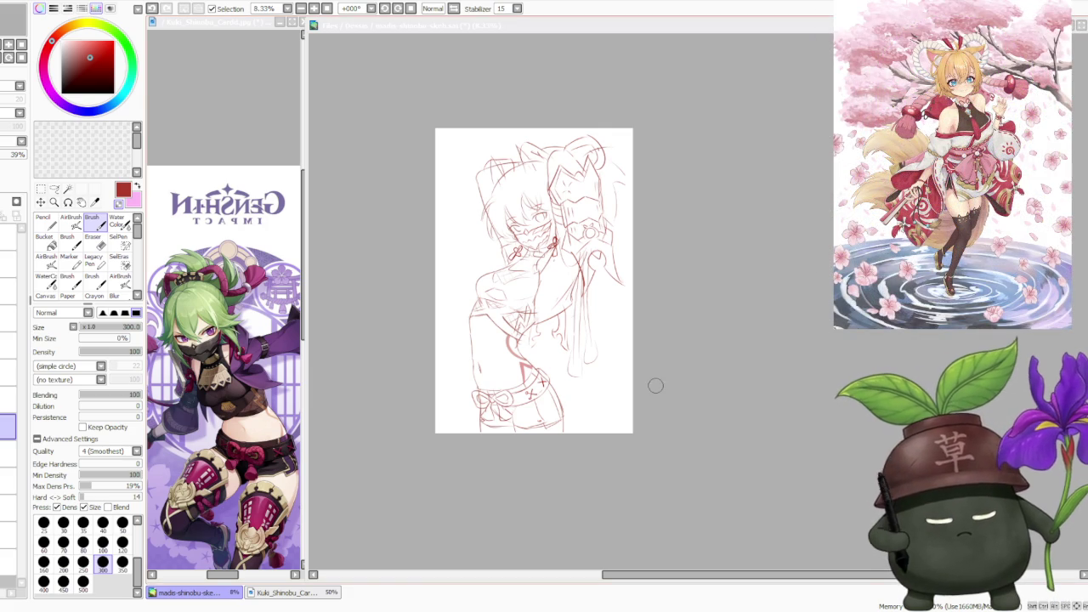
{"action": "left_click", "coordinate": [680, 396]}
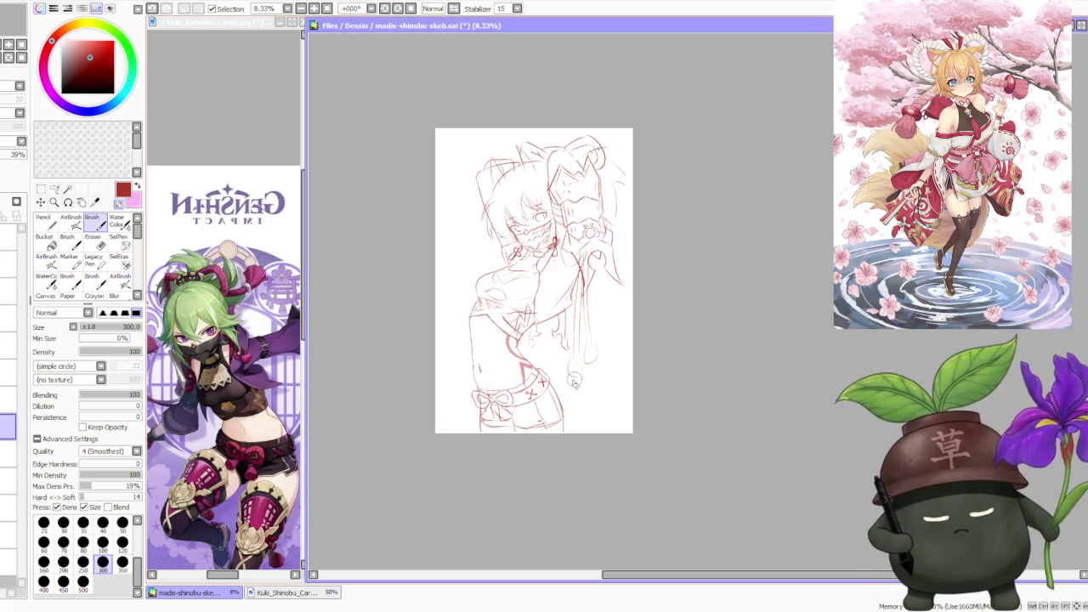
{"action": "scroll", "coordinate": [627, 340], "scroll_direction": "down", "scroll_amount": 1}
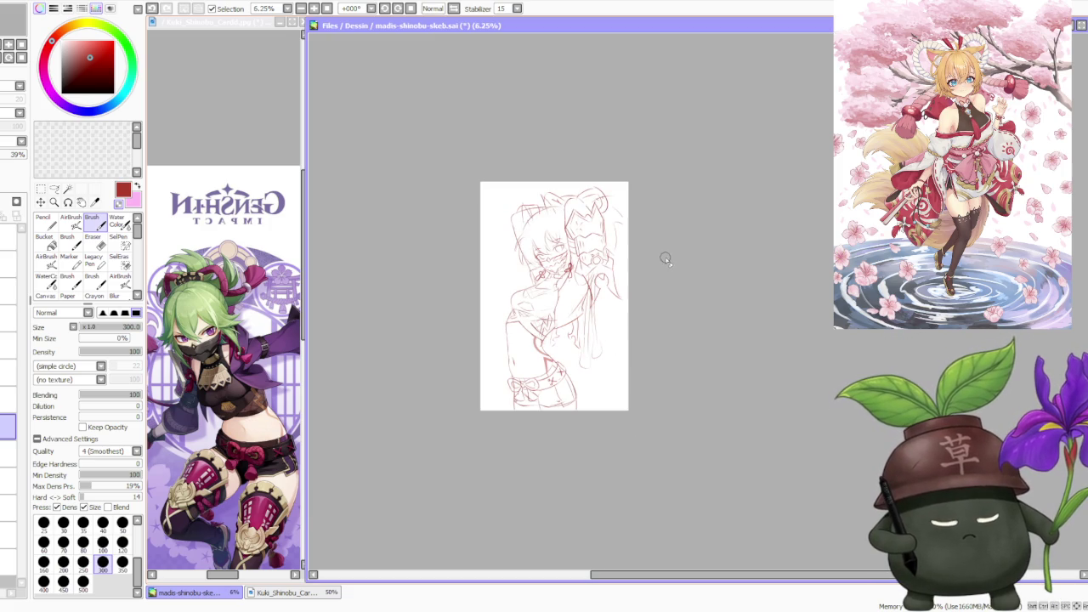
{"action": "scroll", "coordinate": [629, 229], "scroll_direction": "down", "scroll_amount": 1}
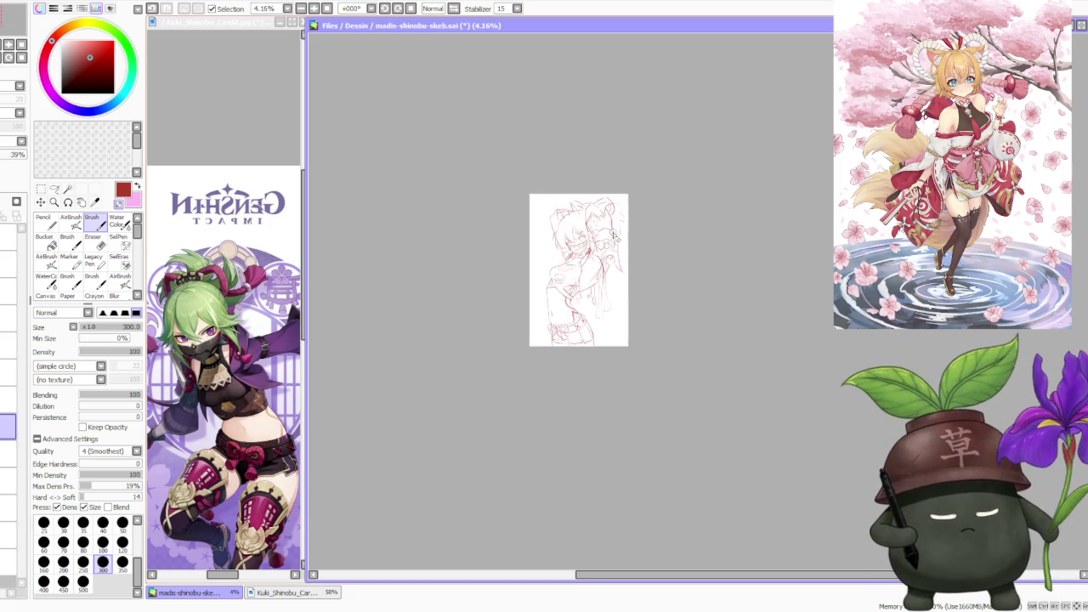
{"action": "scroll", "coordinate": [586, 287], "scroll_direction": "up", "scroll_amount": 2}
{"action": "scroll", "coordinate": [612, 204], "scroll_direction": "down", "scroll_amount": 1}
{"action": "scroll", "coordinate": [611, 204], "scroll_direction": "up", "scroll_amount": 1}
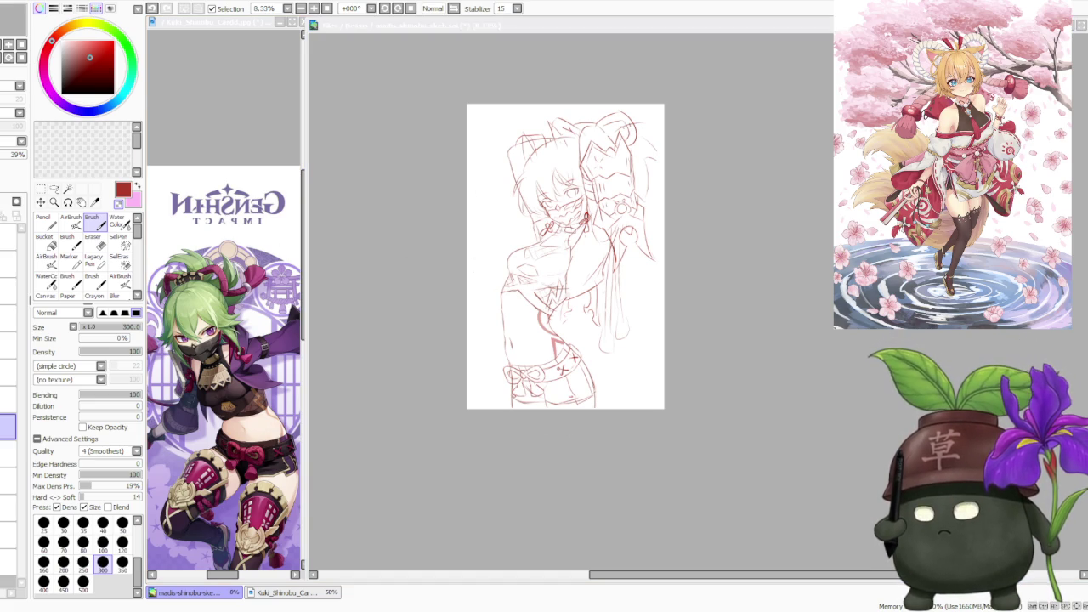
{"action": "left_click", "coordinate": [794, 313]}
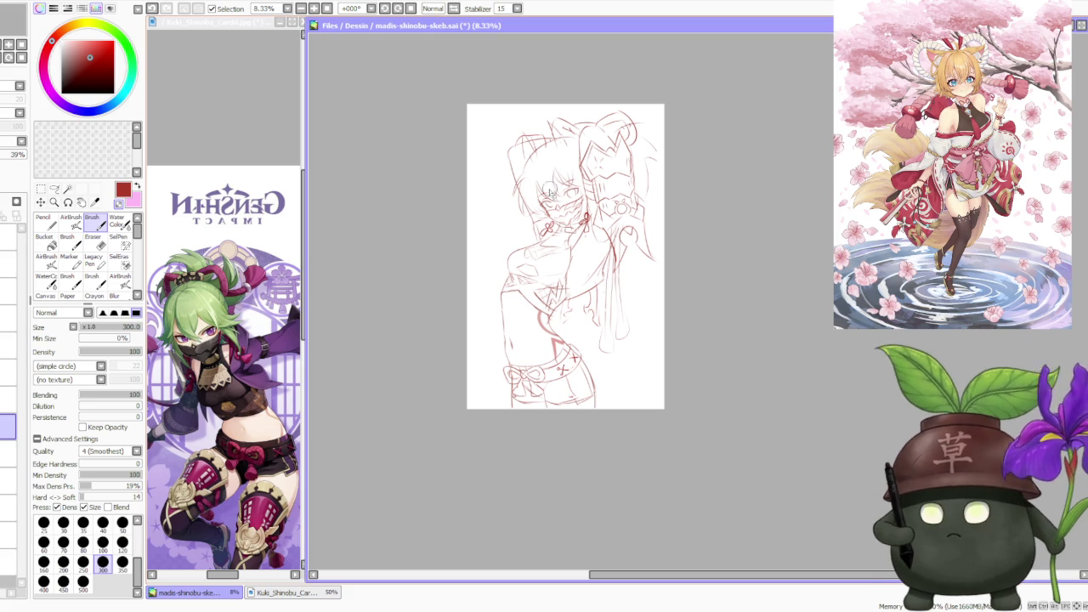
{"action": "scroll", "coordinate": [540, 412], "scroll_direction": "down", "scroll_amount": 1}
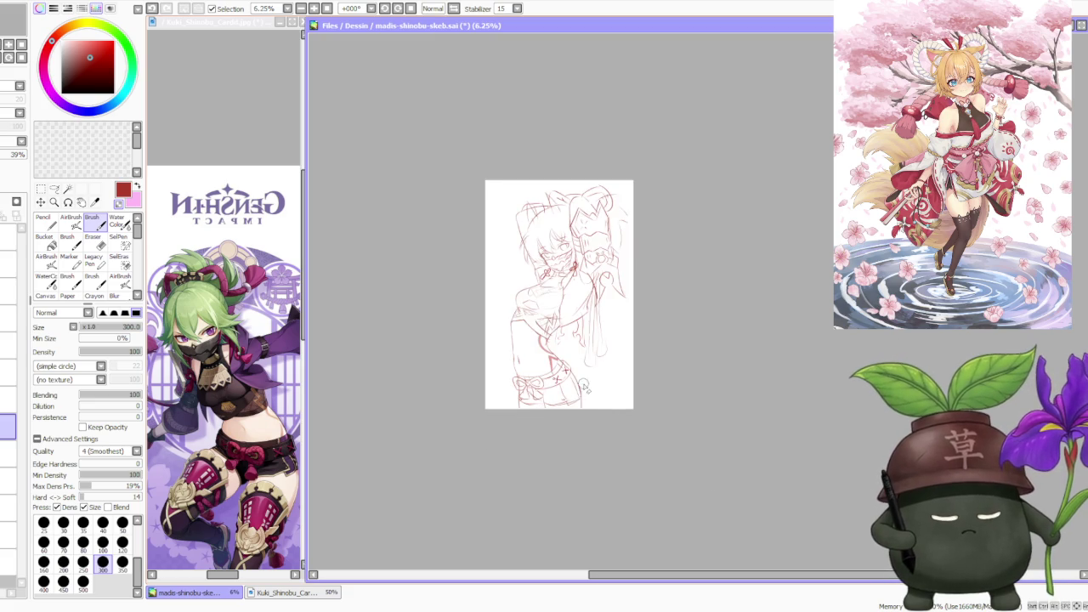
{"action": "scroll", "coordinate": [587, 298], "scroll_direction": "up", "scroll_amount": 1}
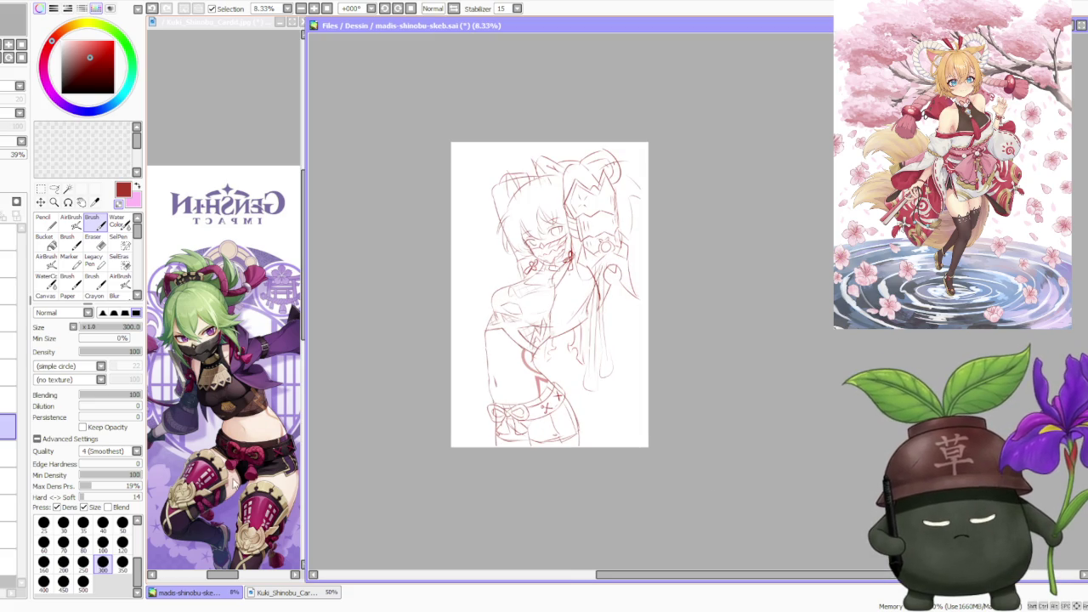
{"action": "left_click", "coordinate": [250, 531]}
{"action": "scroll", "coordinate": [249, 531], "scroll_direction": "down", "scroll_amount": 2}
{"action": "scroll", "coordinate": [246, 468], "scroll_direction": "up", "scroll_amount": 3}
{"action": "scroll", "coordinate": [242, 408], "scroll_direction": "down", "scroll_amount": 1}
{"action": "scroll", "coordinate": [240, 399], "scroll_direction": "up", "scroll_amount": 1}
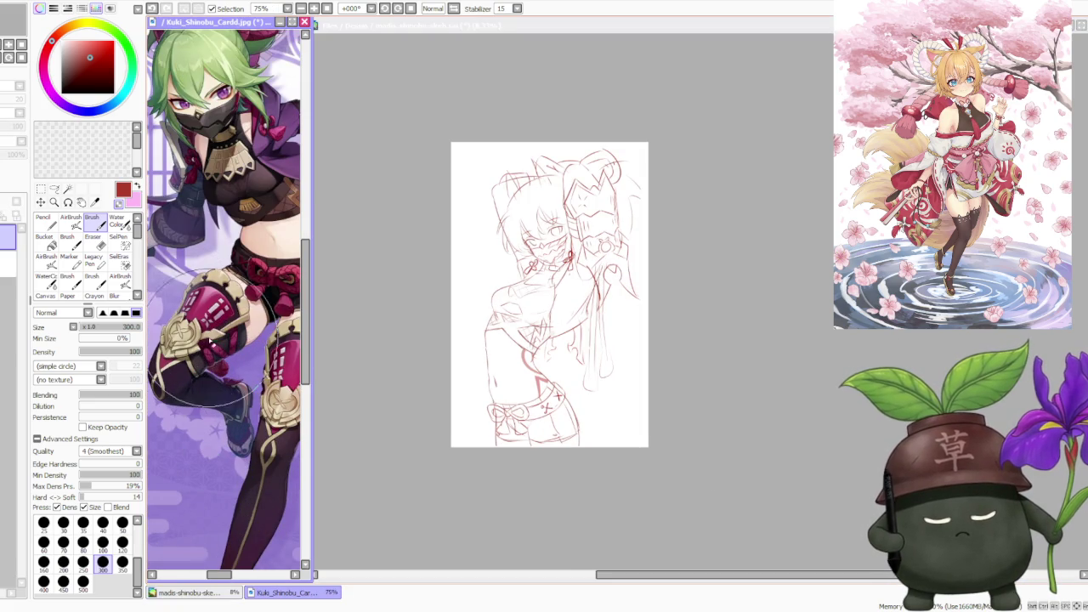
{"action": "scroll", "coordinate": [234, 407], "scroll_direction": "down", "scroll_amount": 1}
{"action": "scroll", "coordinate": [229, 412], "scroll_direction": "up", "scroll_amount": 1}
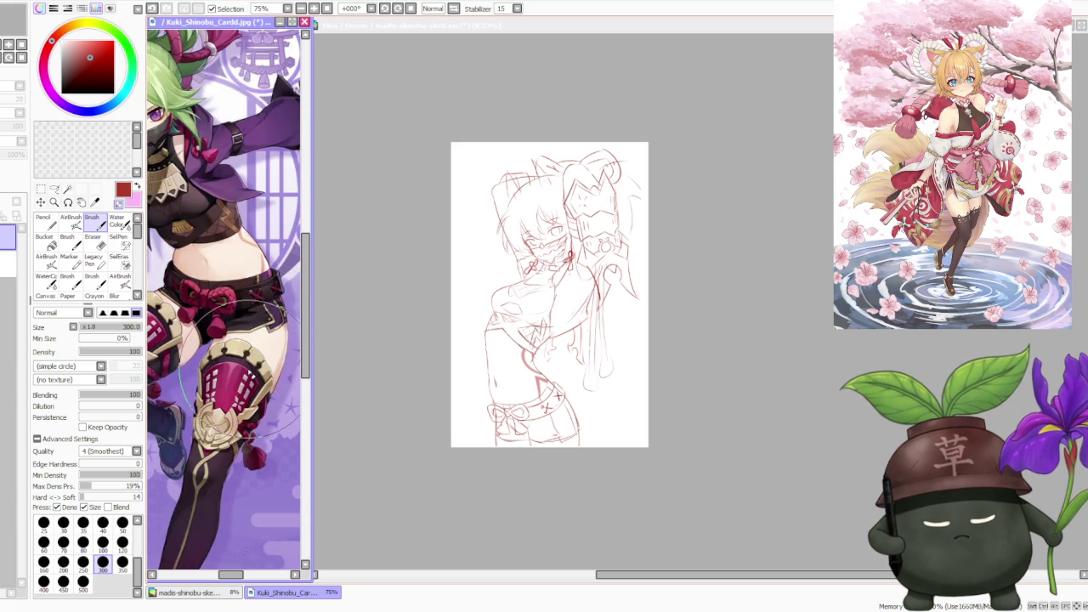
{"action": "scroll", "coordinate": [230, 386], "scroll_direction": "down", "scroll_amount": 2}
{"action": "left_click", "coordinate": [767, 282]}
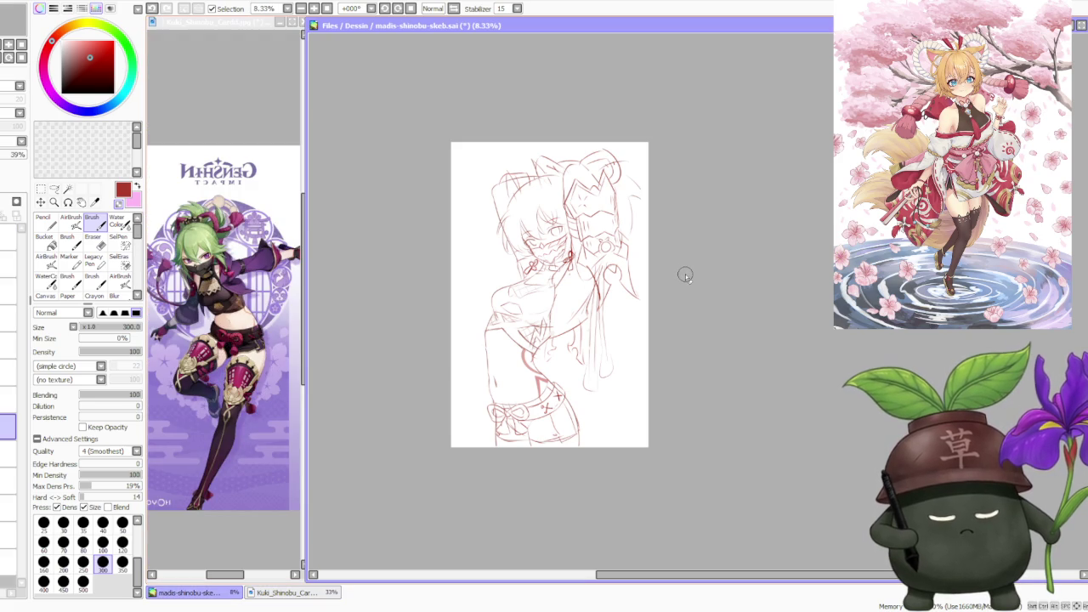
{"action": "scroll", "coordinate": [685, 274], "scroll_direction": "down", "scroll_amount": 1}
{"action": "scroll", "coordinate": [648, 248], "scroll_direction": "up", "scroll_amount": 2}
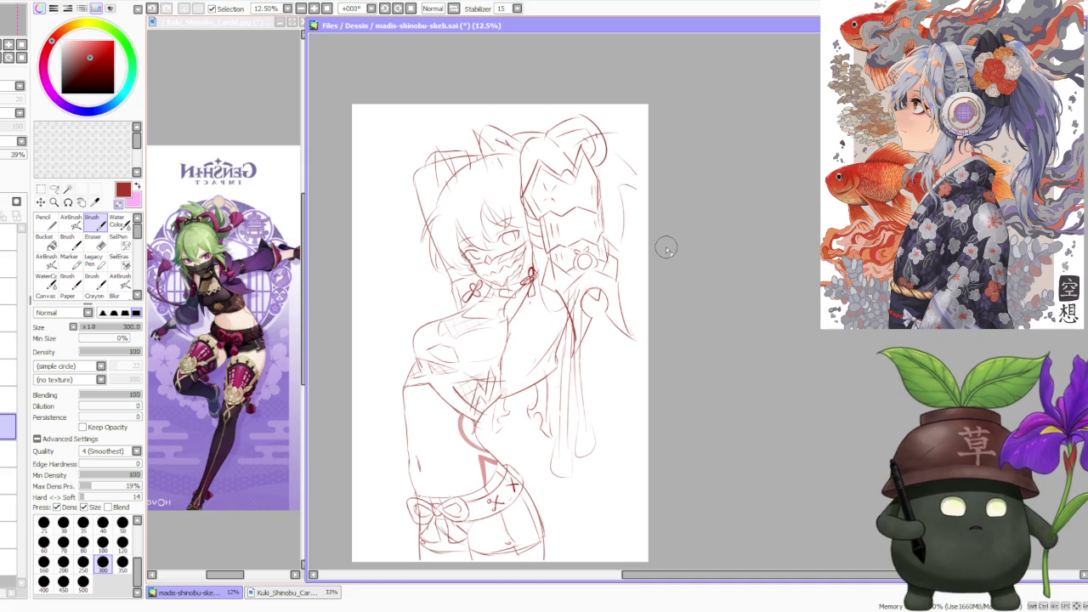
{"action": "scroll", "coordinate": [645, 208], "scroll_direction": "down", "scroll_amount": 1}
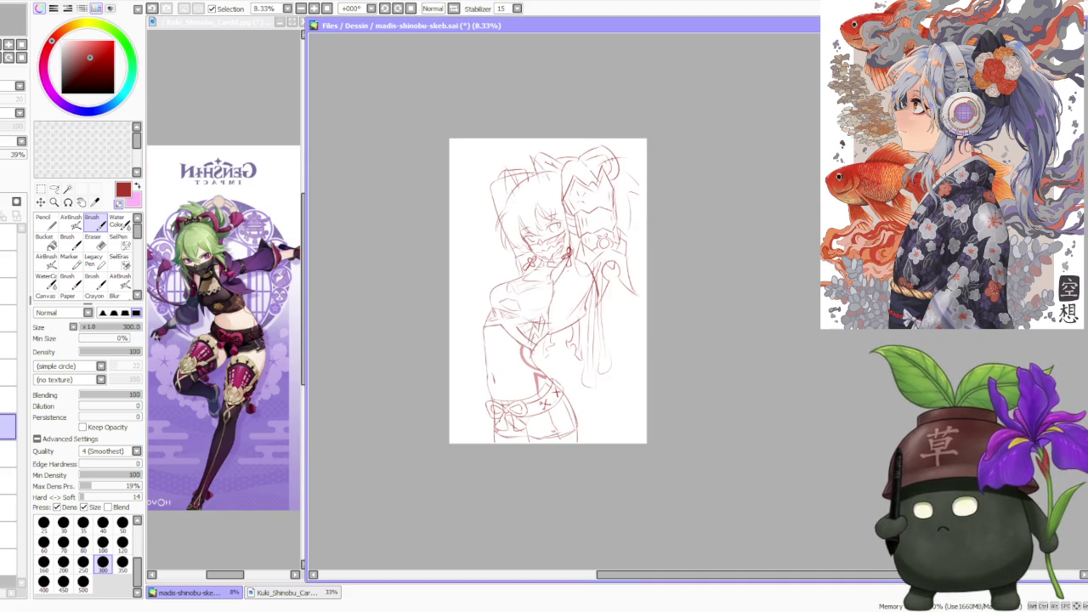
{"action": "key", "text": "alt+Tab"}
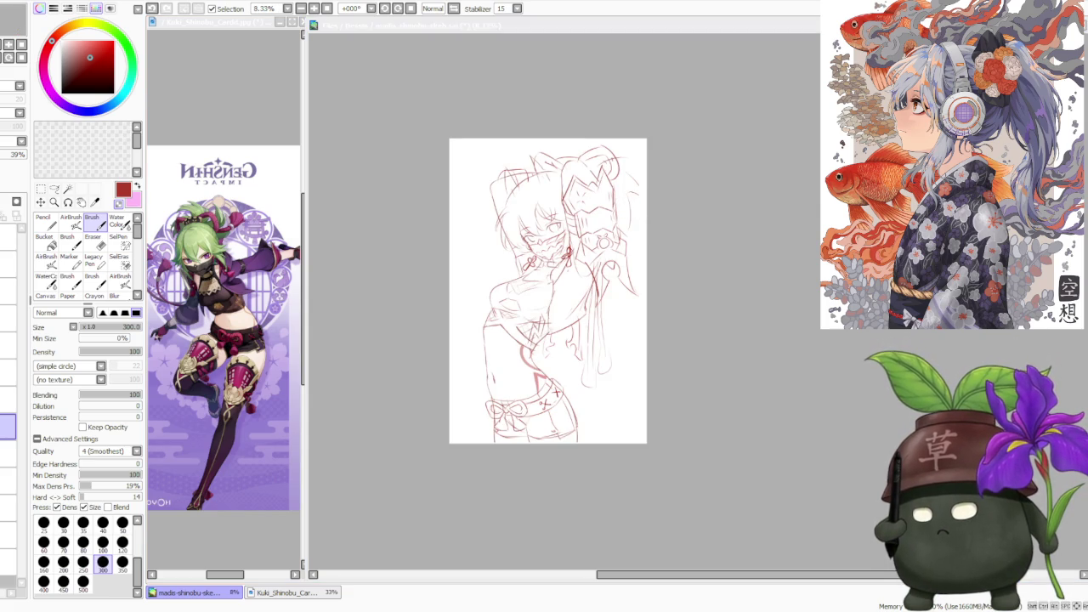
{"action": "left_click", "coordinate": [737, 298]}
{"action": "scroll", "coordinate": [714, 269], "scroll_direction": "down", "scroll_amount": 1}
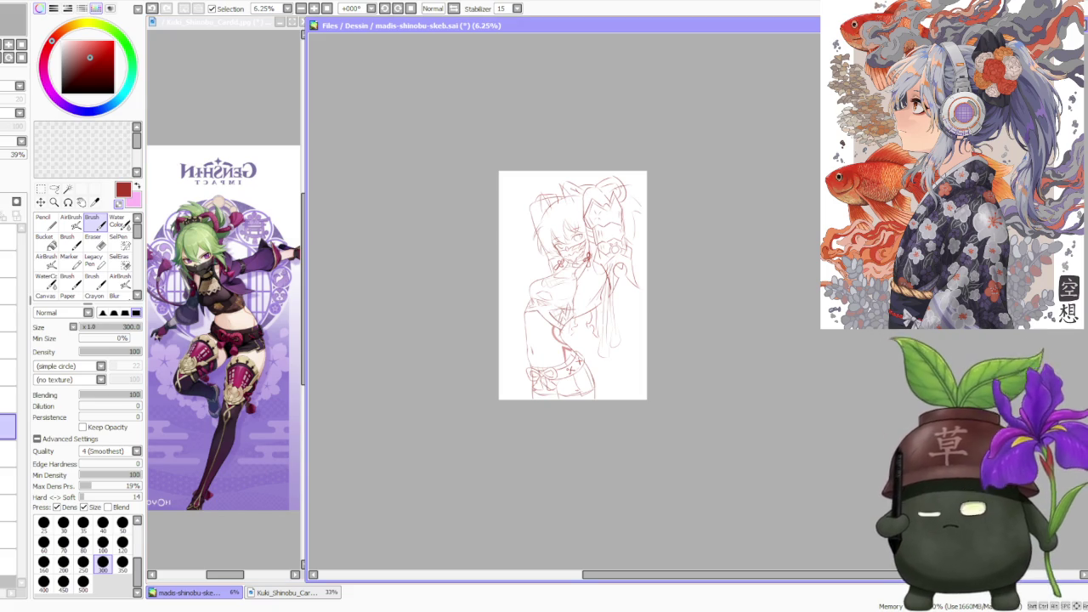
{"action": "key", "text": "alt+Tab"}
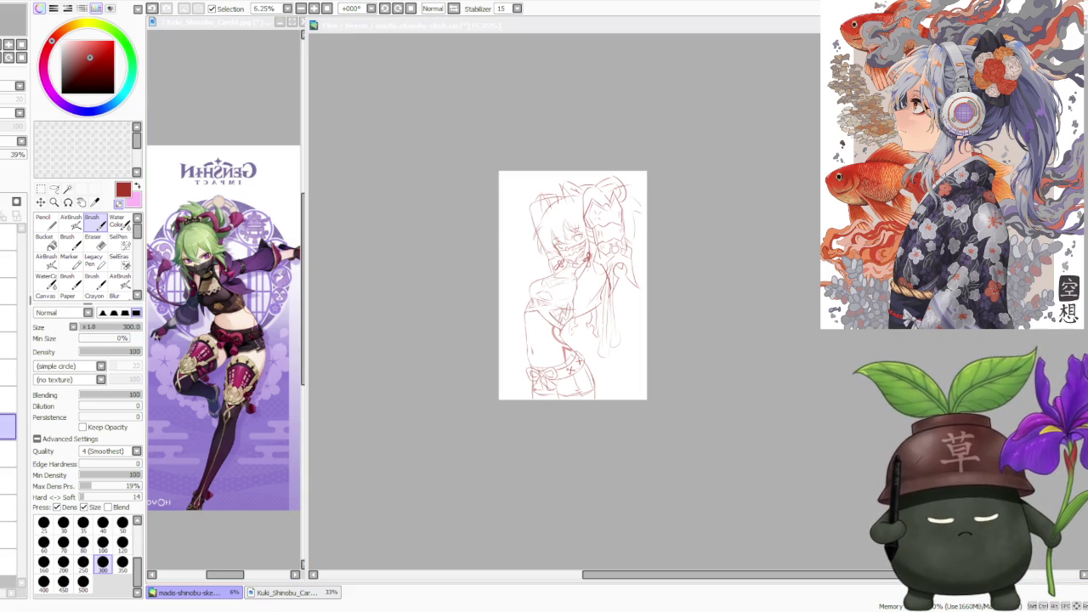
{"action": "scroll", "coordinate": [638, 249], "scroll_direction": "down", "scroll_amount": 1}
{"action": "scroll", "coordinate": [685, 262], "scroll_direction": "up", "scroll_amount": 1}
{"action": "scroll", "coordinate": [668, 262], "scroll_direction": "up", "scroll_amount": 1}
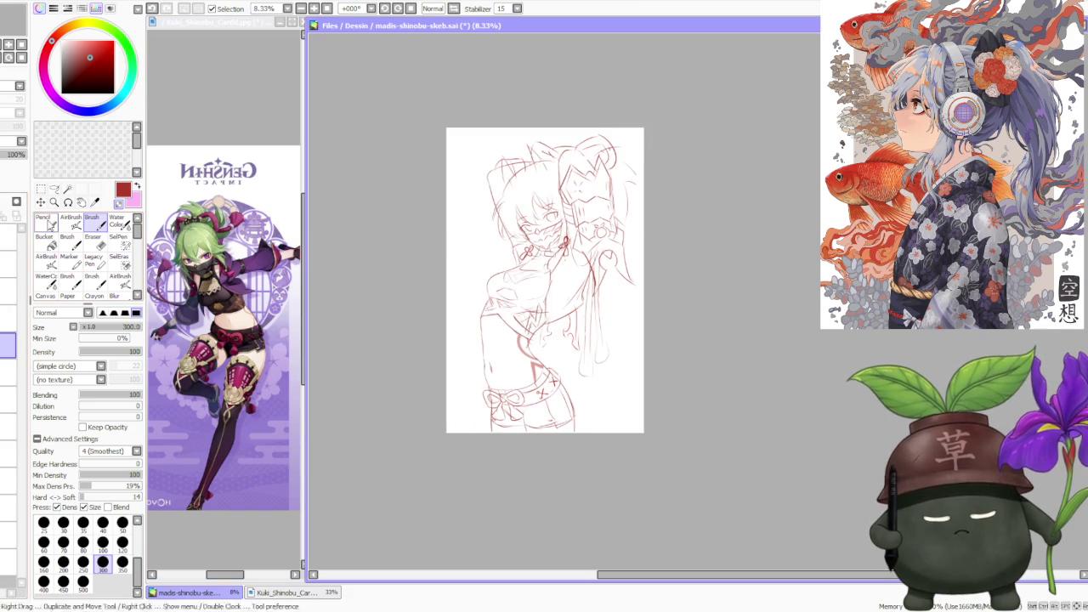
{"action": "key", "text": "ctrl+t"}
- Scale-transform the whole sketch, nudging it slightly left then right, and commit with OK
{"action": "left_click", "coordinate": [49, 359]}
{"action": "scroll", "coordinate": [499, 352], "scroll_direction": "up", "scroll_amount": 1}
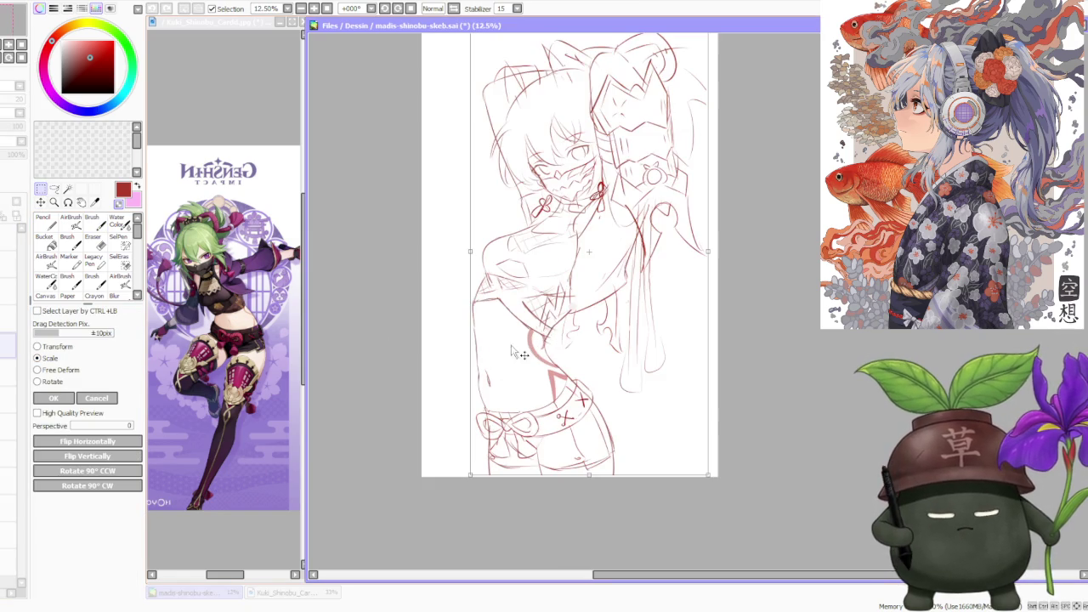
{"action": "left_click_drag", "start_coordinate": [610, 312], "coordinate": [609, 312]}
{"action": "scroll", "coordinate": [609, 312], "scroll_direction": "down", "scroll_amount": 1}
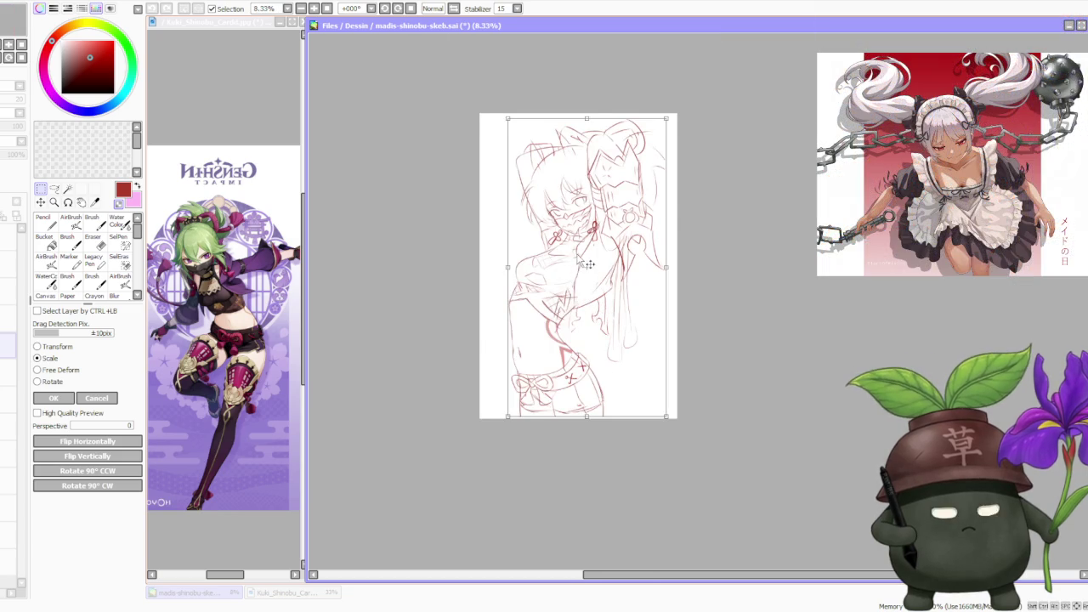
{"action": "scroll", "coordinate": [590, 265], "scroll_direction": "up", "scroll_amount": 1}
{"action": "left_click_drag", "start_coordinate": [584, 248], "coordinate": [585, 249]}
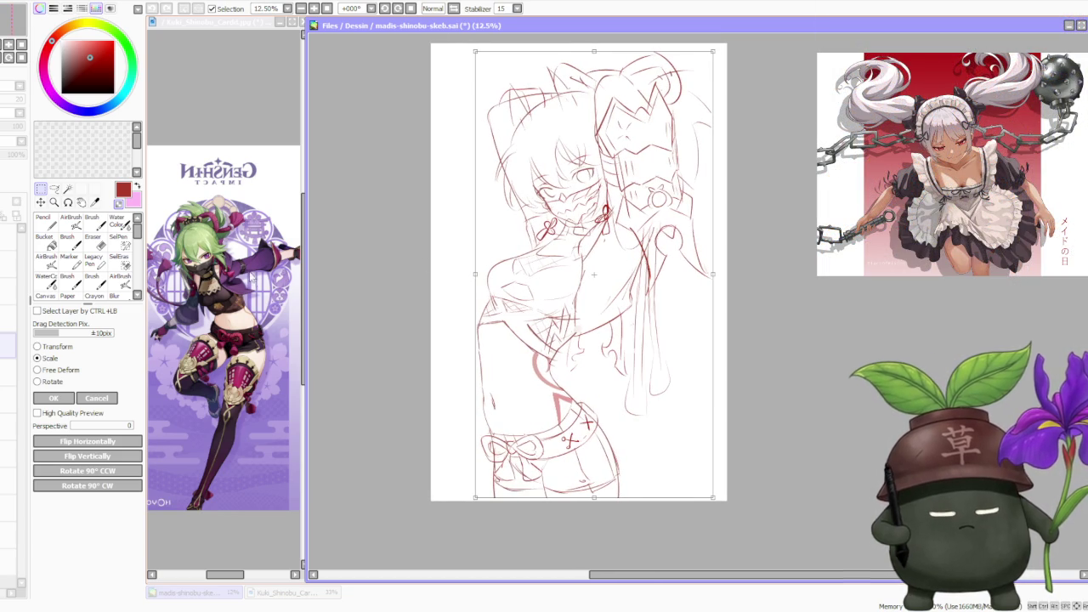
{"action": "left_click", "coordinate": [56, 398]}
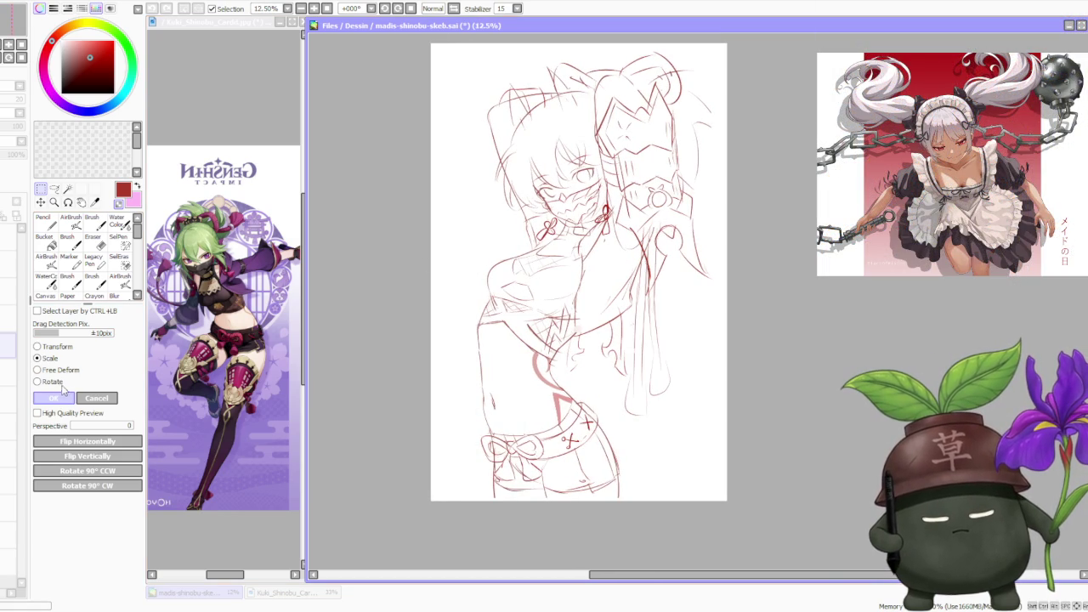
{"action": "scroll", "coordinate": [585, 251], "scroll_direction": "down", "scroll_amount": 1}
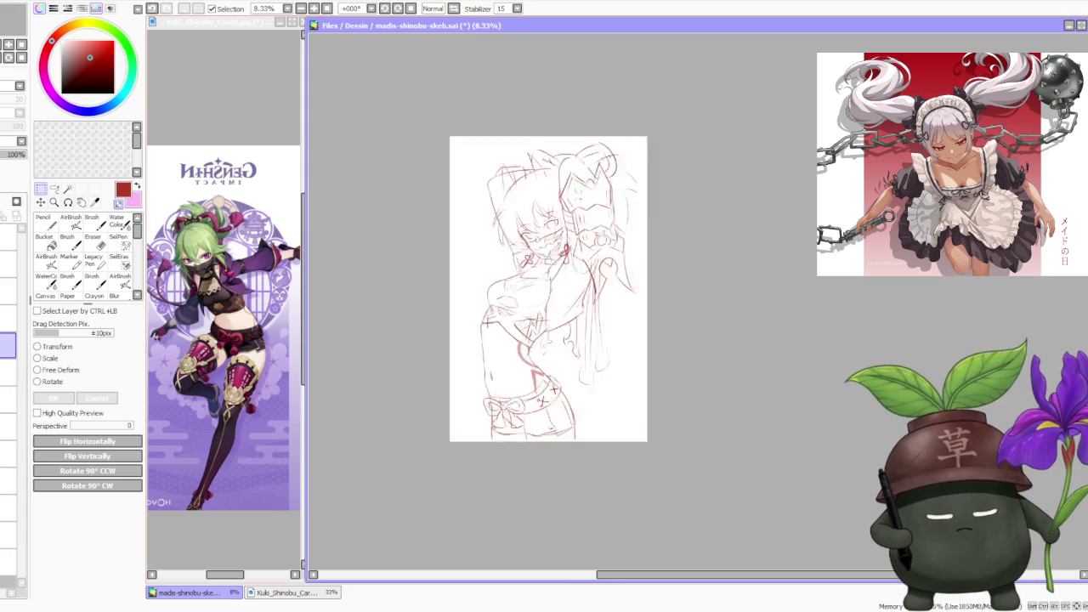
{"action": "scroll", "coordinate": [584, 251], "scroll_direction": "down", "scroll_amount": 1}
{"action": "scroll", "coordinate": [585, 251], "scroll_direction": "up", "scroll_amount": 1}
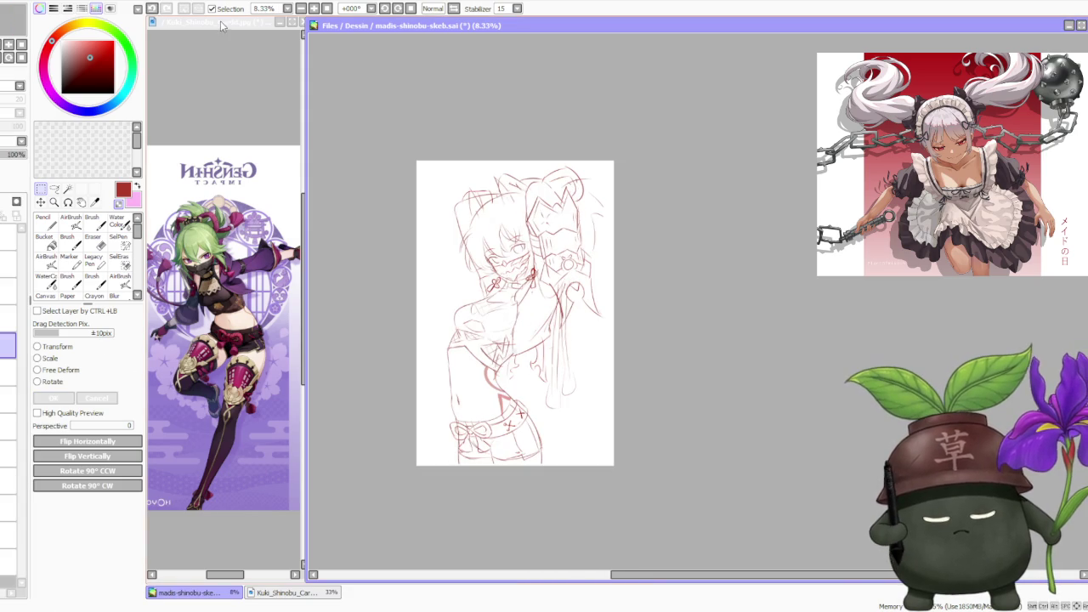
{"action": "left_click", "coordinate": [153, 9]}
{"action": "scroll", "coordinate": [525, 159], "scroll_direction": "down", "scroll_amount": 1}
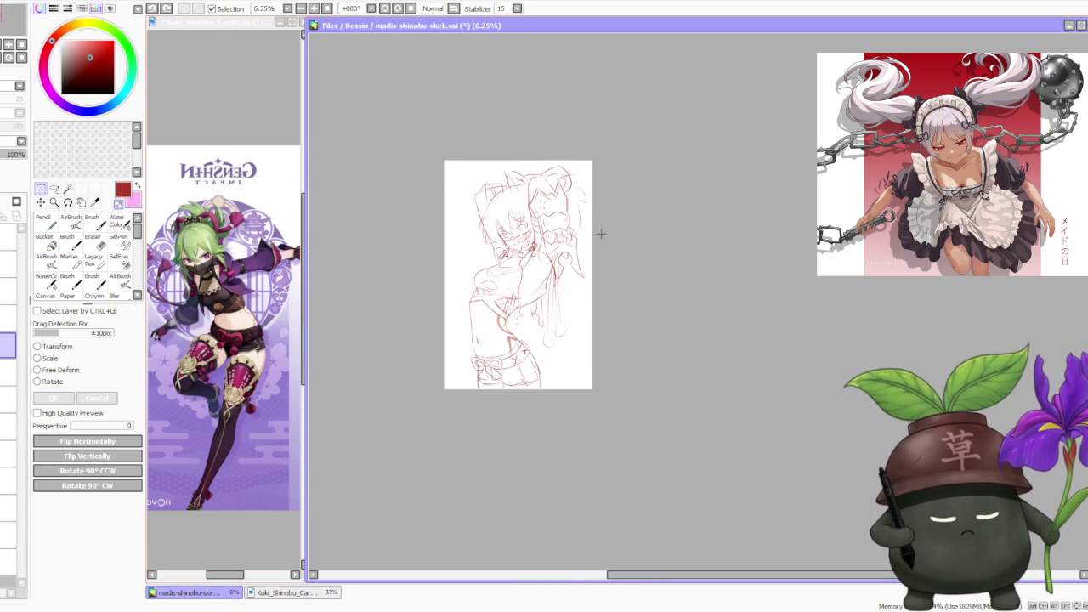
{"action": "scroll", "coordinate": [596, 241], "scroll_direction": "up", "scroll_amount": 1}
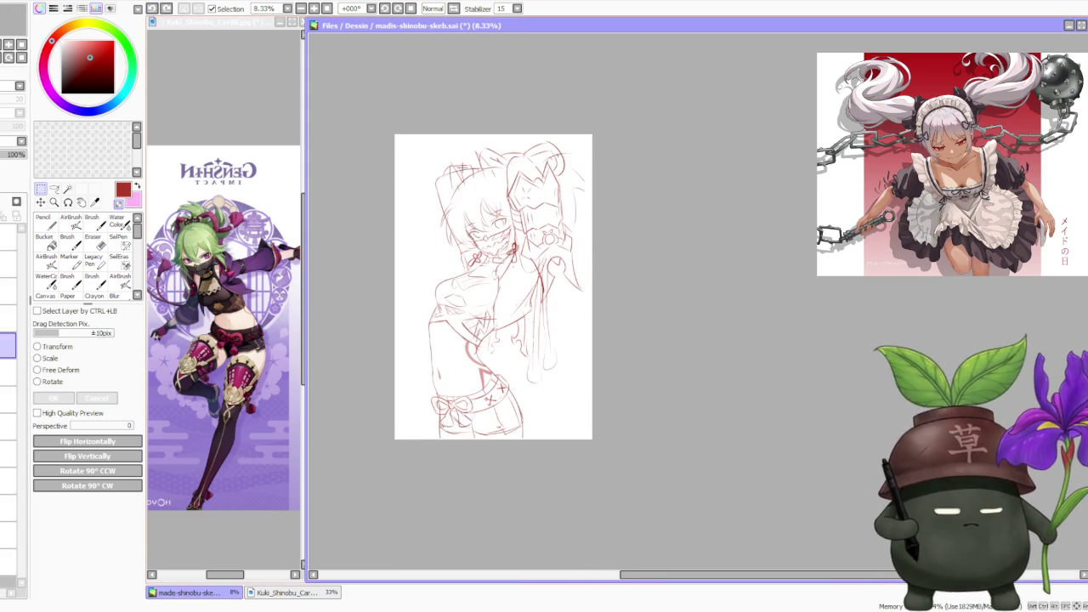
{"action": "scroll", "coordinate": [451, 178], "scroll_direction": "down", "scroll_amount": 1}
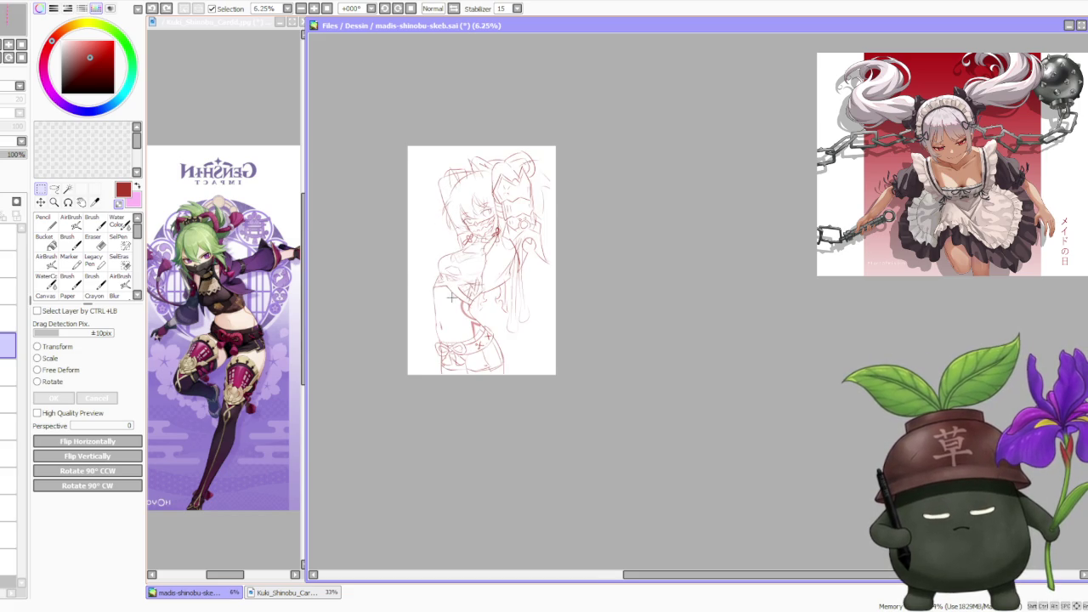
{"action": "scroll", "coordinate": [474, 333], "scroll_direction": "up", "scroll_amount": 1}
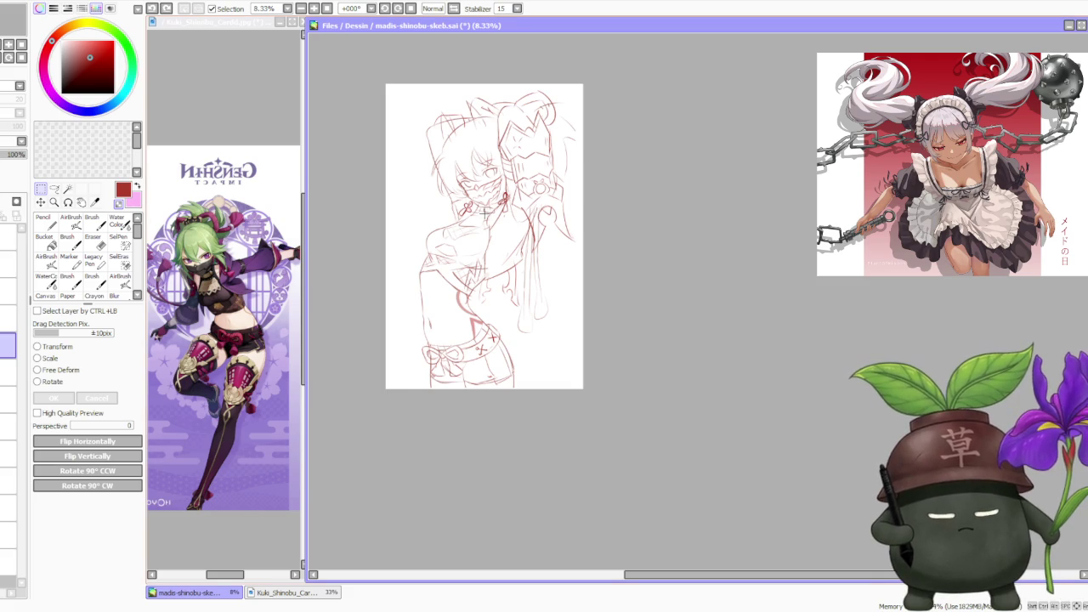
{"action": "scroll", "coordinate": [484, 213], "scroll_direction": "down", "scroll_amount": 1}
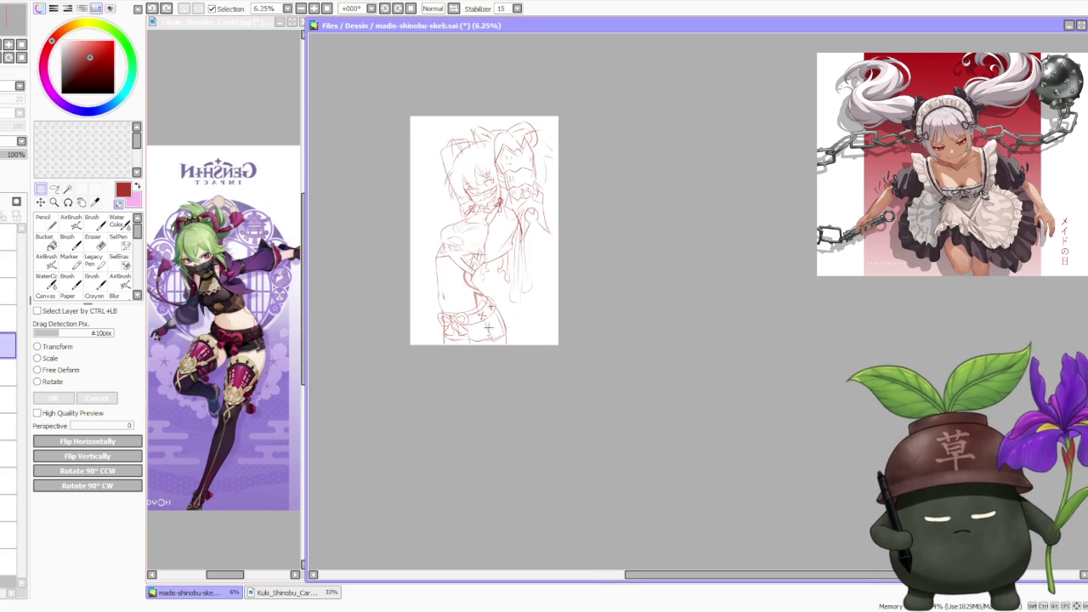
{"action": "scroll", "coordinate": [489, 328], "scroll_direction": "up", "scroll_amount": 1}
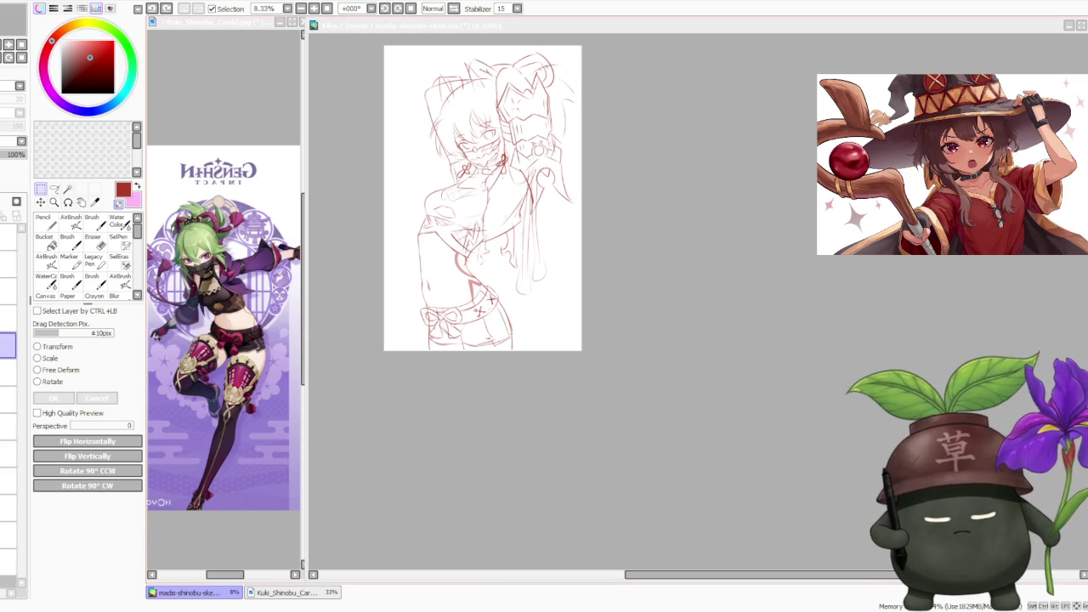
{"action": "scroll", "coordinate": [483, 198], "scroll_direction": "down", "scroll_amount": 1}
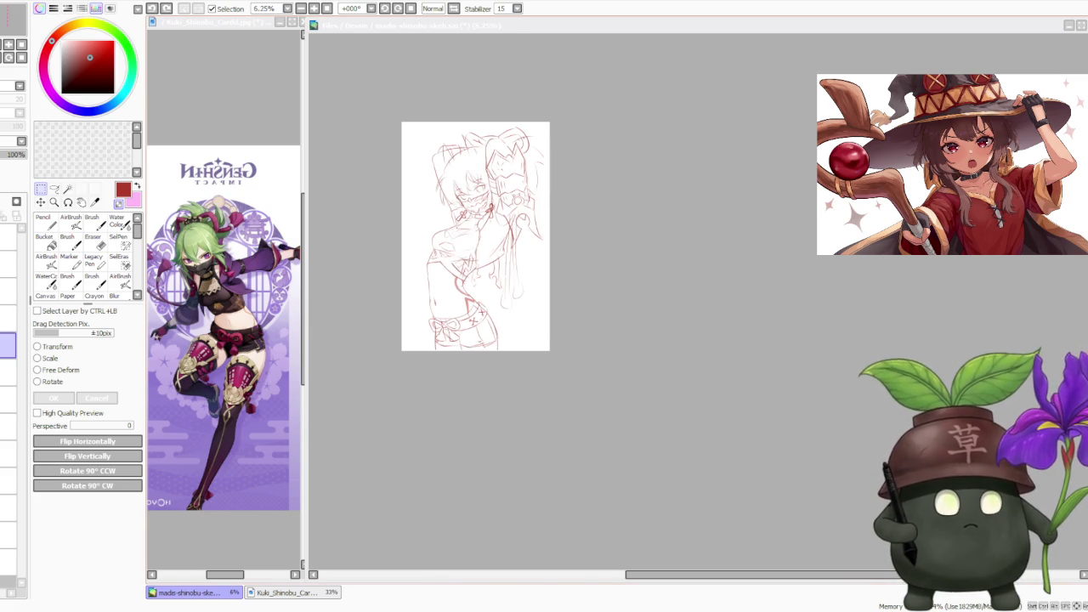
{"action": "scroll", "coordinate": [463, 271], "scroll_direction": "up", "scroll_amount": 1}
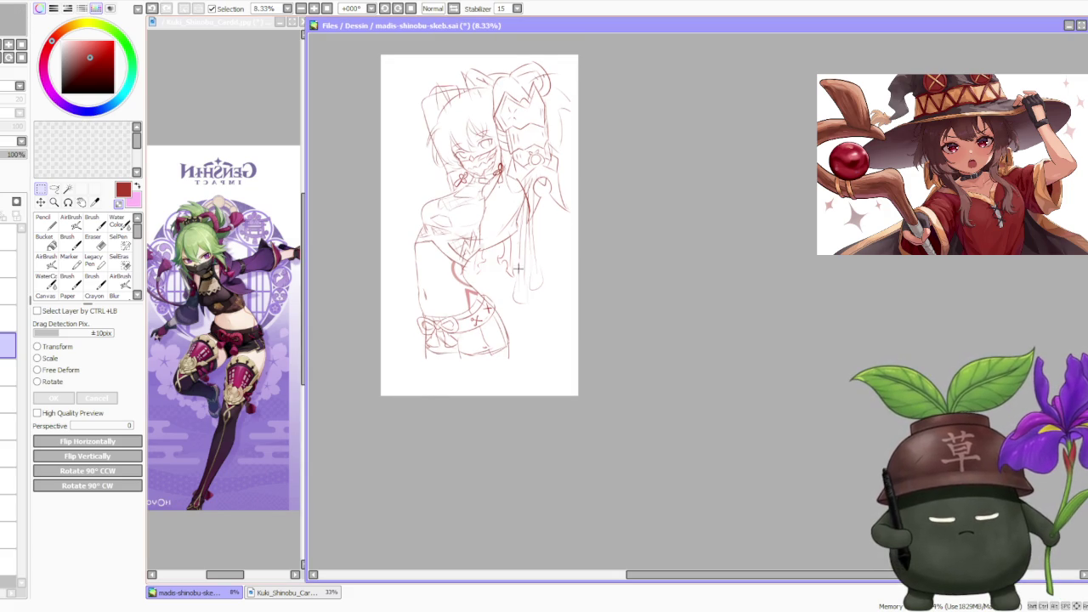
{"action": "scroll", "coordinate": [515, 194], "scroll_direction": "up", "scroll_amount": 1}
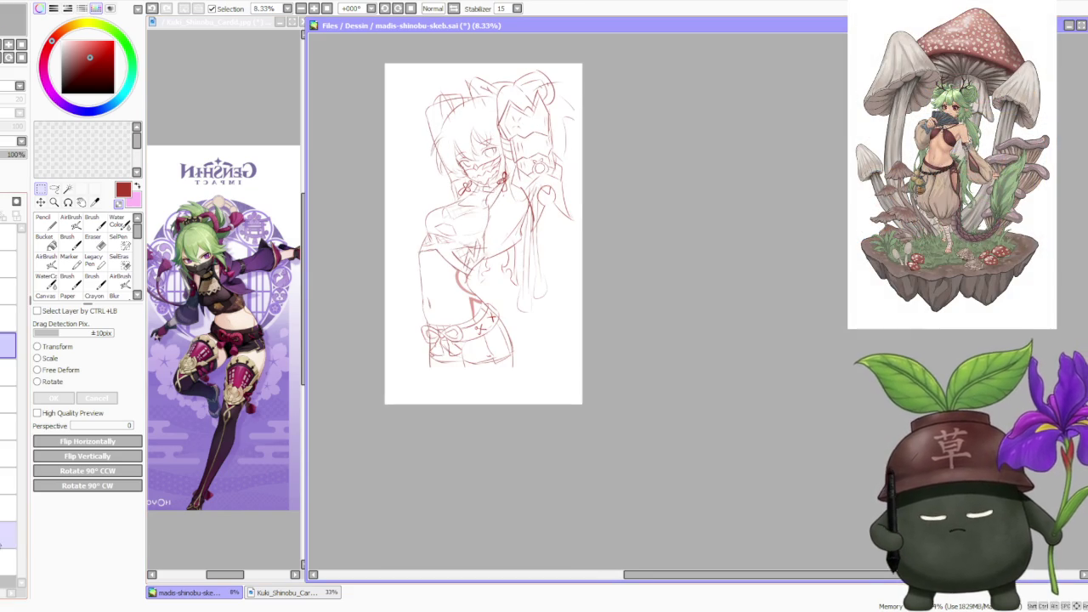
- On a lower layer, extend the right-side thigh outlines below the shorts
{"action": "left_click", "coordinate": [7, 534]}
{"action": "left_click", "coordinate": [93, 224]}
{"action": "scroll", "coordinate": [484, 311], "scroll_direction": "up", "scroll_amount": 3}
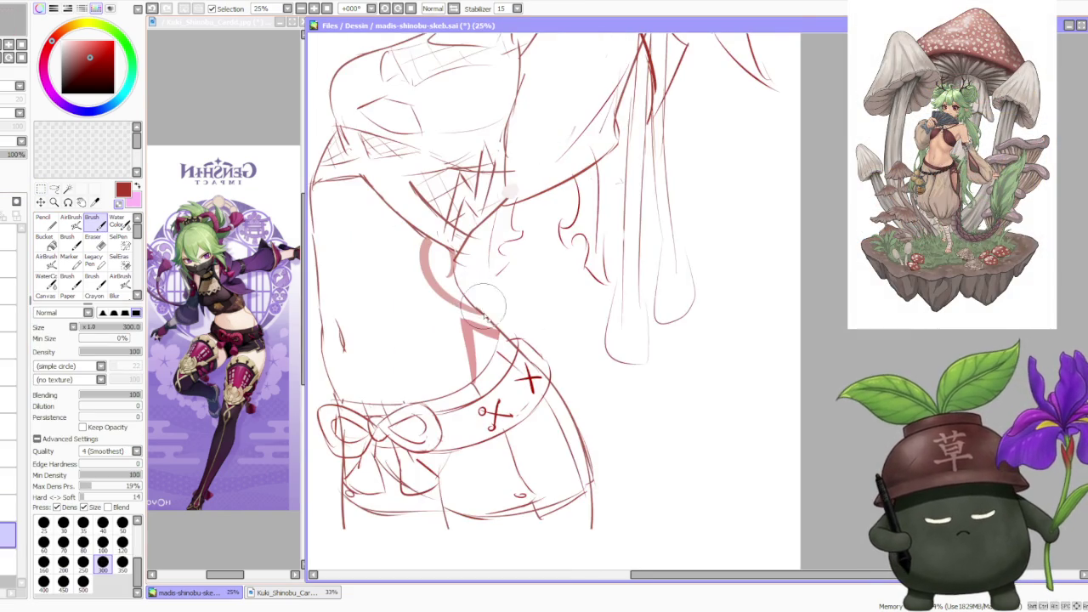
{"action": "scroll", "coordinate": [484, 311], "scroll_direction": "up", "scroll_amount": 1}
{"action": "scroll", "coordinate": [484, 311], "scroll_direction": "up", "scroll_amount": 1}
{"action": "scroll", "coordinate": [523, 313], "scroll_direction": "down", "scroll_amount": 3}
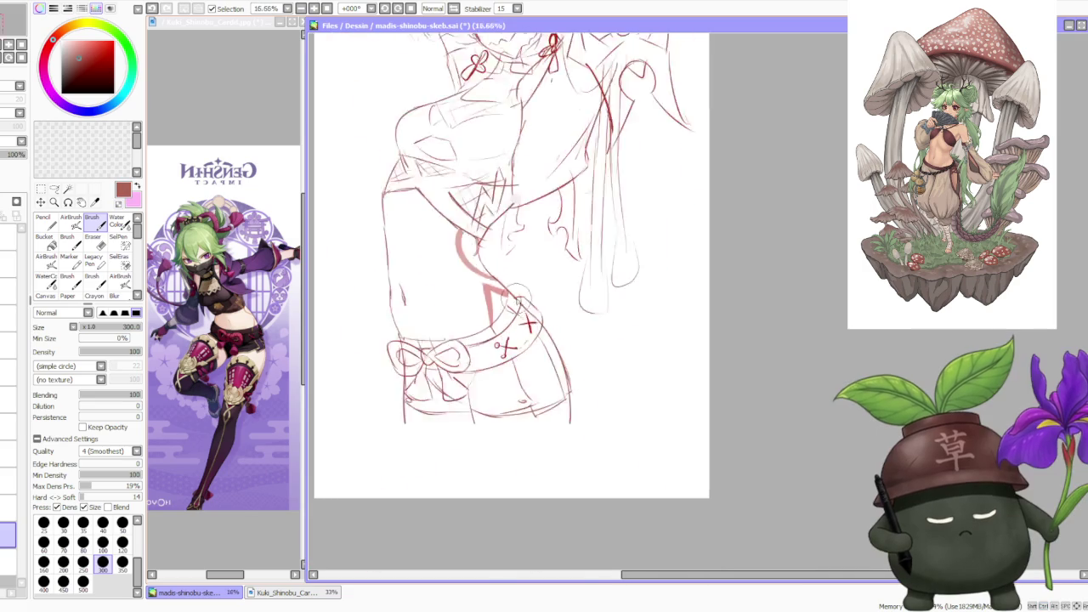
{"action": "scroll", "coordinate": [523, 312], "scroll_direction": "down", "scroll_amount": 1}
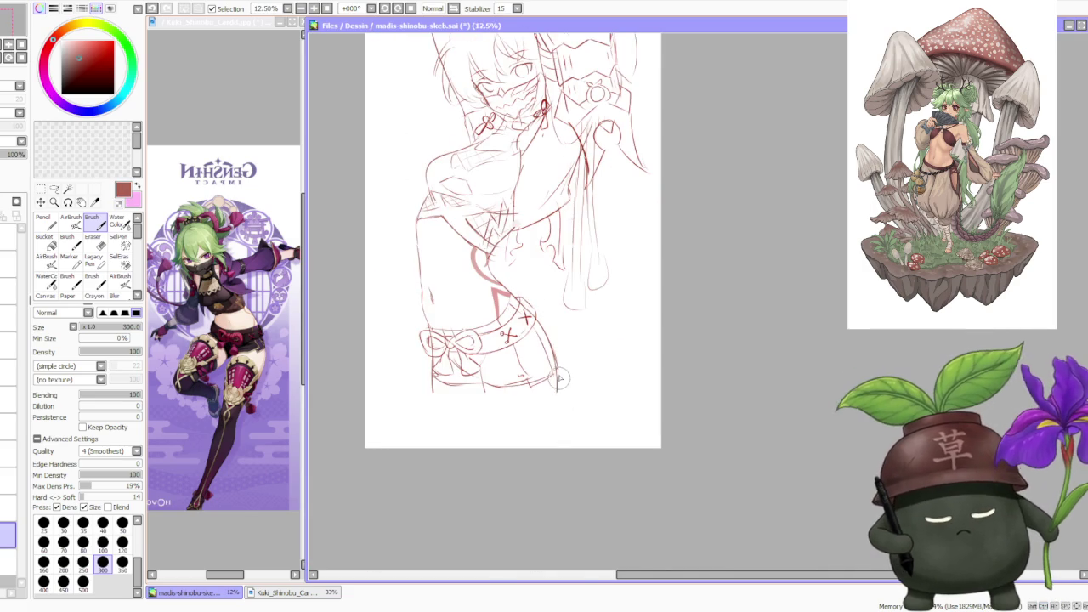
{"action": "left_click_drag", "start_coordinate": [557, 383], "coordinate": [553, 421]}
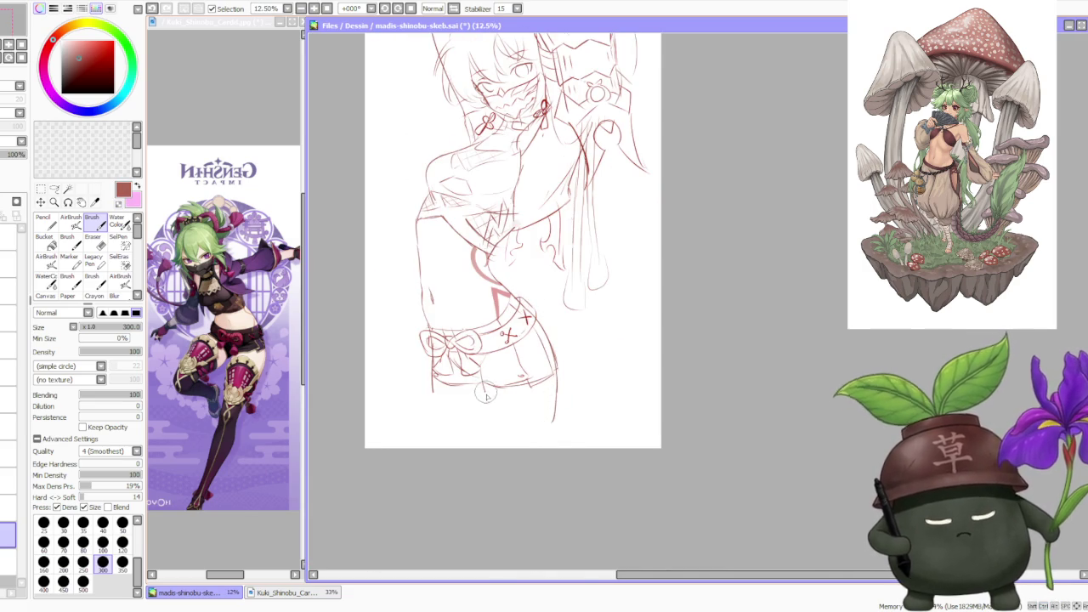
{"action": "left_click_drag", "start_coordinate": [485, 394], "coordinate": [551, 416]}
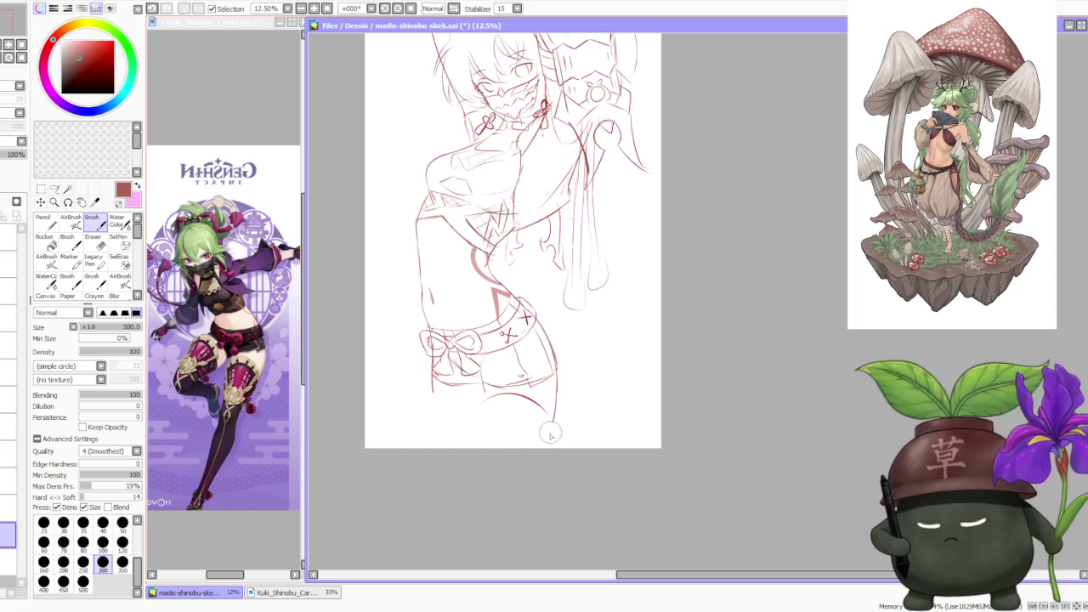
{"action": "left_click_drag", "start_coordinate": [544, 406], "coordinate": [547, 440]}
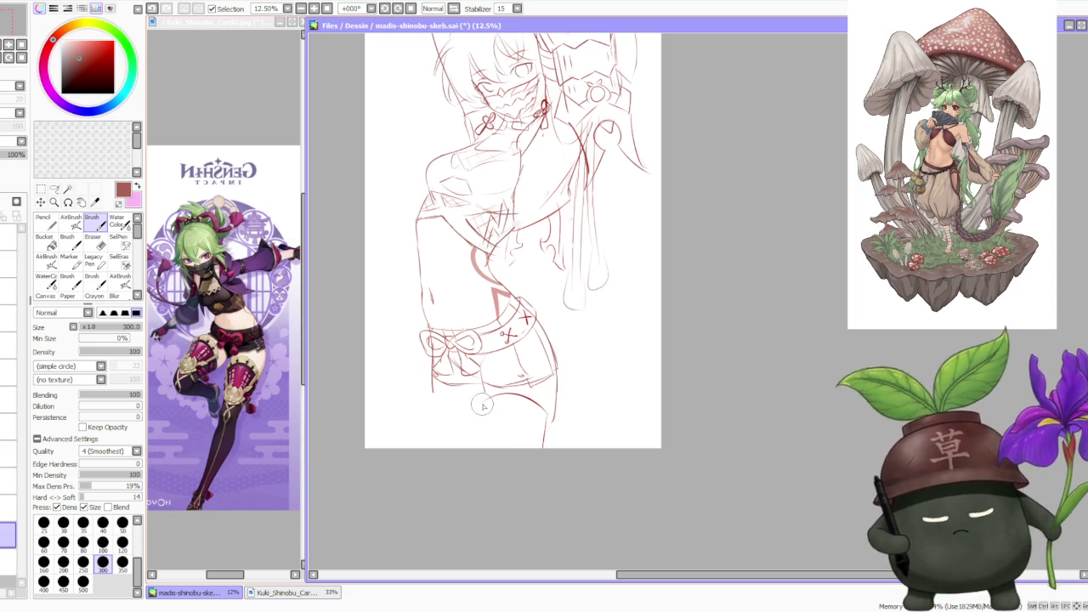
{"action": "left_click_drag", "start_coordinate": [487, 408], "coordinate": [487, 448]}
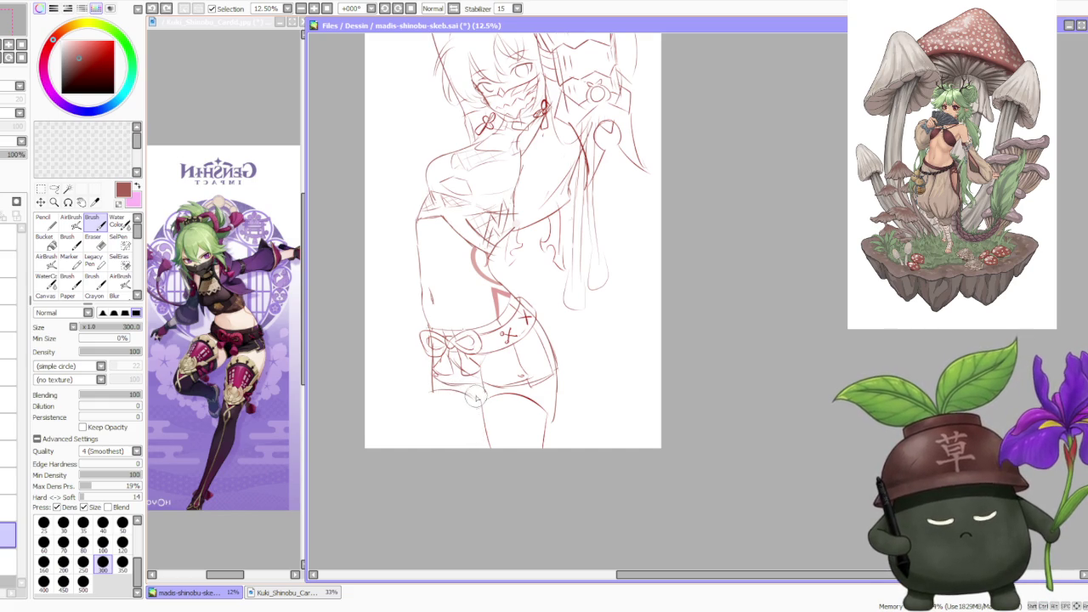
- Outline the left leg down the page and add a short angled hip stroke
{"action": "left_click_drag", "start_coordinate": [435, 392], "coordinate": [449, 446]}
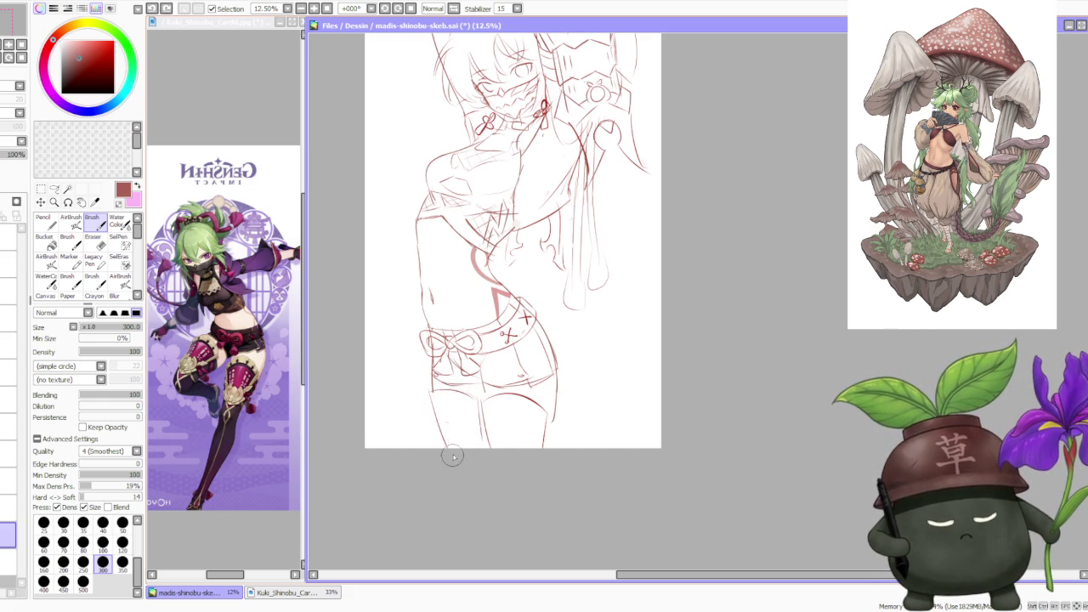
{"action": "scroll", "coordinate": [529, 365], "scroll_direction": "down", "scroll_amount": 1}
{"action": "scroll", "coordinate": [529, 370], "scroll_direction": "up", "scroll_amount": 1}
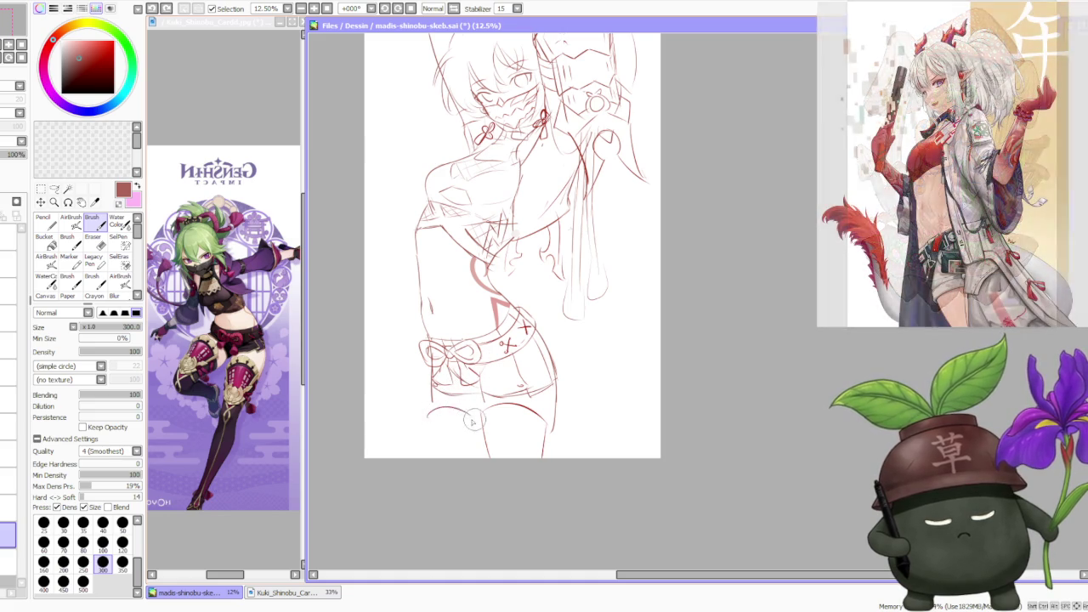
{"action": "left_click_drag", "start_coordinate": [432, 417], "coordinate": [464, 416]}
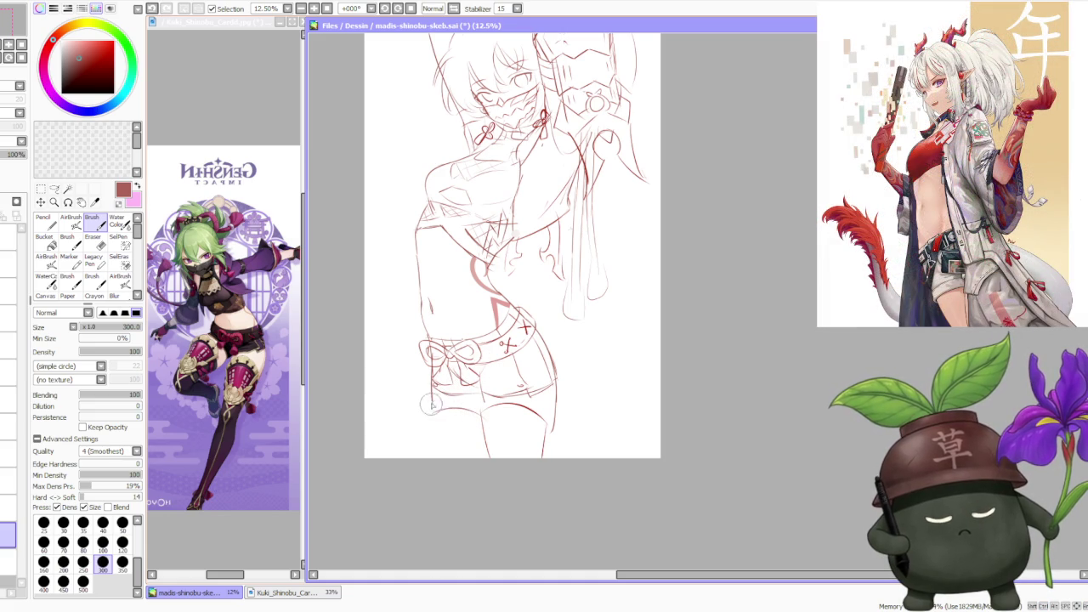
{"action": "left_click_drag", "start_coordinate": [491, 316], "coordinate": [510, 315]}
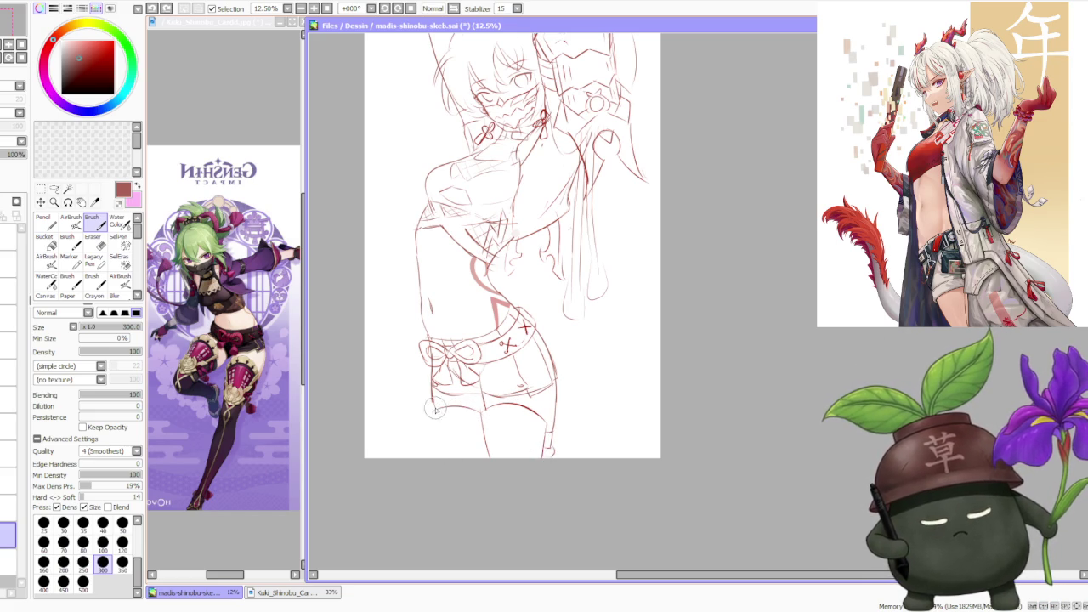
{"action": "scroll", "coordinate": [537, 342], "scroll_direction": "down", "scroll_amount": 2}
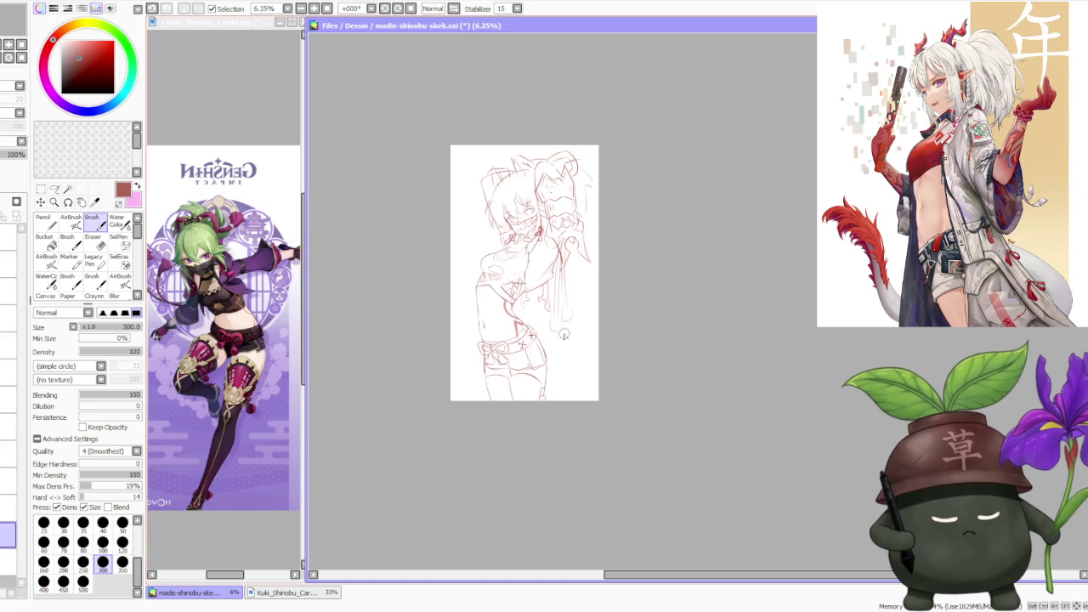
- Zoom out to review, then undo/redo to settle on the shorter page size
{"action": "scroll", "coordinate": [569, 347], "scroll_direction": "up", "scroll_amount": 1}
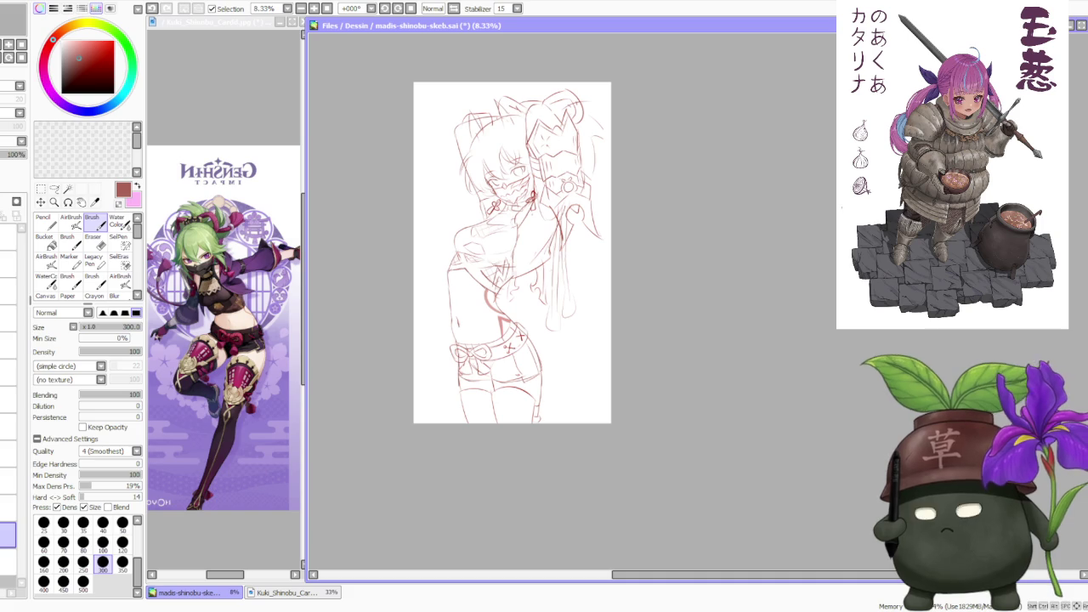
{"action": "scroll", "coordinate": [586, 396], "scroll_direction": "down", "scroll_amount": 2}
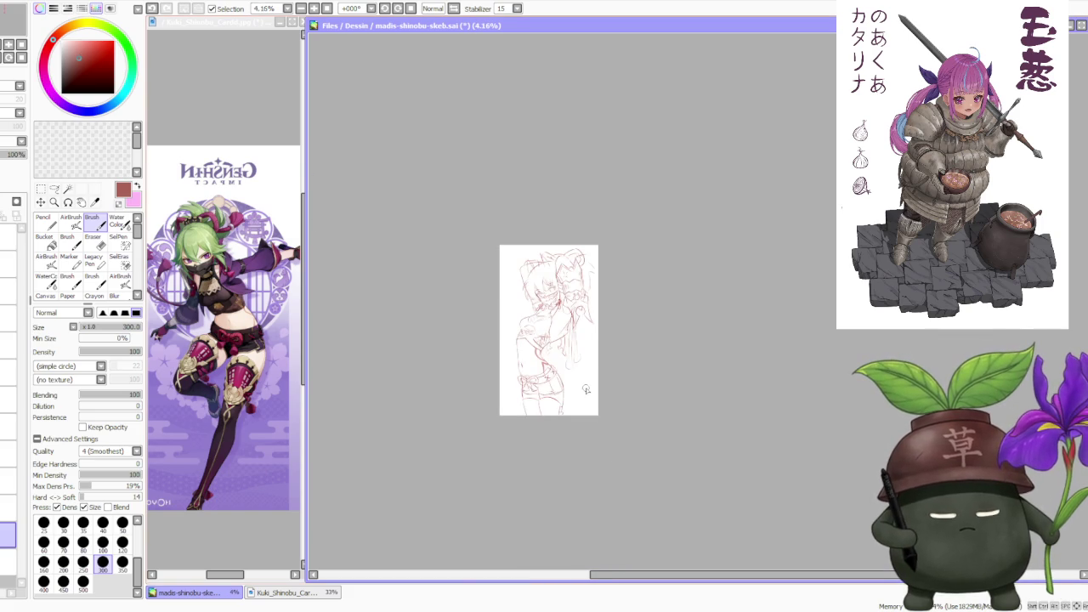
{"action": "scroll", "coordinate": [585, 390], "scroll_direction": "up", "scroll_amount": 1}
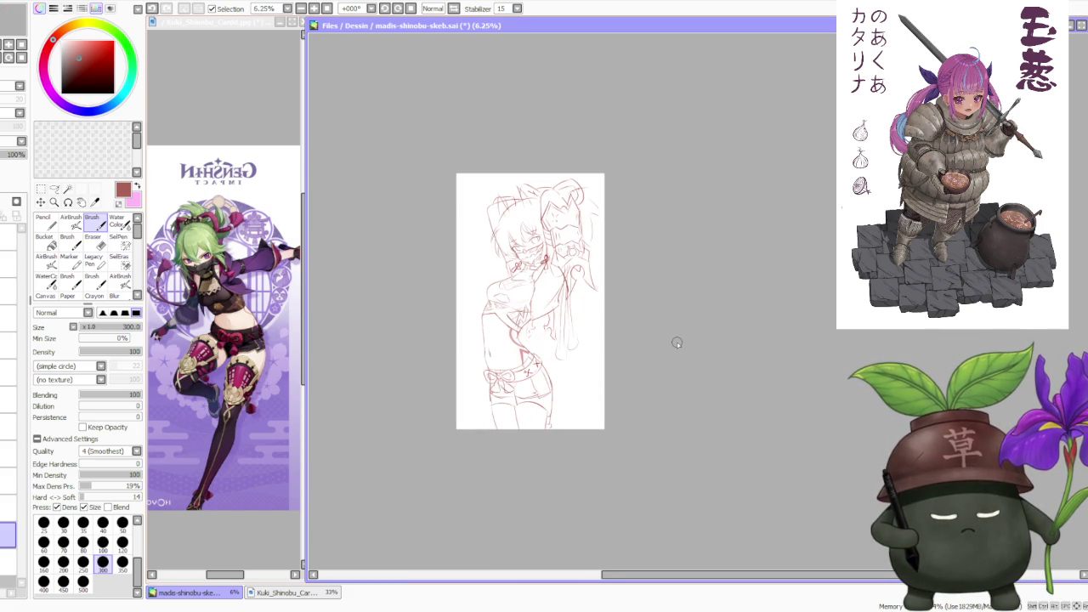
{"action": "scroll", "coordinate": [585, 321], "scroll_direction": "up", "scroll_amount": 1}
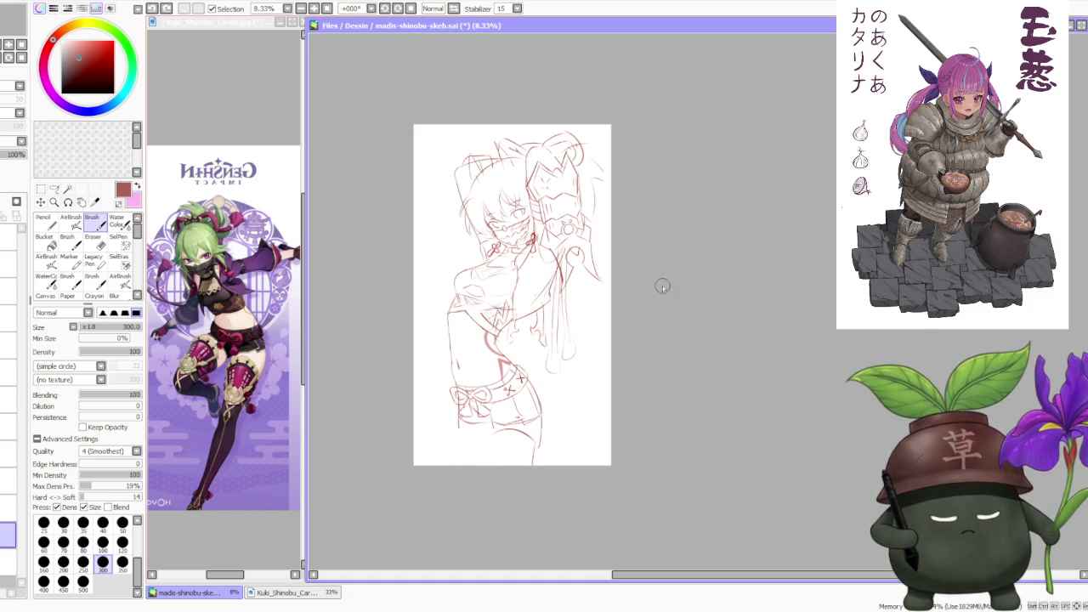
{"action": "key", "text": "ctrl+z"}
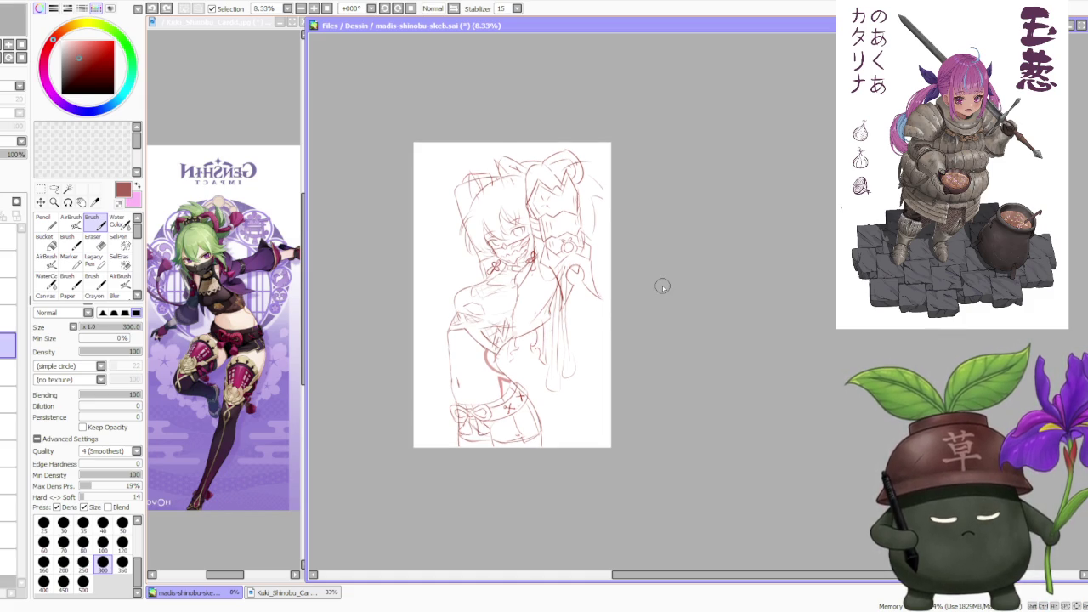
{"action": "key", "text": "ctrl+z"}
{"action": "key", "text": "ctrl+y"}
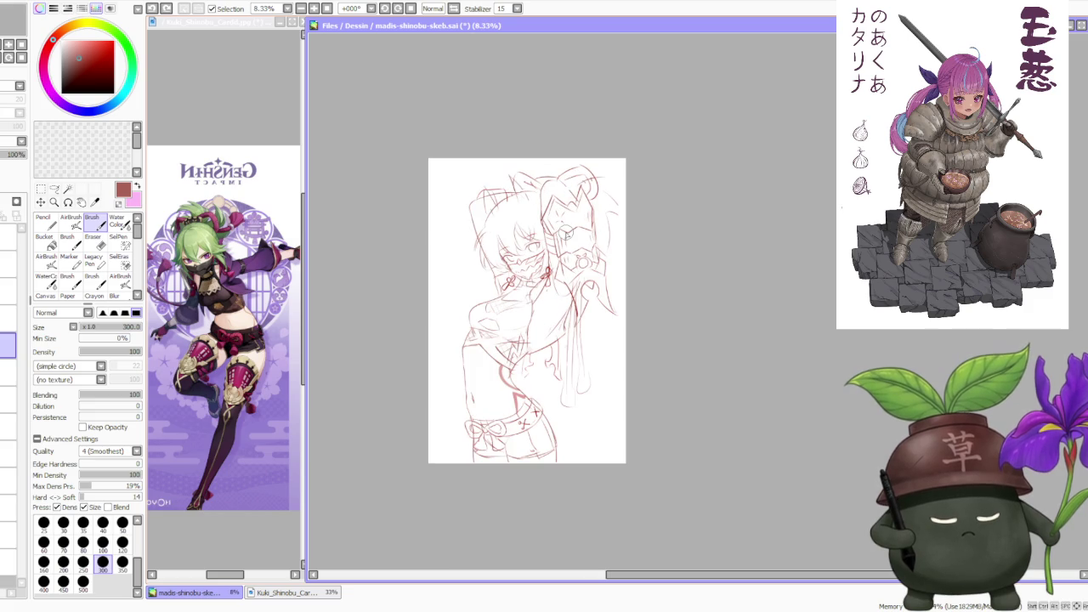
{"action": "key", "text": "ctrl+y"}
{"action": "key", "text": "ctrl+y"}
{"action": "key", "text": "ctrl+y"}
{"action": "key", "text": "ctrl+y"}
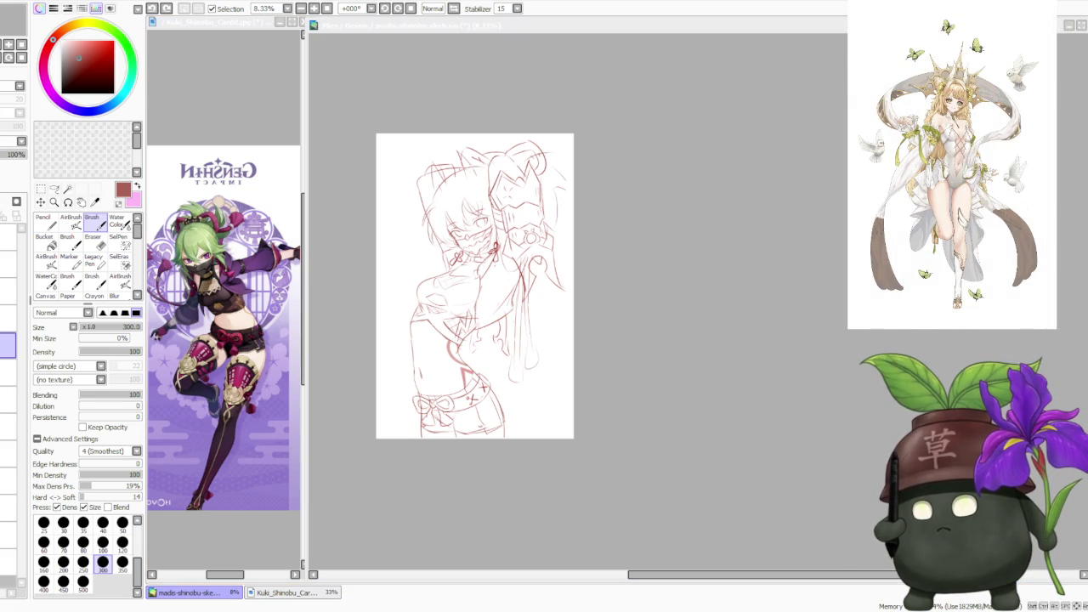
{"action": "left_click", "coordinate": [705, 250]}
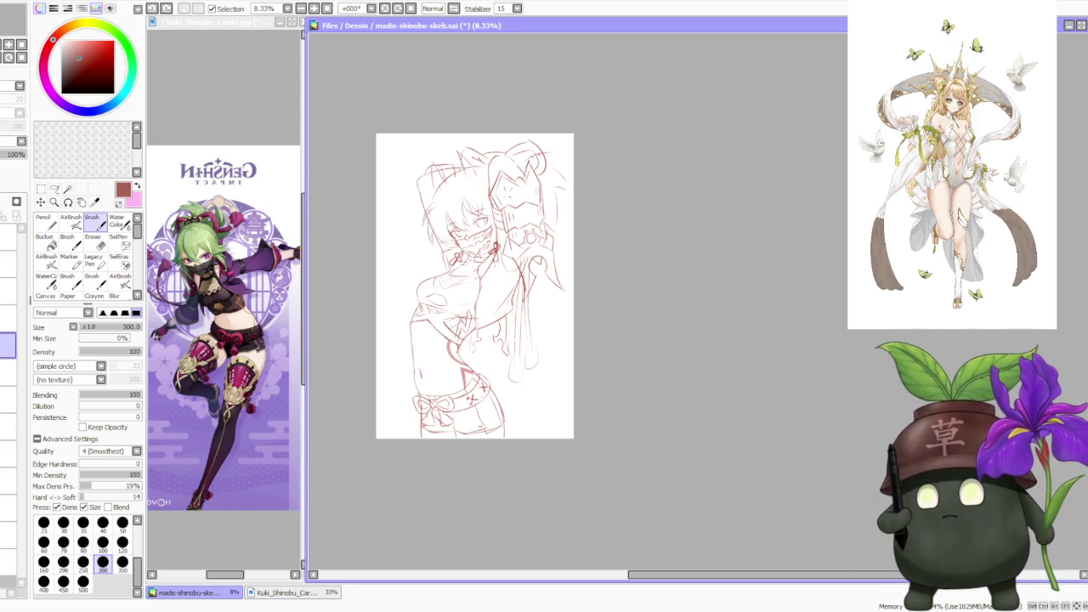
{"action": "key", "text": "alt+Tab"}
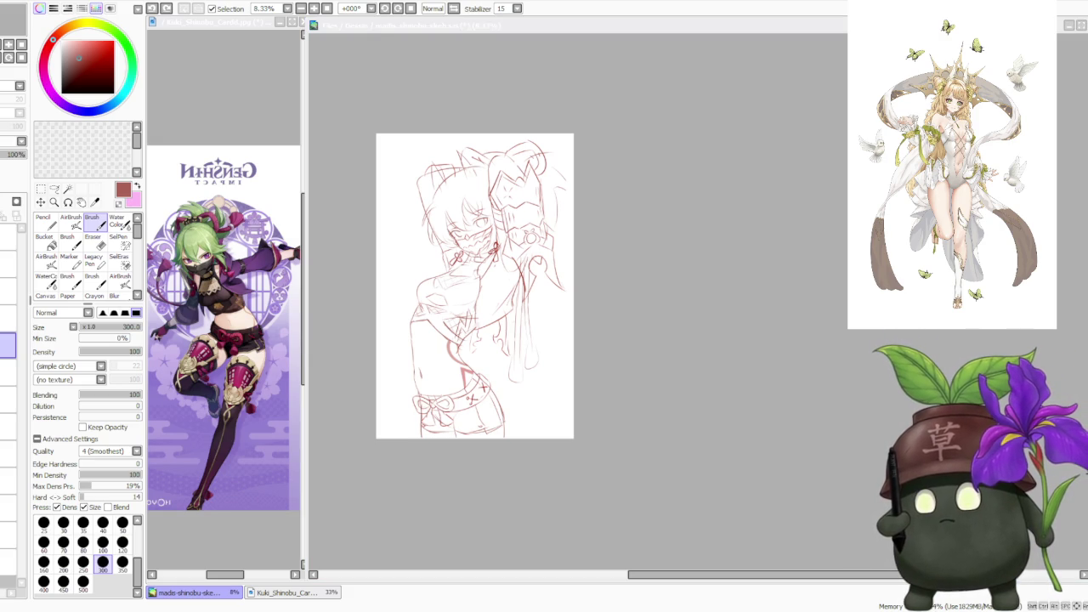
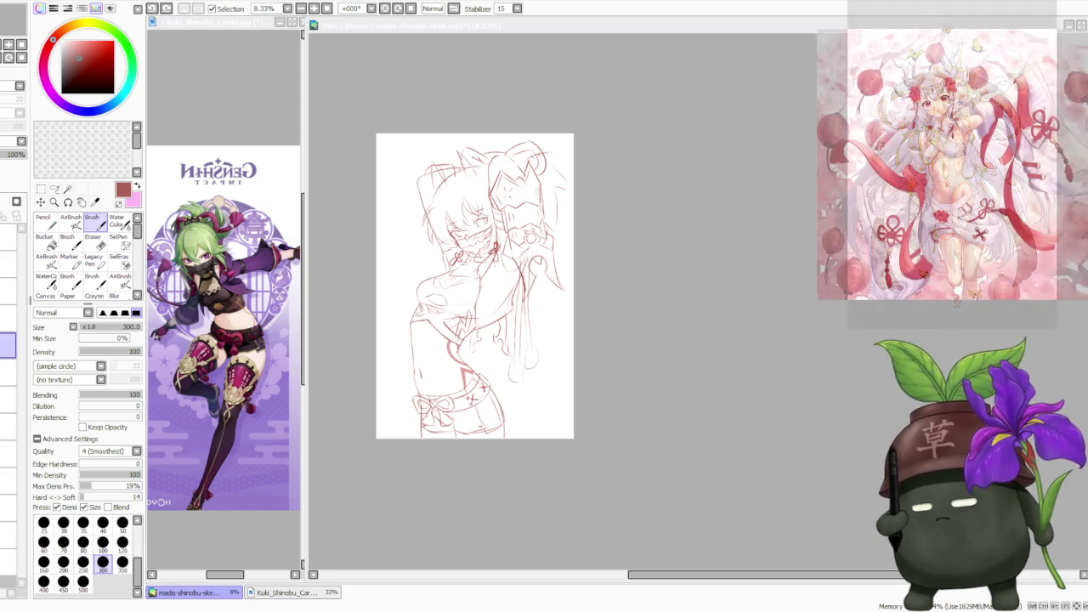
- Switch to the Kuki reference document and start transforming the pasted image with Selection and Scale
{"action": "left_click", "coordinate": [717, 352]}
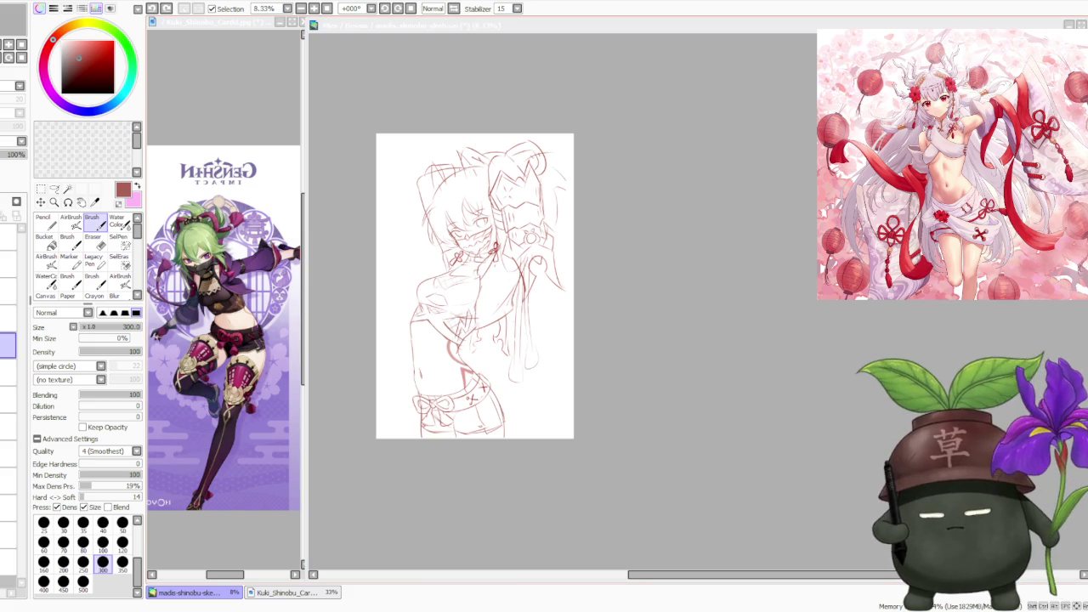
{"action": "left_click", "coordinate": [204, 88]}
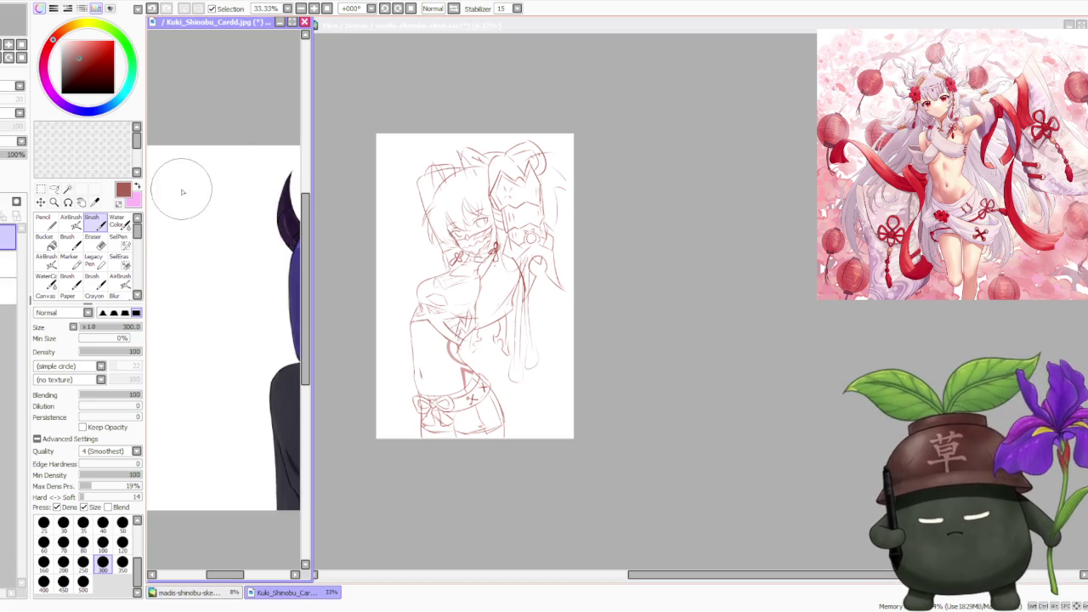
{"action": "scroll", "coordinate": [195, 233], "scroll_direction": "down", "scroll_amount": 2}
{"action": "left_click", "coordinate": [44, 187]}
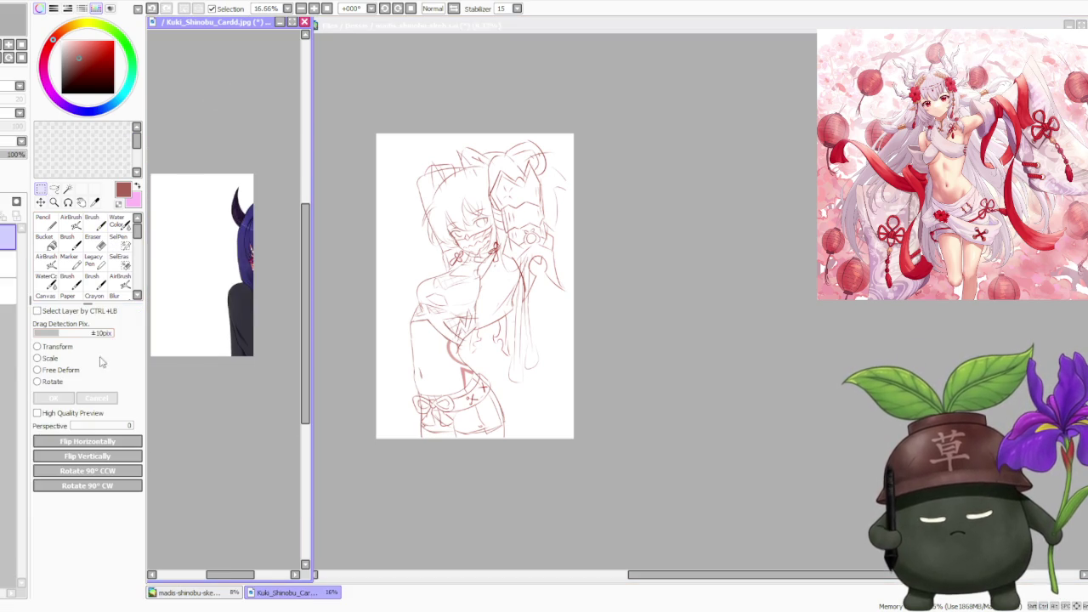
{"action": "left_click", "coordinate": [39, 358]}
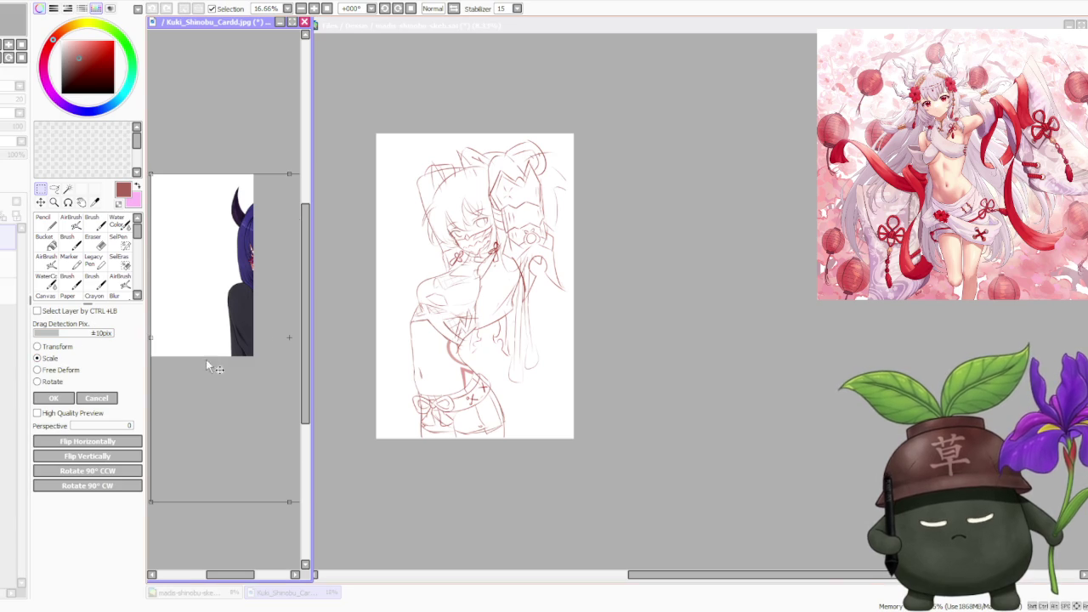
- Shrink the horned purple-haired character image to a small thumbnail and apply the resize
{"action": "scroll", "coordinate": [230, 349], "scroll_direction": "down", "scroll_amount": 1}
{"action": "scroll", "coordinate": [259, 337], "scroll_direction": "down", "scroll_amount": 1}
{"action": "scroll", "coordinate": [204, 408], "scroll_direction": "up", "scroll_amount": 1}
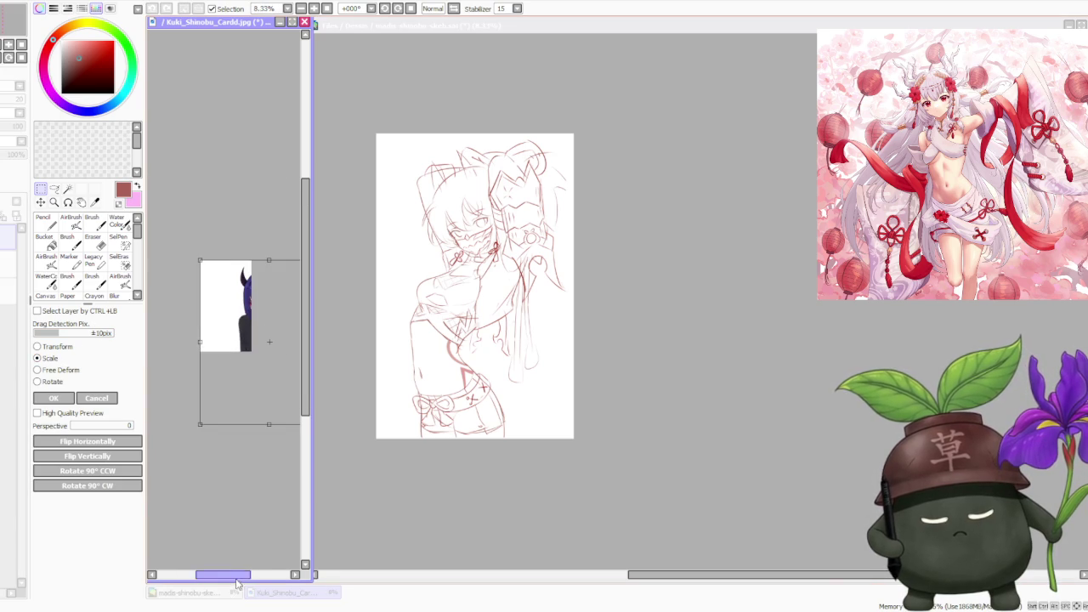
{"action": "left_click_drag", "start_coordinate": [238, 583], "coordinate": [256, 581]}
{"action": "left_click_drag", "start_coordinate": [269, 422], "coordinate": [223, 355]}
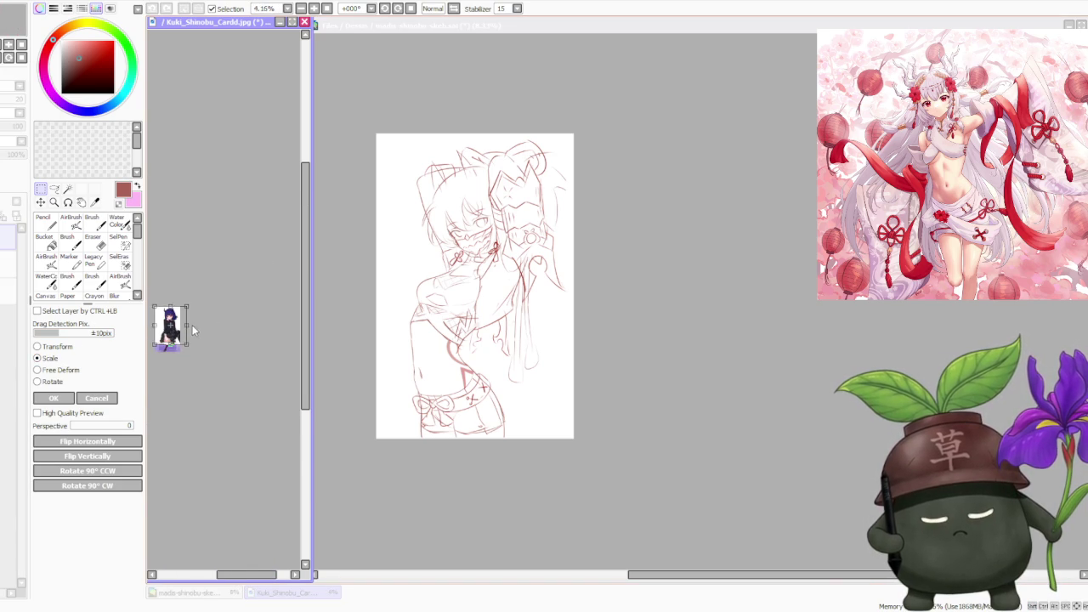
{"action": "scroll", "coordinate": [255, 345], "scroll_direction": "up", "scroll_amount": 1}
{"action": "scroll", "coordinate": [174, 313], "scroll_direction": "up", "scroll_amount": 2}
{"action": "scroll", "coordinate": [183, 316], "scroll_direction": "up", "scroll_amount": 1}
{"action": "scroll", "coordinate": [183, 316], "scroll_direction": "up", "scroll_amount": 1}
{"action": "scroll", "coordinate": [183, 316], "scroll_direction": "down", "scroll_amount": 1}
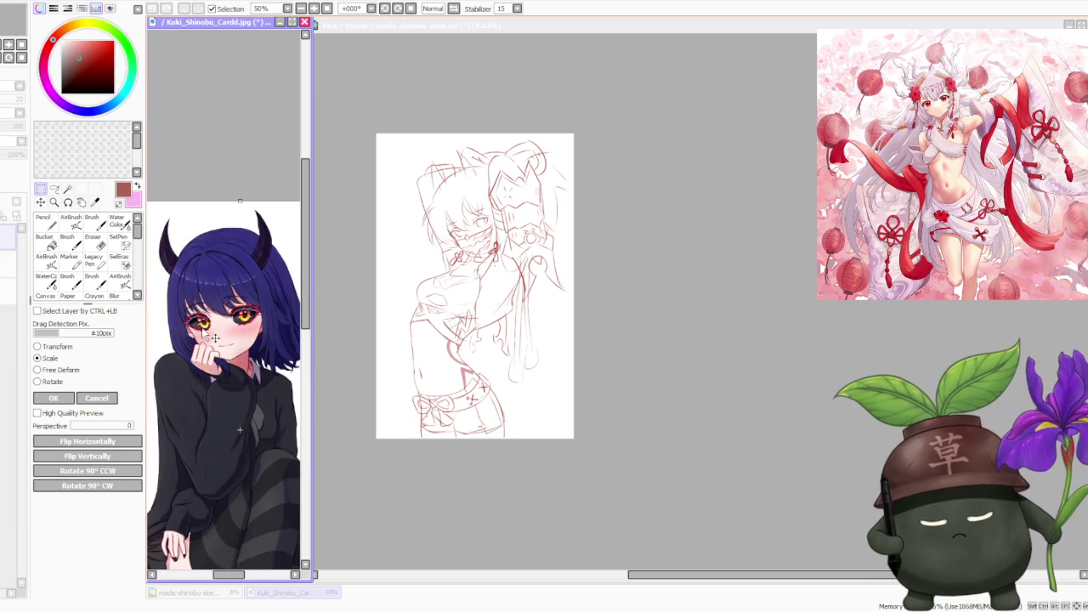
{"action": "left_click", "coordinate": [47, 399]}
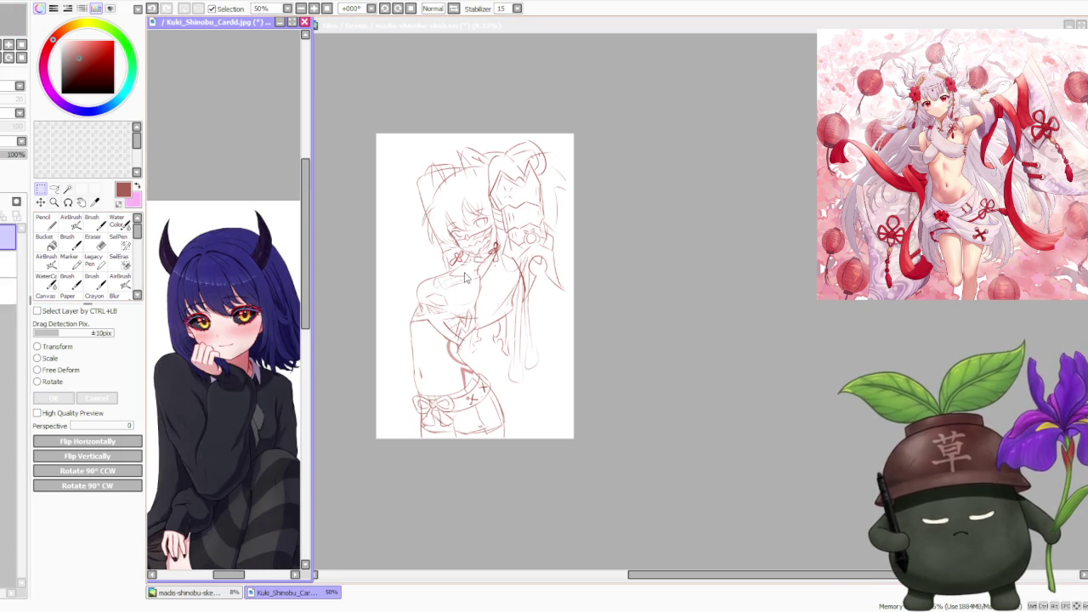
{"action": "left_click", "coordinate": [680, 221]}
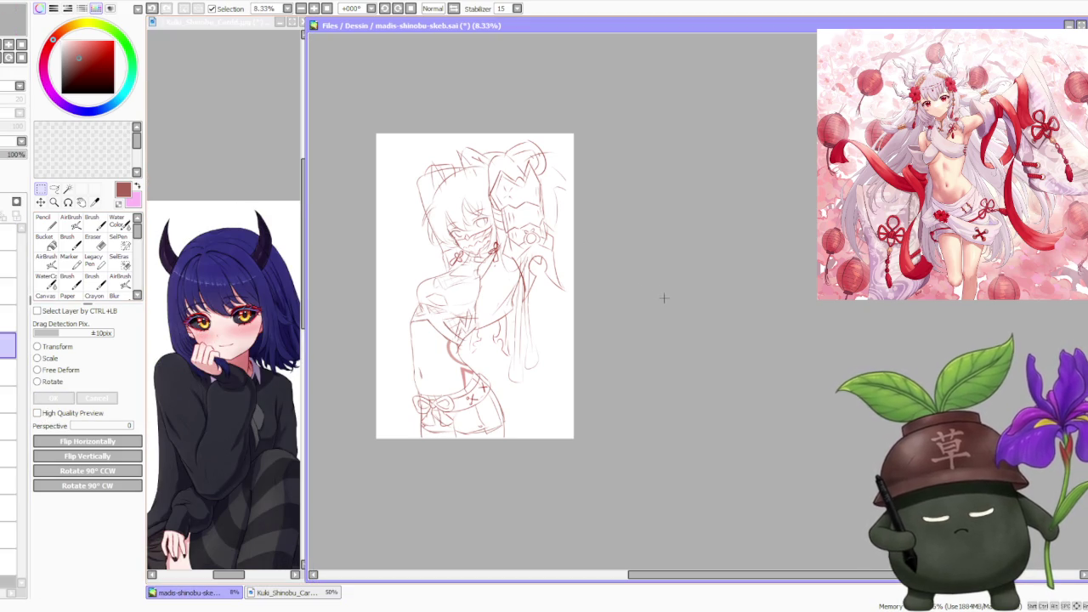
- Sample a light skin tone from the Kuki reference and adjust its hue on the colour wheel
{"action": "left_click", "coordinate": [242, 345]}
{"action": "left_click", "coordinate": [245, 339], "text": "alt"}
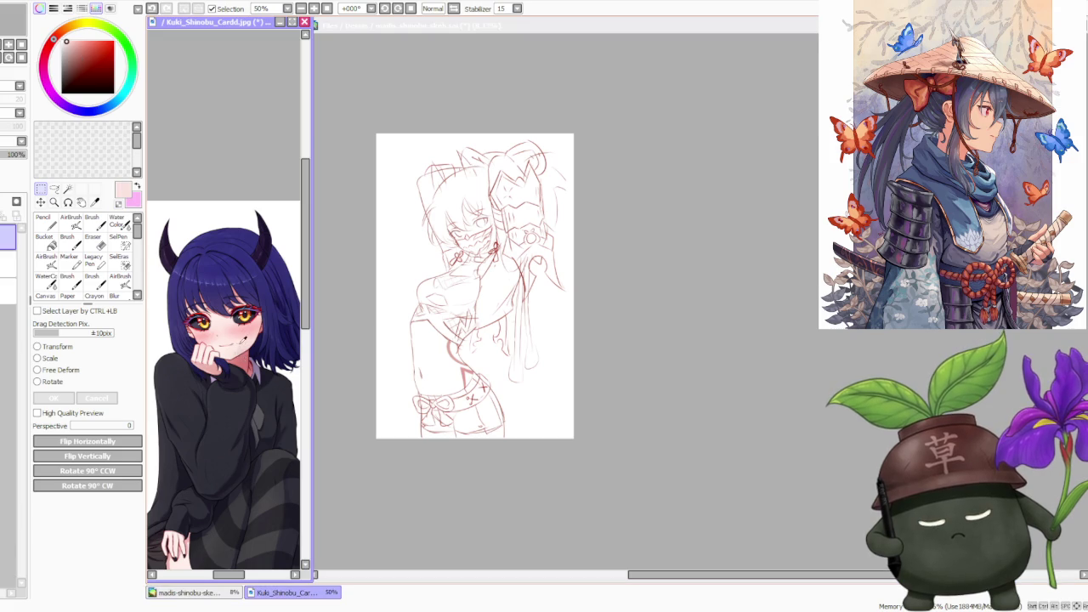
{"action": "left_click", "coordinate": [663, 232]}
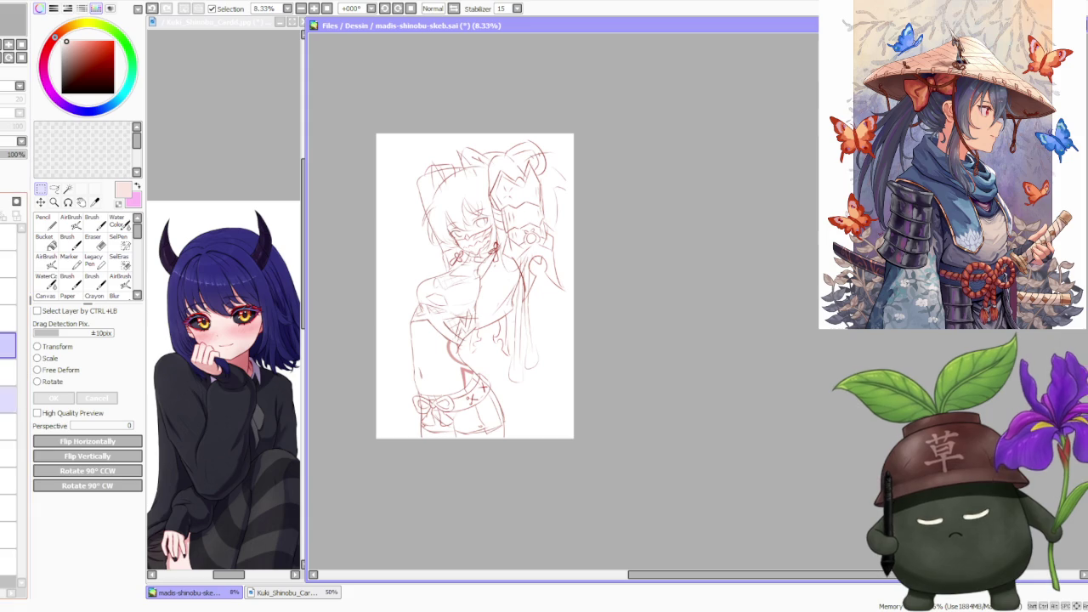
{"action": "left_click", "coordinate": [180, 158]}
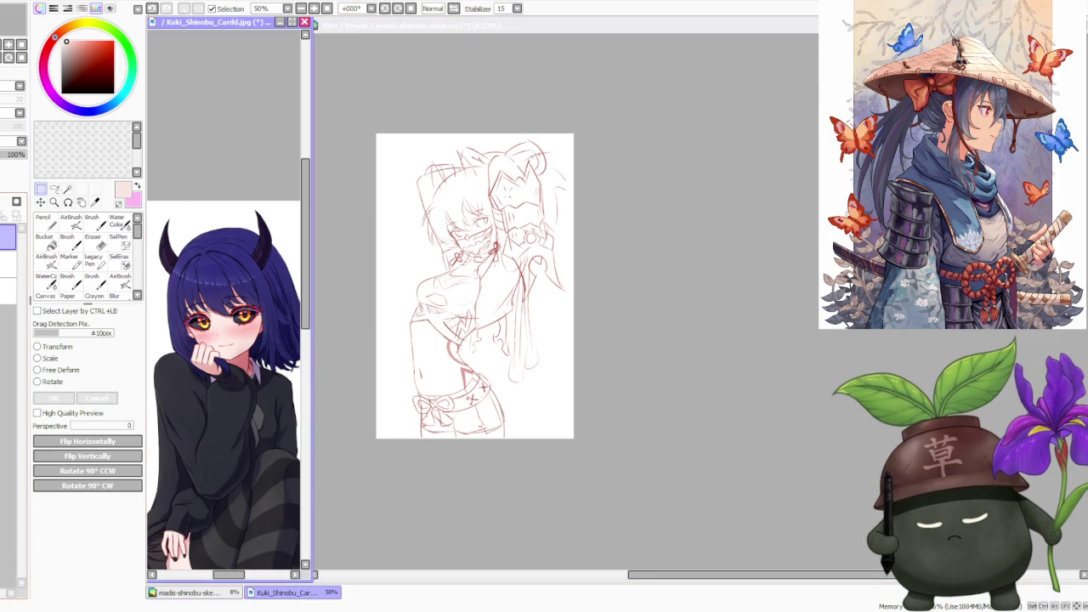
{"action": "left_click", "coordinate": [635, 204]}
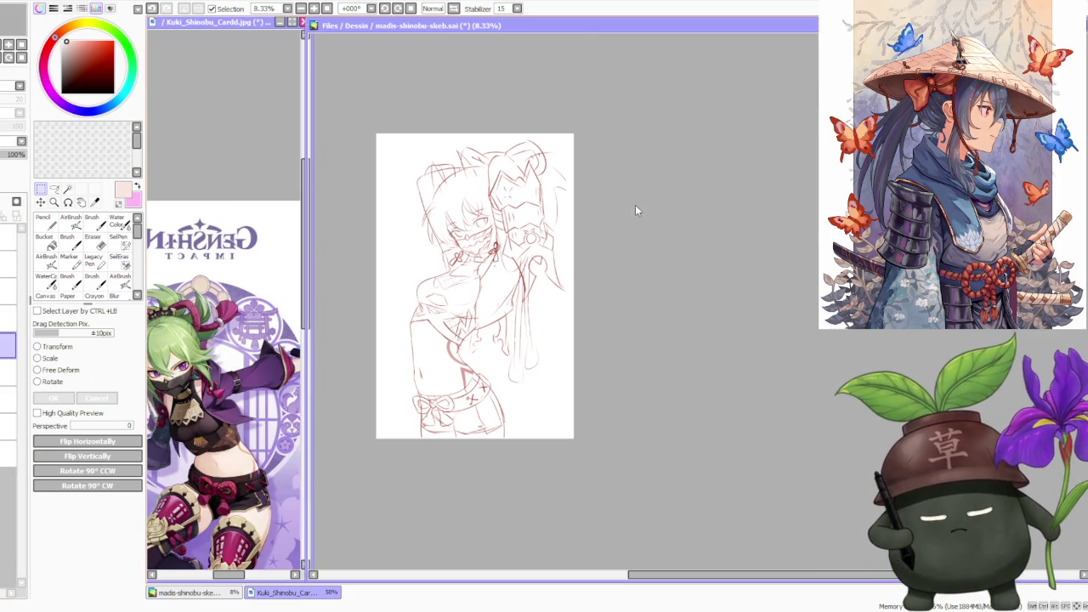
{"action": "left_click_drag", "start_coordinate": [66, 41], "coordinate": [65, 39]}
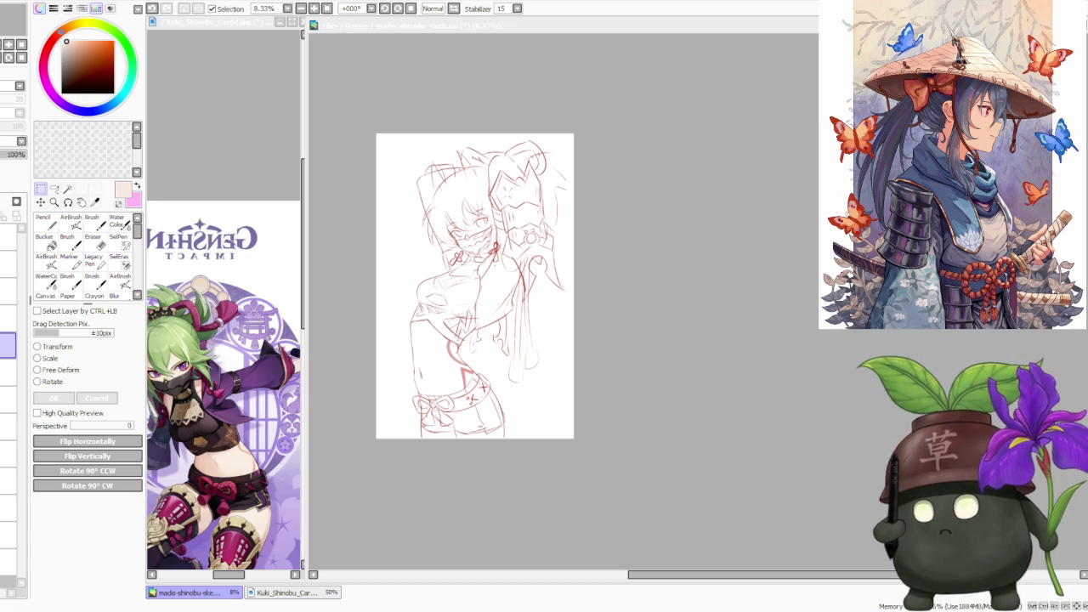
- Fade the red sketch layer to about 56% opacity and pick the Brush tool
{"action": "left_click", "coordinate": [520, 279]}
{"action": "scroll", "coordinate": [520, 278], "scroll_direction": "up", "scroll_amount": 1}
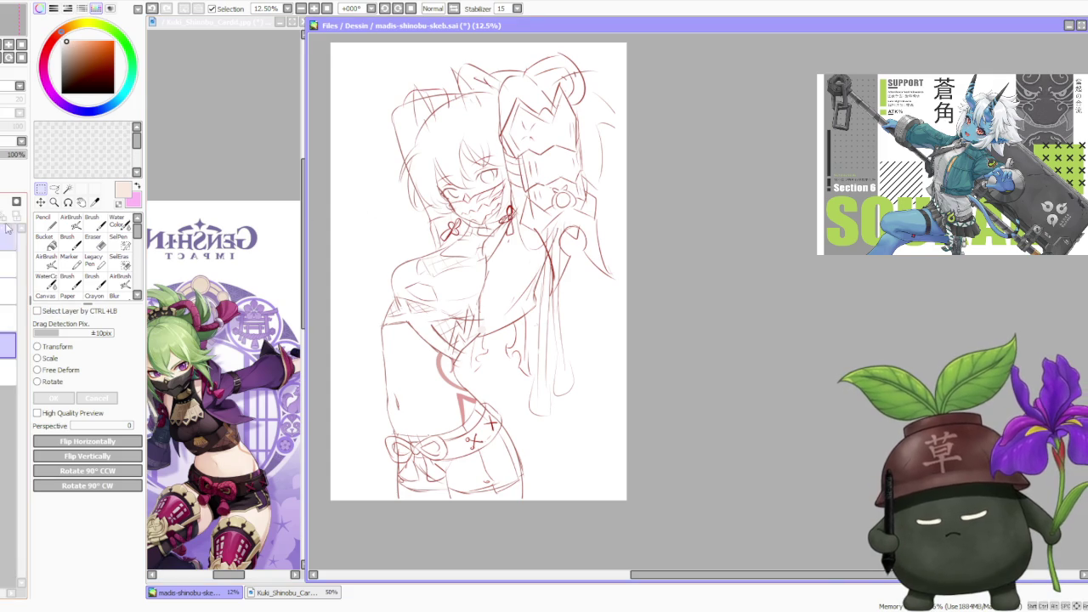
{"action": "left_click", "coordinate": [3, 162]}
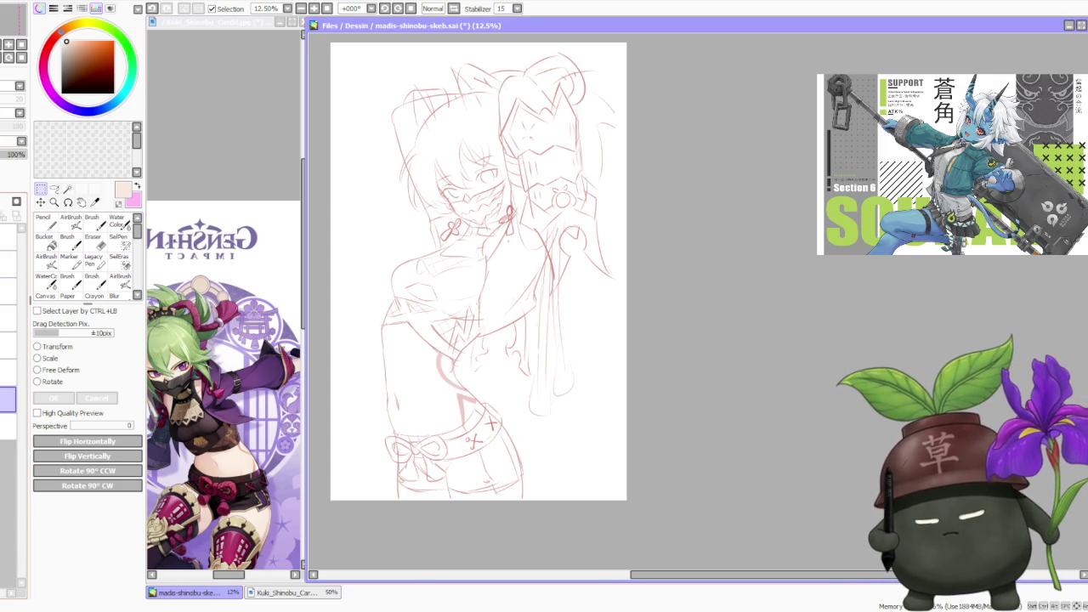
{"action": "left_click", "coordinate": [92, 222]}
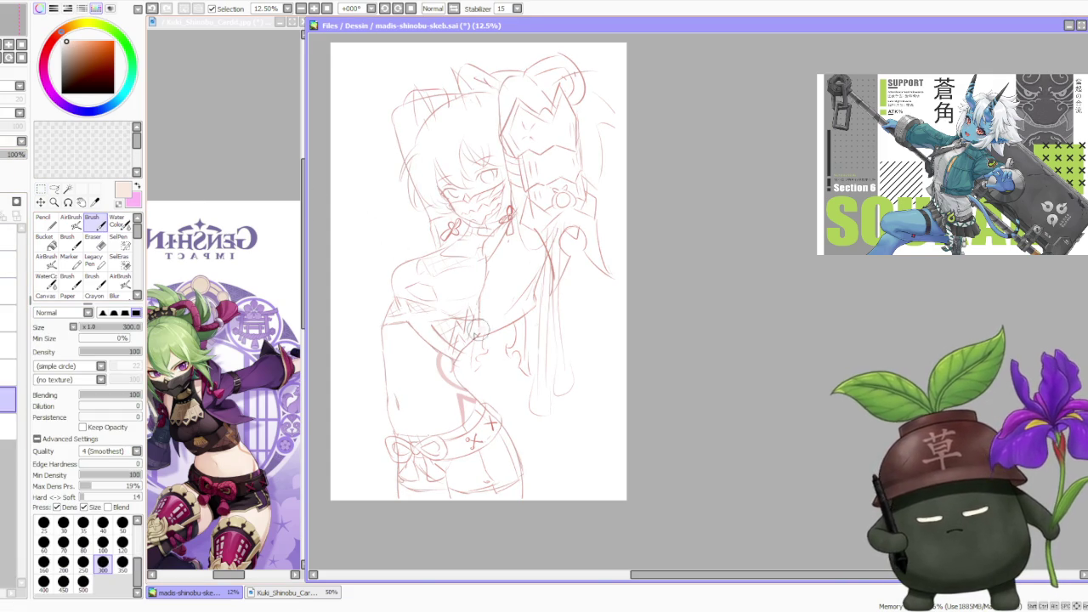
- At brush size 500, paint cream skin base over the torso, belly and lower body, undoing one bad stroke
{"action": "left_click", "coordinate": [82, 581]}
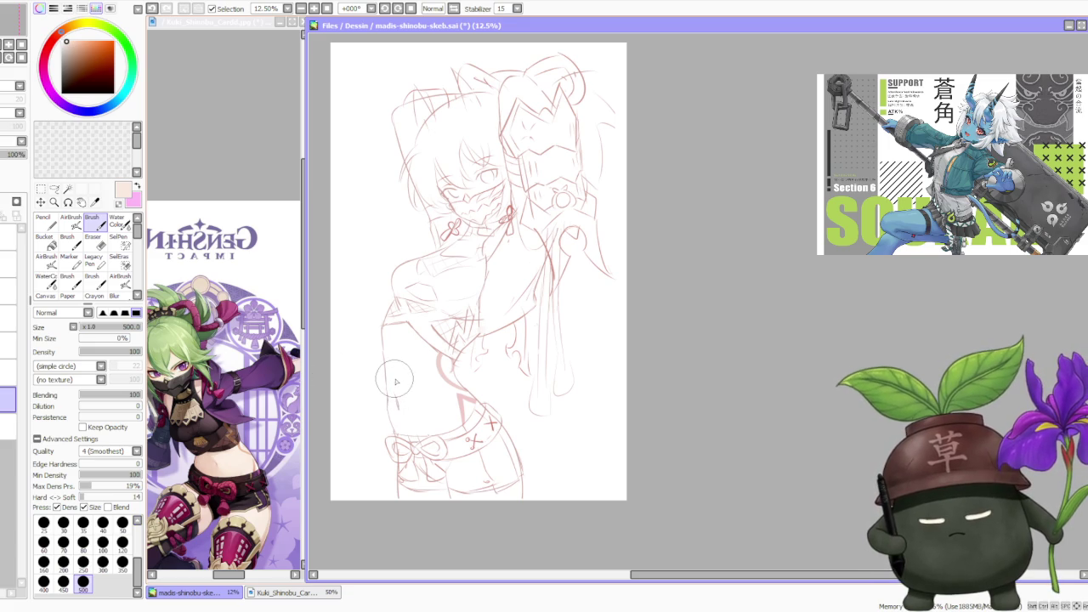
{"action": "scroll", "coordinate": [430, 343], "scroll_direction": "up", "scroll_amount": 1}
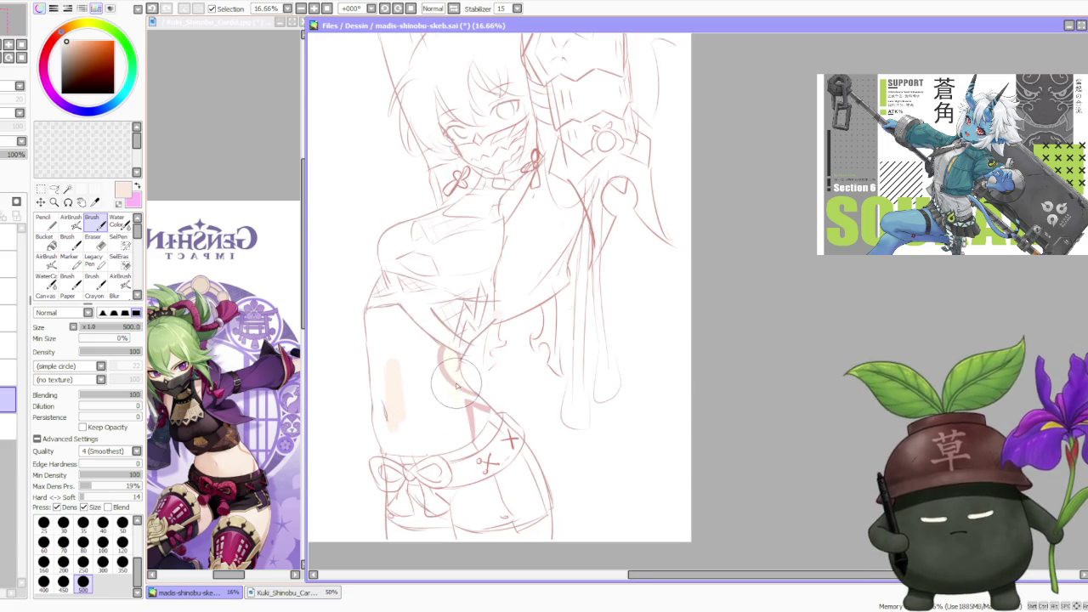
{"action": "mouse_move", "coordinate": [456, 389]}
{"action": "left_mouse_down"}
{"action": "mouse_move", "coordinate": [446, 340]}
{"action": "mouse_move", "coordinate": [442, 407]}
{"action": "mouse_move", "coordinate": [408, 425]}
{"action": "mouse_move", "coordinate": [399, 395]}
{"action": "left_mouse_up"}
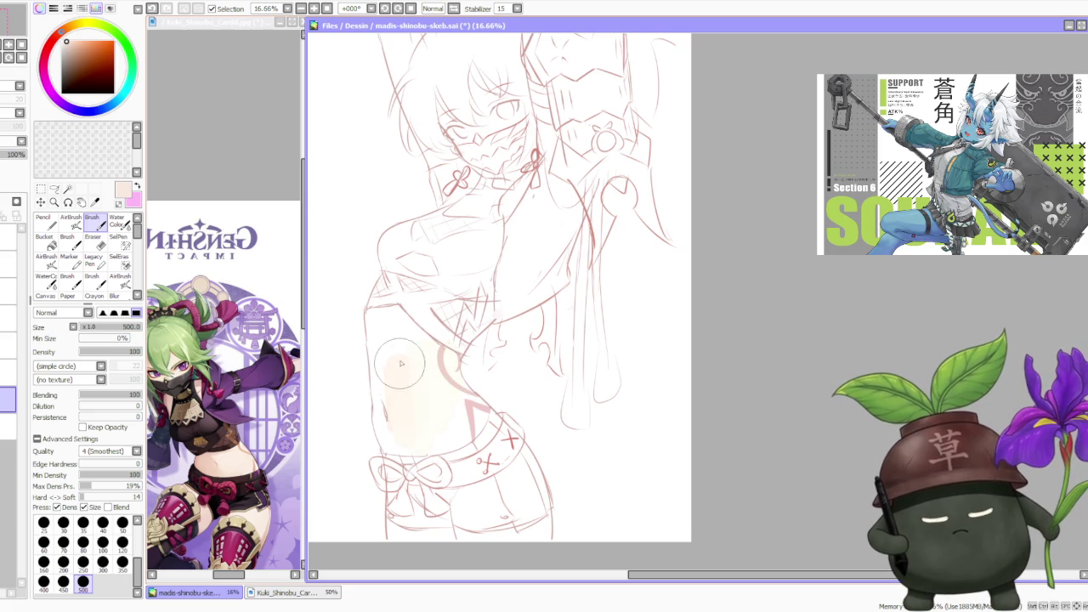
{"action": "key", "text": "ctrl+z"}
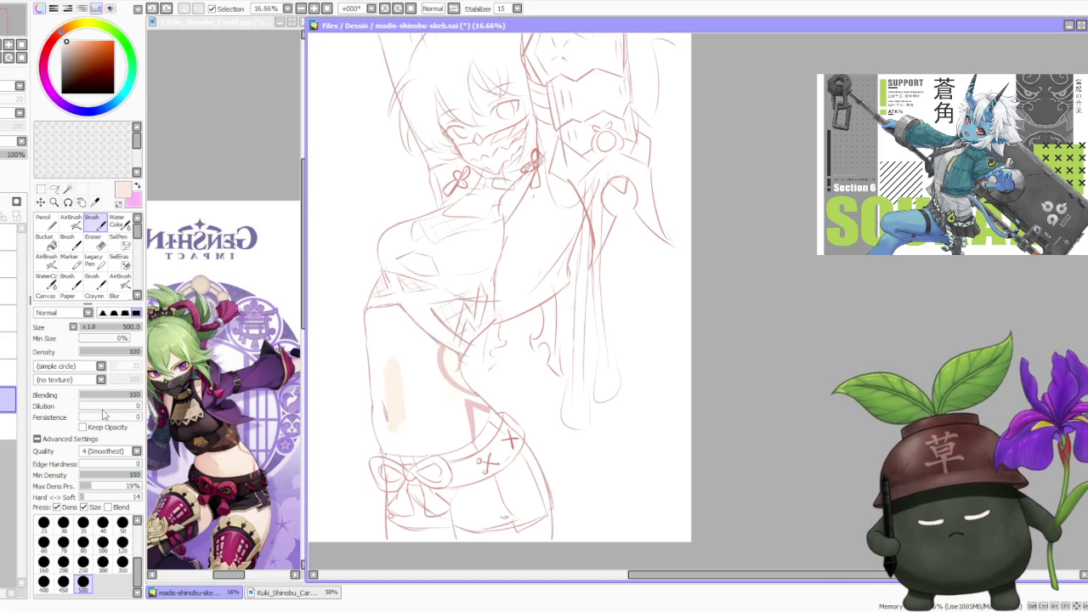
{"action": "mouse_move", "coordinate": [427, 359]}
{"action": "left_mouse_down"}
{"action": "mouse_move", "coordinate": [428, 420]}
{"action": "mouse_move", "coordinate": [405, 394]}
{"action": "mouse_move", "coordinate": [420, 359]}
{"action": "mouse_move", "coordinate": [444, 408]}
{"action": "mouse_move", "coordinate": [453, 362]}
{"action": "mouse_move", "coordinate": [433, 289]}
{"action": "mouse_move", "coordinate": [407, 293]}
{"action": "mouse_move", "coordinate": [467, 399]}
{"action": "mouse_move", "coordinate": [463, 387]}
{"action": "left_mouse_up"}
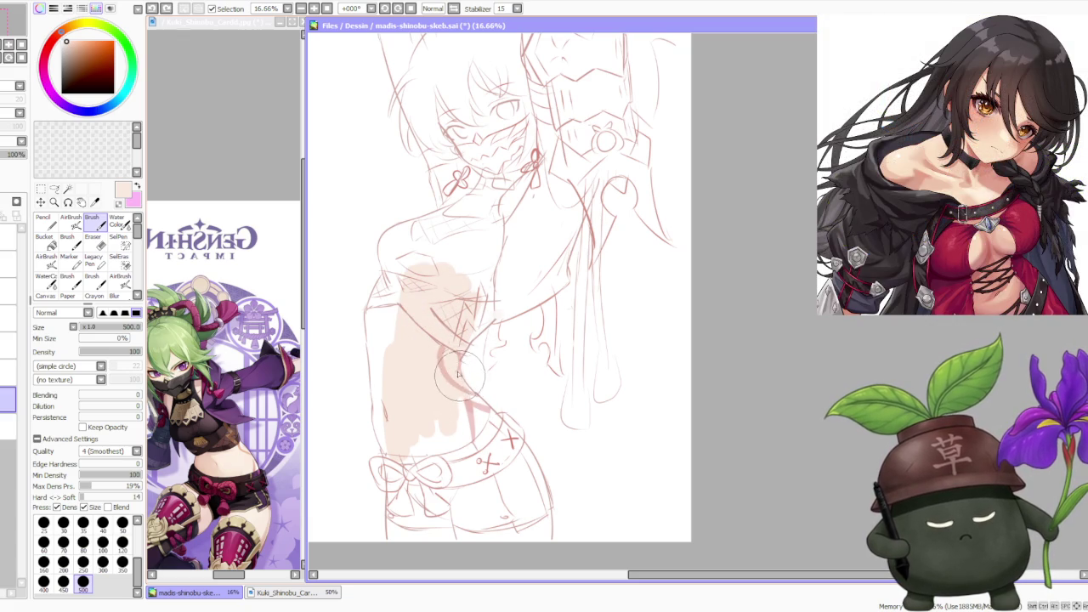
{"action": "mouse_move", "coordinate": [470, 397]}
{"action": "left_mouse_down"}
{"action": "mouse_move", "coordinate": [455, 431]}
{"action": "mouse_move", "coordinate": [401, 445]}
{"action": "mouse_move", "coordinate": [383, 396]}
{"action": "mouse_move", "coordinate": [387, 344]}
{"action": "mouse_move", "coordinate": [375, 384]}
{"action": "mouse_move", "coordinate": [387, 298]}
{"action": "mouse_move", "coordinate": [377, 303]}
{"action": "left_mouse_up"}
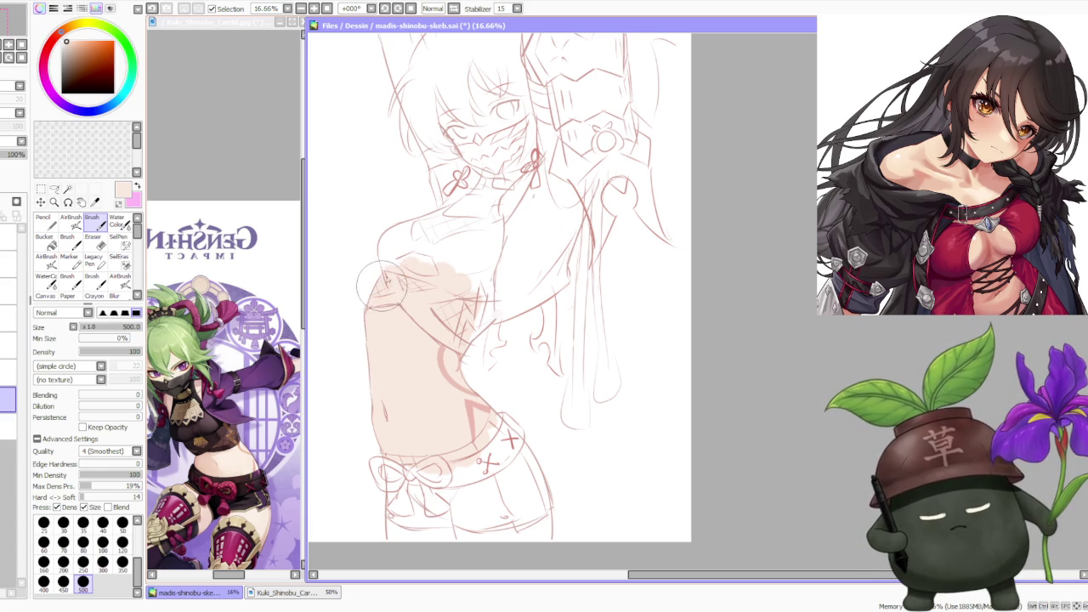
{"action": "left_click_drag", "start_coordinate": [450, 328], "coordinate": [476, 313]}
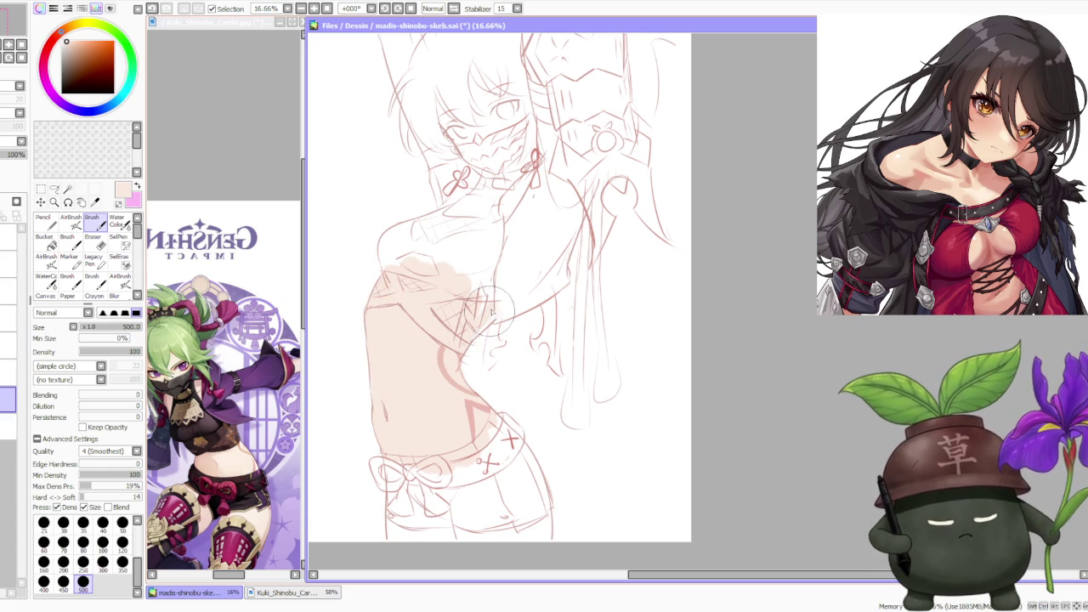
{"action": "scroll", "coordinate": [476, 289], "scroll_direction": "down", "scroll_amount": 3}
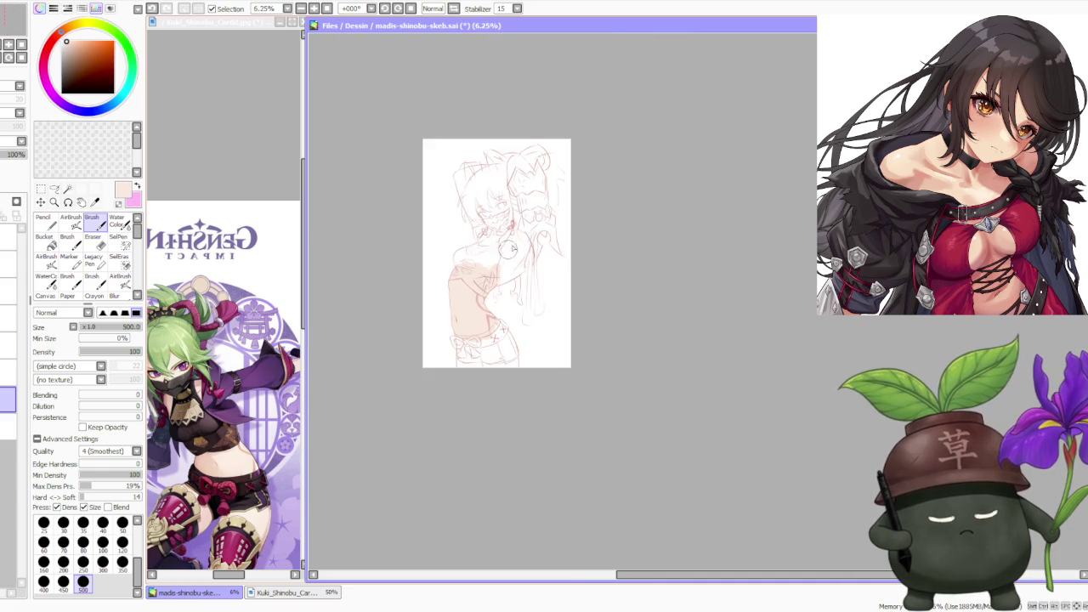
- Paint the skin tone over the legs, skirt area and across the face
{"action": "scroll", "coordinate": [515, 287], "scroll_direction": "up", "scroll_amount": 1}
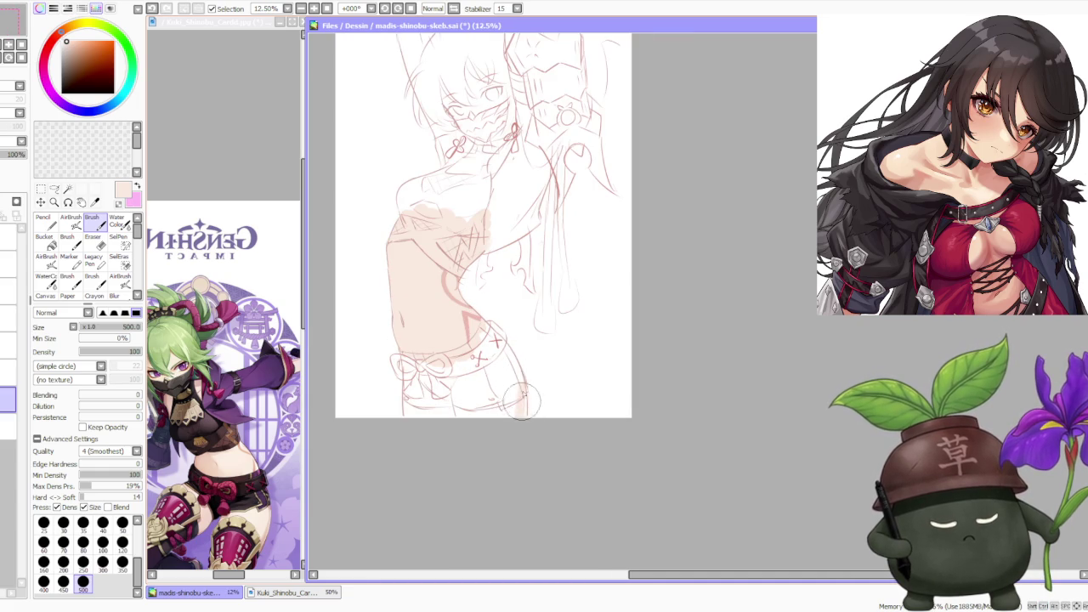
{"action": "mouse_move", "coordinate": [518, 426]}
{"action": "left_mouse_down"}
{"action": "mouse_move", "coordinate": [498, 430]}
{"action": "mouse_move", "coordinate": [435, 382]}
{"action": "left_mouse_up"}
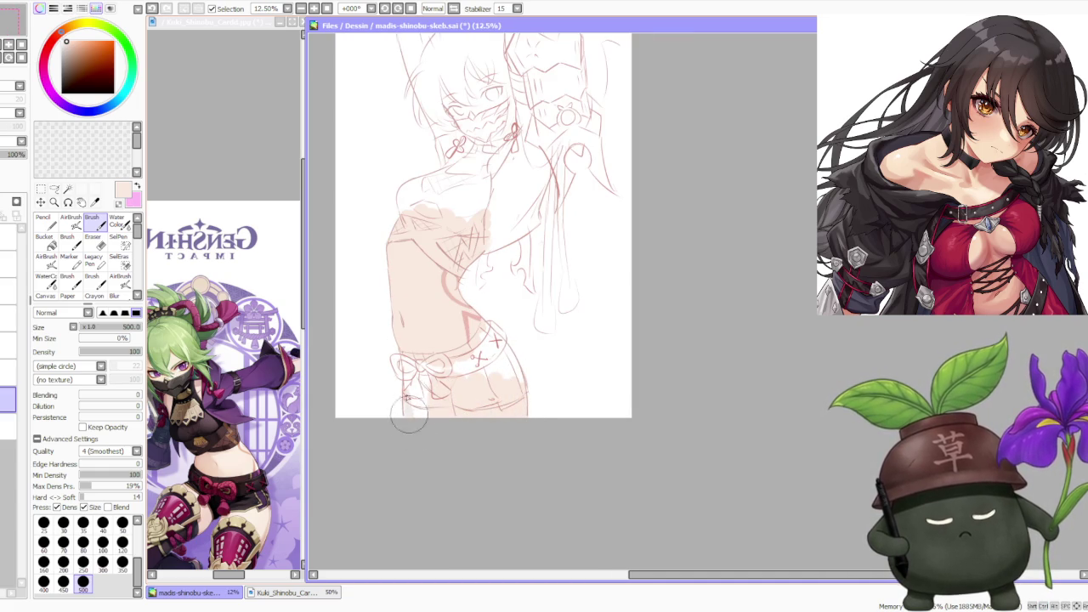
{"action": "scroll", "coordinate": [494, 301], "scroll_direction": "down", "scroll_amount": 1}
{"action": "scroll", "coordinate": [500, 306], "scroll_direction": "up", "scroll_amount": 1}
{"action": "scroll", "coordinate": [507, 280], "scroll_direction": "down", "scroll_amount": 1}
{"action": "scroll", "coordinate": [514, 250], "scroll_direction": "up", "scroll_amount": 2}
{"action": "scroll", "coordinate": [514, 247], "scroll_direction": "down", "scroll_amount": 1}
{"action": "scroll", "coordinate": [517, 171], "scroll_direction": "up", "scroll_amount": 2}
{"action": "mouse_move", "coordinate": [407, 287]}
{"action": "left_mouse_down"}
{"action": "mouse_move", "coordinate": [400, 316]}
{"action": "mouse_move", "coordinate": [410, 332]}
{"action": "left_mouse_up"}
{"action": "mouse_move", "coordinate": [391, 263]}
{"action": "left_mouse_down"}
{"action": "mouse_move", "coordinate": [423, 332]}
{"action": "mouse_move", "coordinate": [441, 327]}
{"action": "mouse_move", "coordinate": [454, 255]}
{"action": "mouse_move", "coordinate": [493, 340]}
{"action": "left_mouse_up"}
{"action": "left_click_drag", "start_coordinate": [467, 246], "coordinate": [466, 282]}
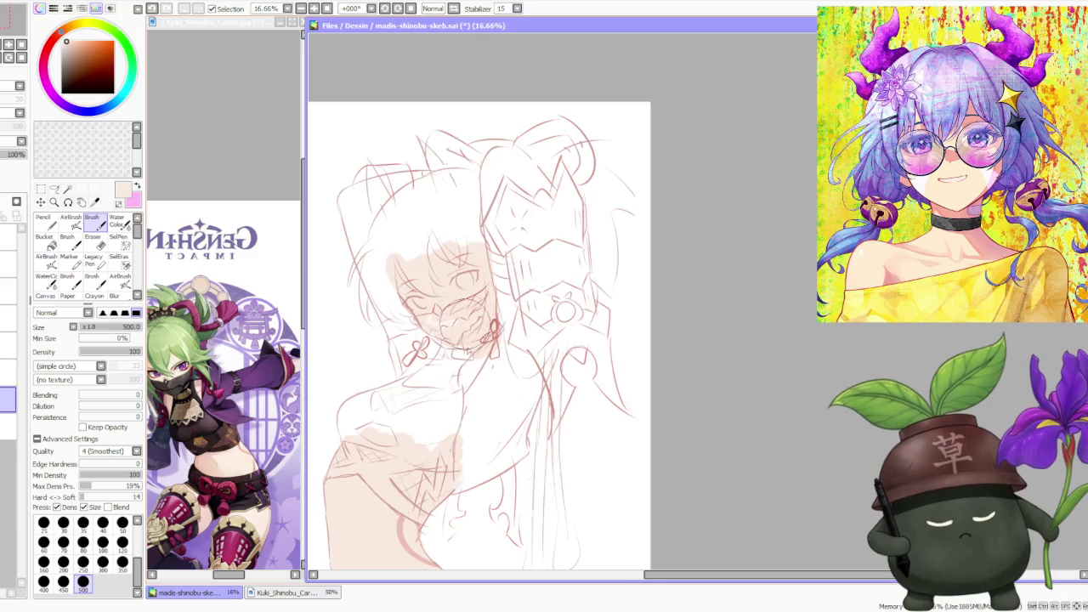
- Extend the skin tone around the face and down the neck
{"action": "scroll", "coordinate": [531, 199], "scroll_direction": "down", "scroll_amount": 2}
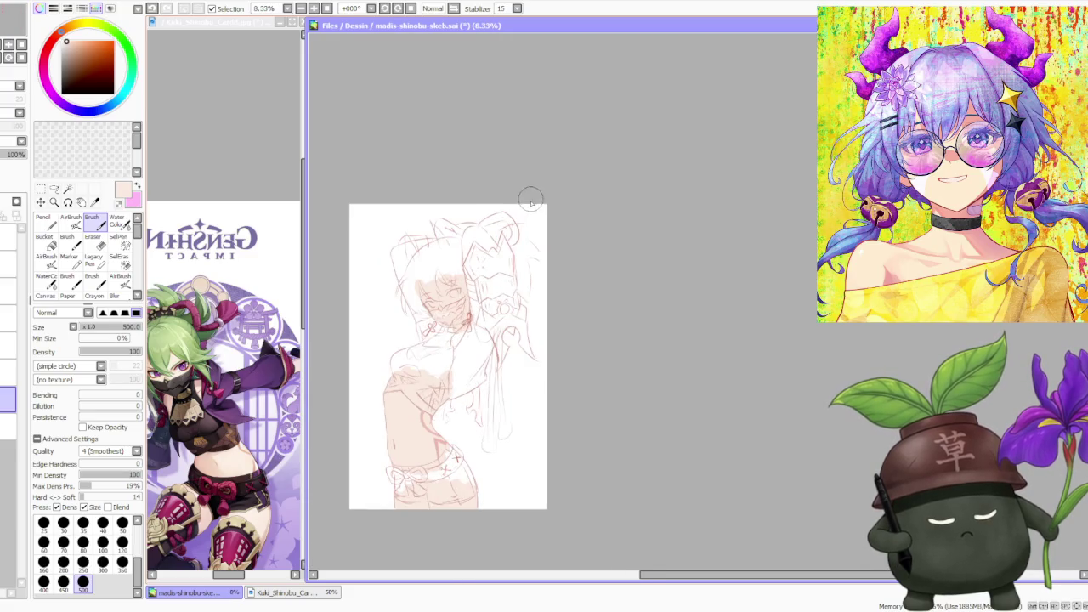
{"action": "scroll", "coordinate": [475, 240], "scroll_direction": "up", "scroll_amount": 2}
{"action": "scroll", "coordinate": [466, 244], "scroll_direction": "down", "scroll_amount": 1}
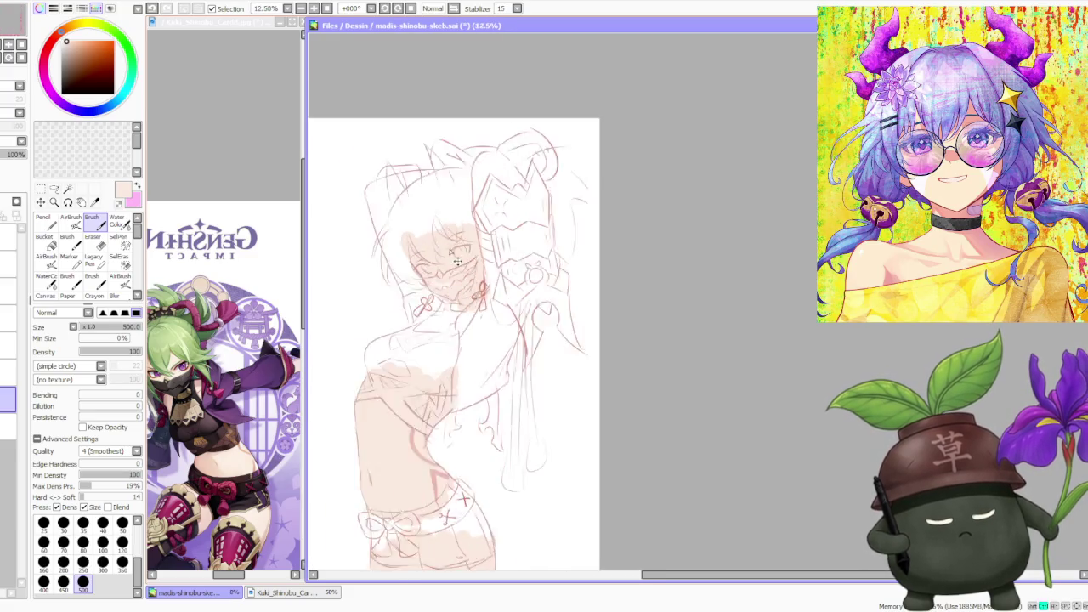
{"action": "scroll", "coordinate": [450, 272], "scroll_direction": "up", "scroll_amount": 2}
{"action": "scroll", "coordinate": [438, 302], "scroll_direction": "up", "scroll_amount": 1}
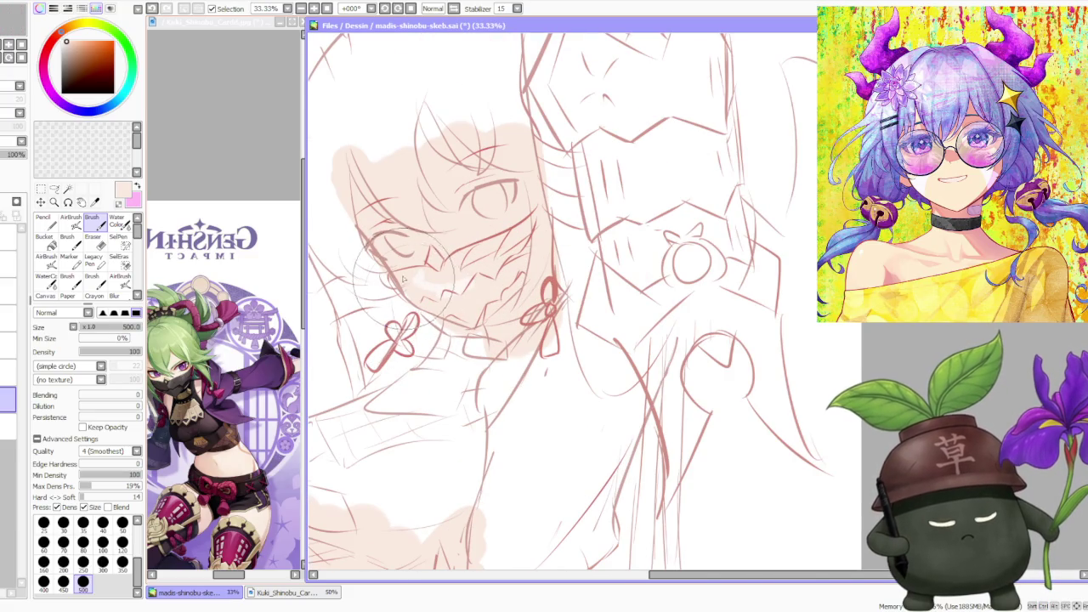
{"action": "scroll", "coordinate": [442, 272], "scroll_direction": "down", "scroll_amount": 4}
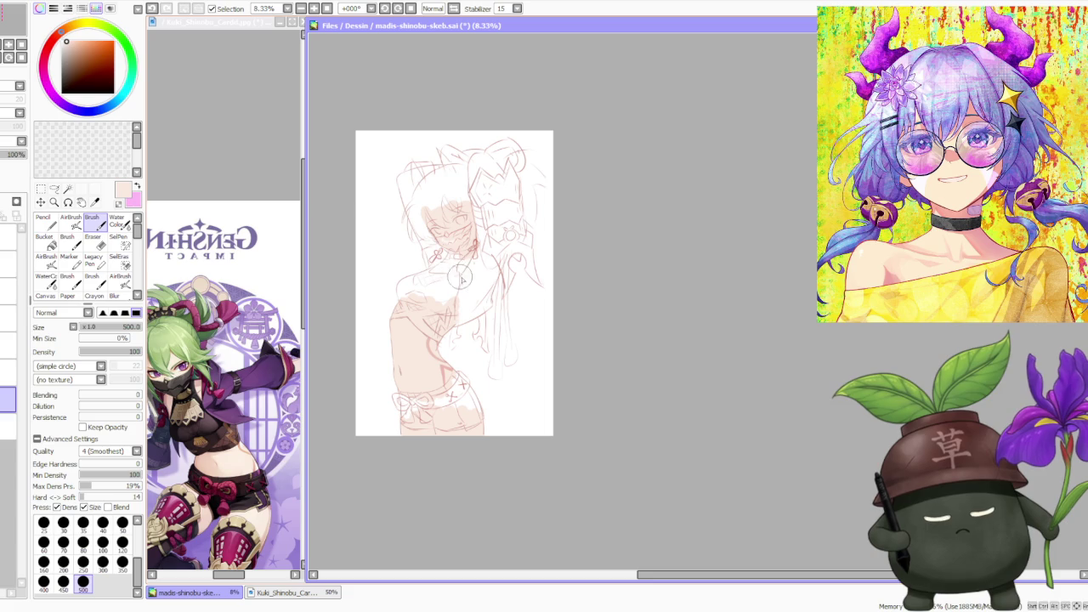
{"action": "scroll", "coordinate": [459, 226], "scroll_direction": "up", "scroll_amount": 3}
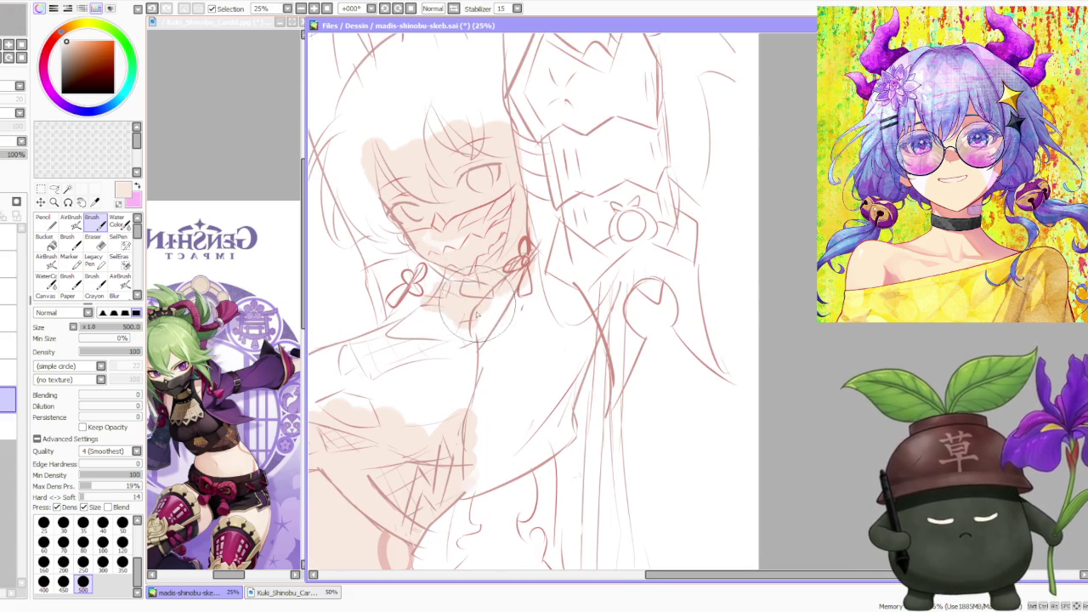
{"action": "mouse_move", "coordinate": [489, 298]}
{"action": "left_mouse_down"}
{"action": "mouse_move", "coordinate": [451, 291]}
{"action": "mouse_move", "coordinate": [501, 263]}
{"action": "left_mouse_up"}
{"action": "left_click_drag", "start_coordinate": [400, 238], "coordinate": [476, 282]}
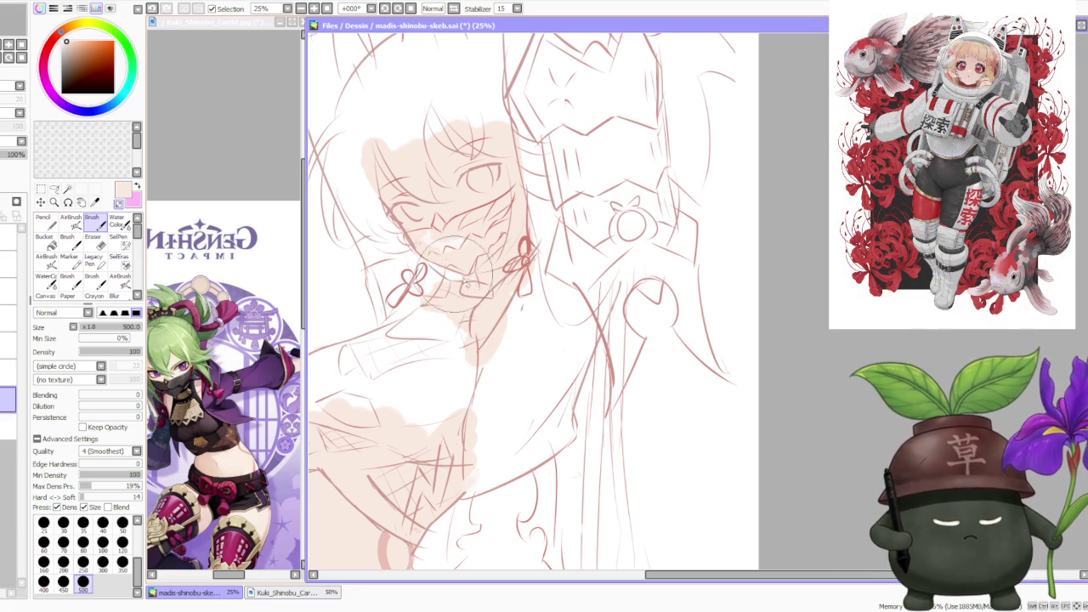
{"action": "scroll", "coordinate": [476, 280], "scroll_direction": "down", "scroll_amount": 2}
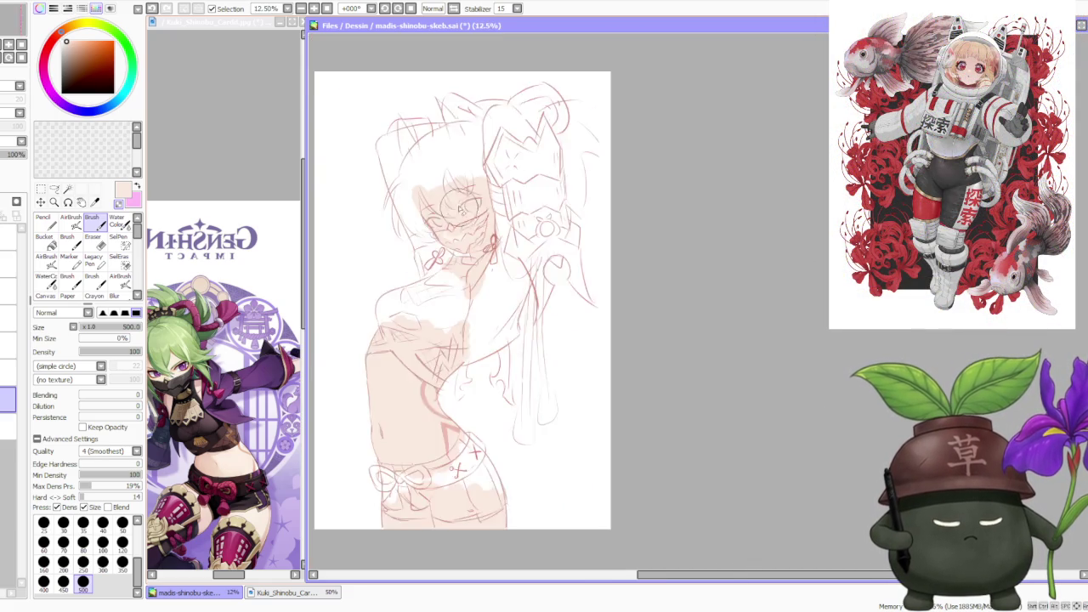
{"action": "scroll", "coordinate": [463, 238], "scroll_direction": "down", "scroll_amount": 2}
{"action": "scroll", "coordinate": [452, 197], "scroll_direction": "down", "scroll_amount": 1}
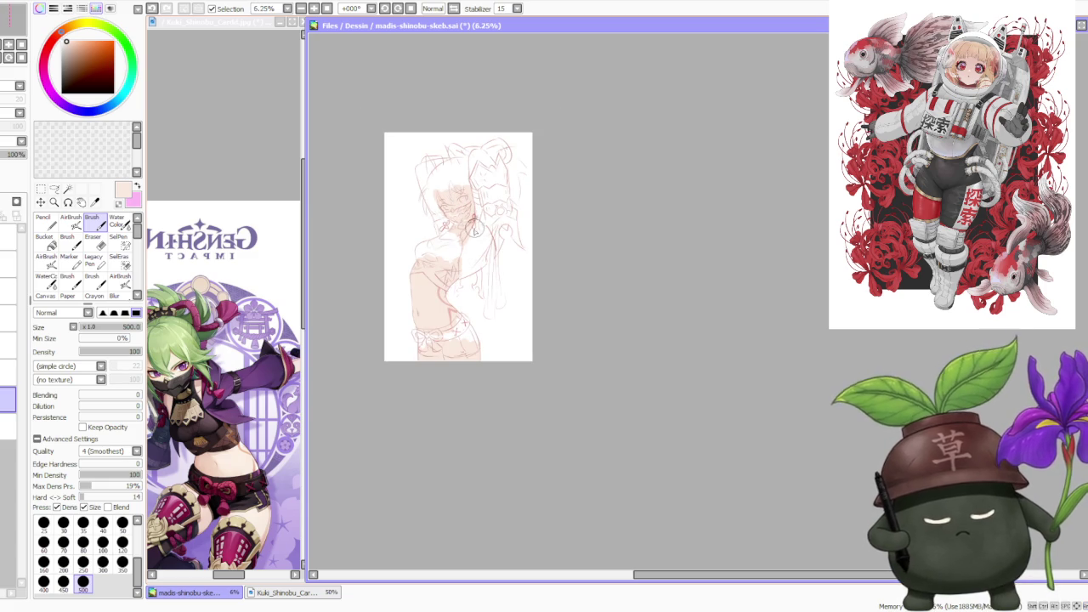
{"action": "scroll", "coordinate": [467, 255], "scroll_direction": "up", "scroll_amount": 2}
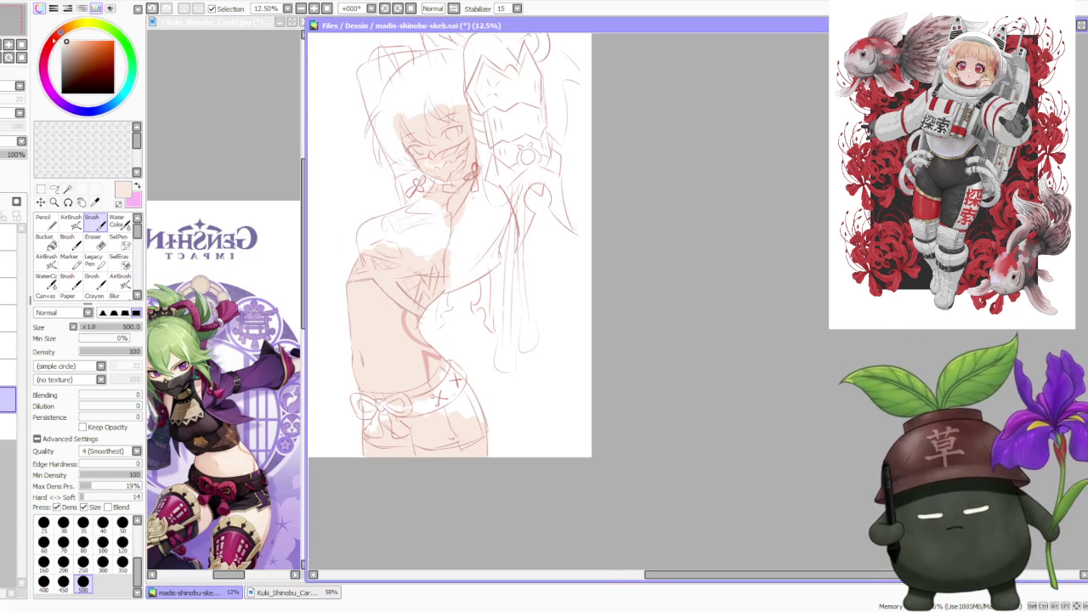
- Pick a deeper crimson-pink and brush shadow strokes across the waist
{"action": "left_click_drag", "start_coordinate": [56, 37], "coordinate": [53, 39]}
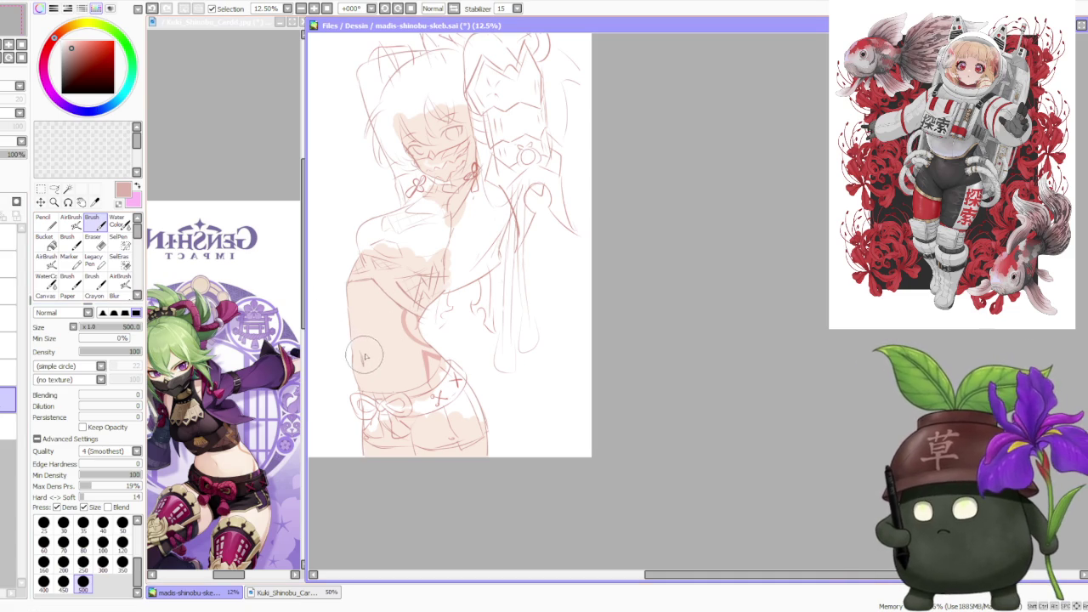
{"action": "left_click_drag", "start_coordinate": [361, 323], "coordinate": [364, 365]}
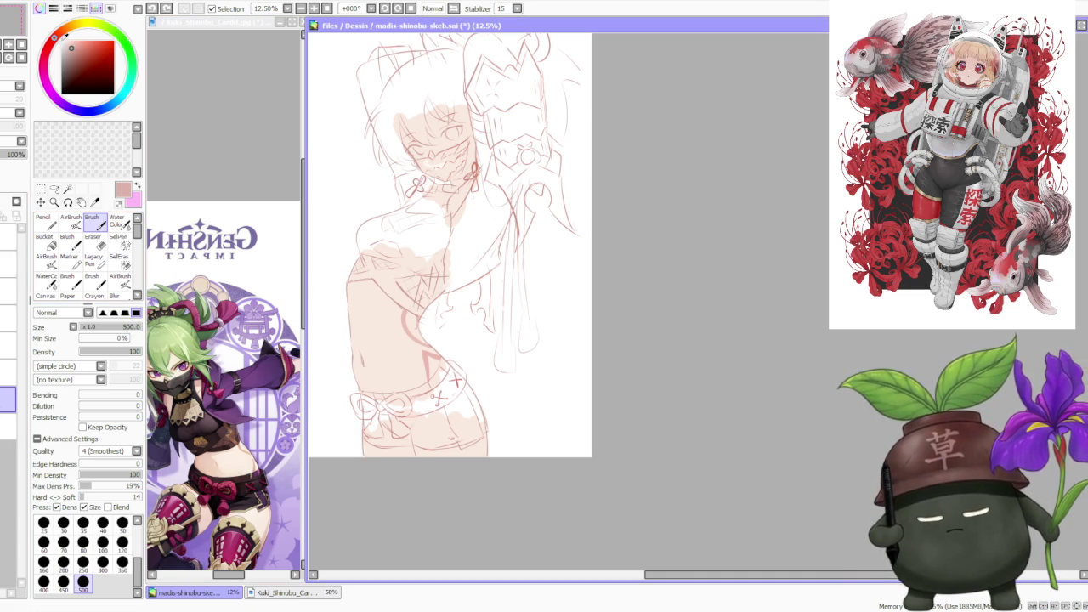
{"action": "left_click_drag", "start_coordinate": [365, 323], "coordinate": [382, 381]}
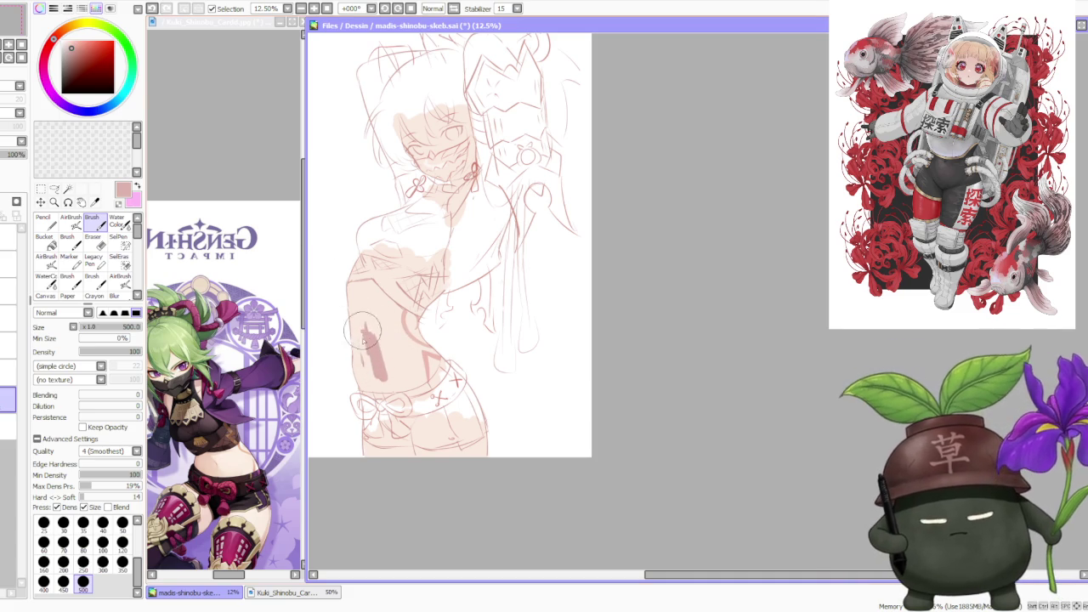
{"action": "mouse_move", "coordinate": [378, 349]}
{"action": "left_mouse_down"}
{"action": "mouse_move", "coordinate": [400, 391]}
{"action": "mouse_move", "coordinate": [421, 396]}
{"action": "left_mouse_up"}
{"action": "mouse_move", "coordinate": [403, 336]}
{"action": "left_mouse_down"}
{"action": "mouse_move", "coordinate": [438, 383]}
{"action": "mouse_move", "coordinate": [424, 340]}
{"action": "mouse_move", "coordinate": [390, 332]}
{"action": "mouse_move", "coordinate": [371, 343]}
{"action": "left_mouse_up"}
{"action": "scroll", "coordinate": [391, 285], "scroll_direction": "down", "scroll_amount": 2}
{"action": "scroll", "coordinate": [400, 255], "scroll_direction": "down", "scroll_amount": 1}
{"action": "scroll", "coordinate": [408, 230], "scroll_direction": "up", "scroll_amount": 2}
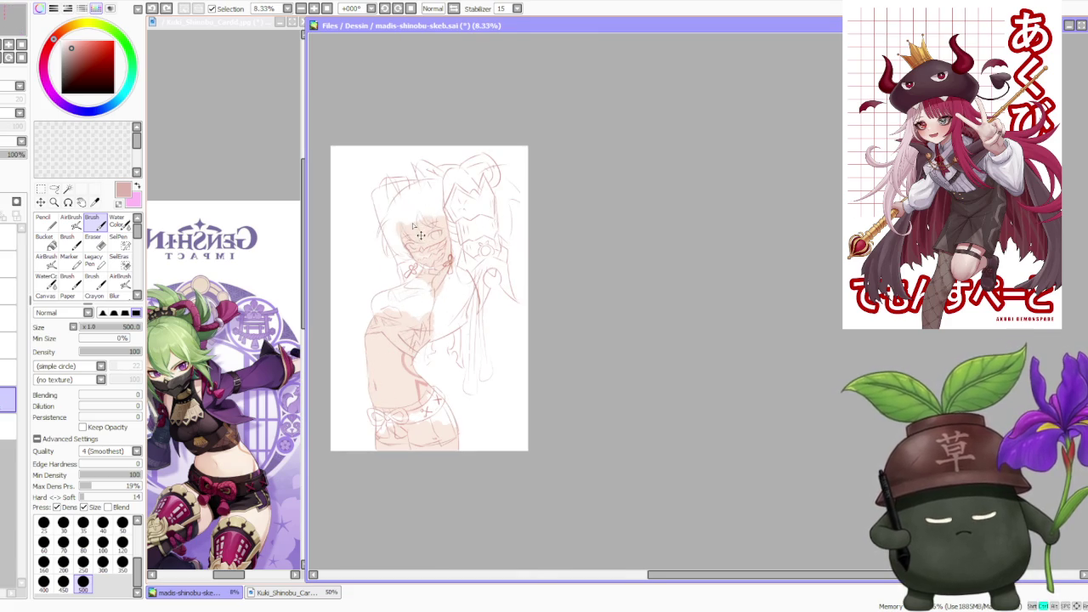
{"action": "scroll", "coordinate": [592, 318], "scroll_direction": "down", "scroll_amount": 1}
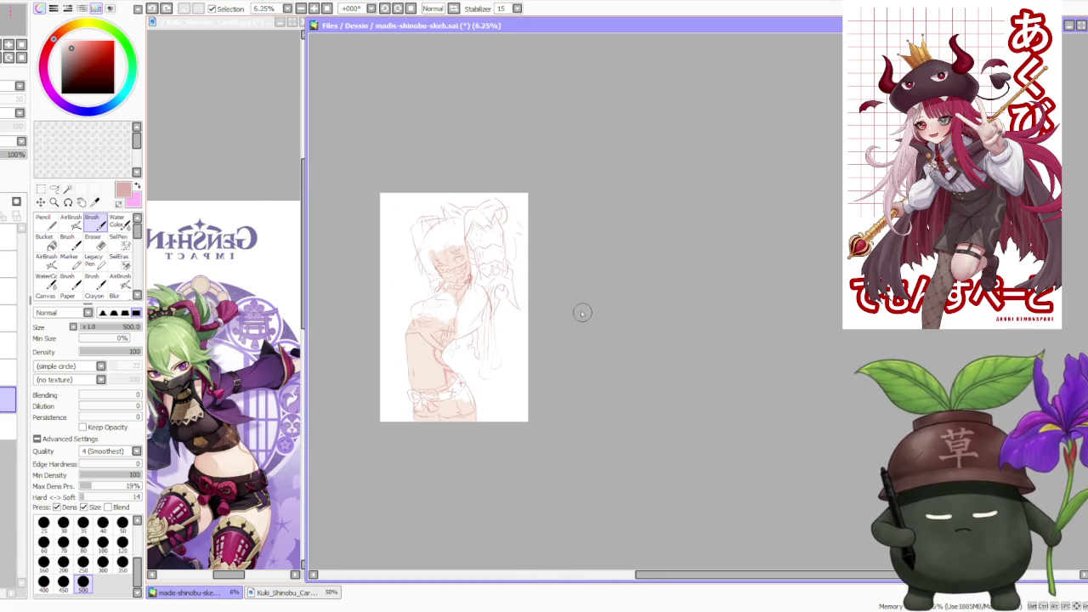
{"action": "scroll", "coordinate": [553, 319], "scroll_direction": "up", "scroll_amount": 1}
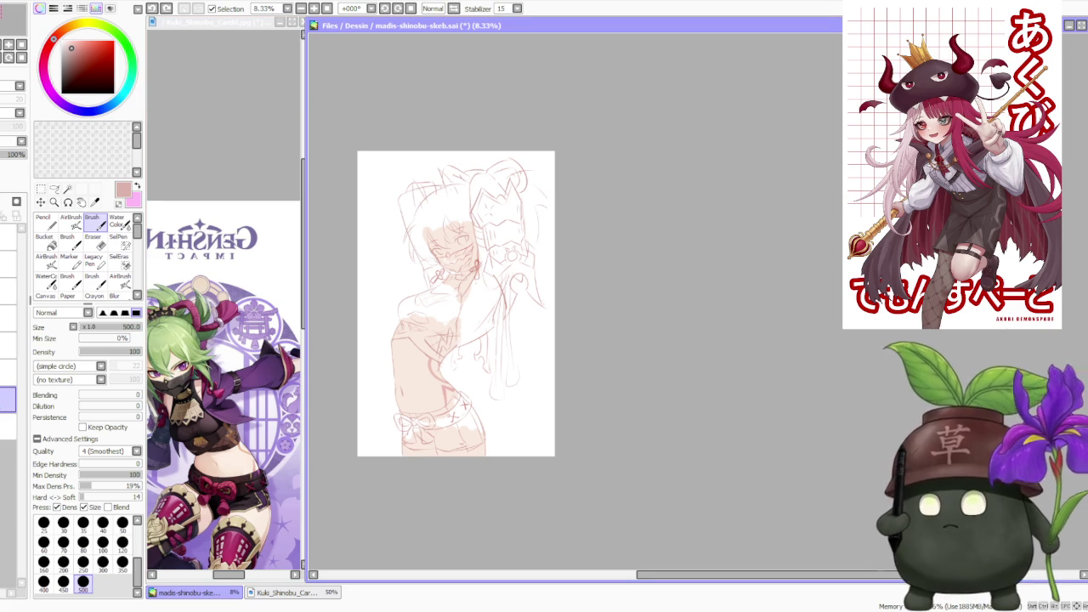
{"action": "key", "text": "alt+Tab"}
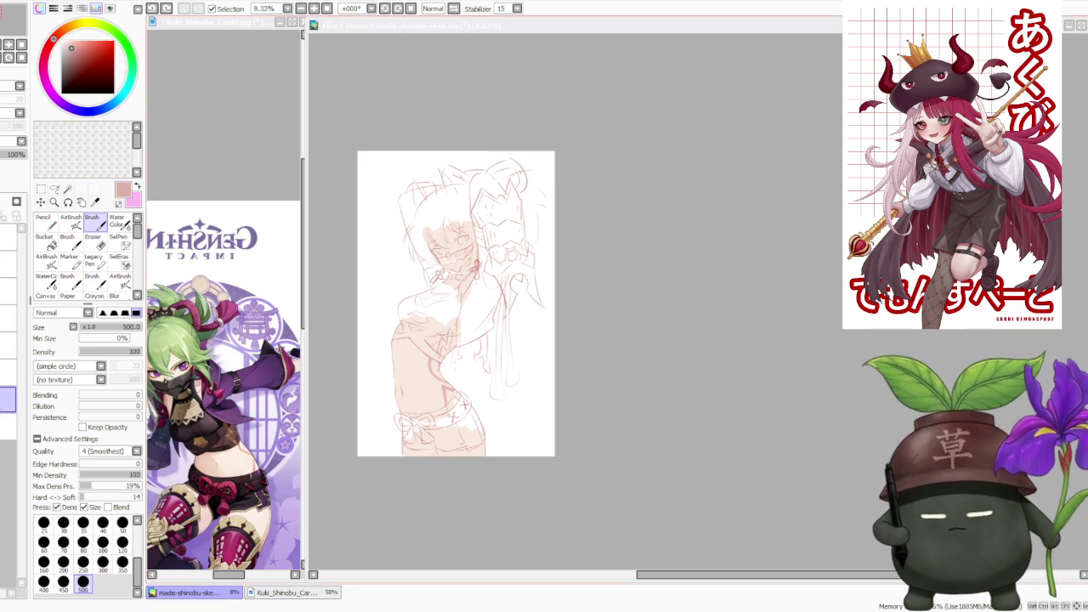
{"action": "left_click", "coordinate": [182, 135]}
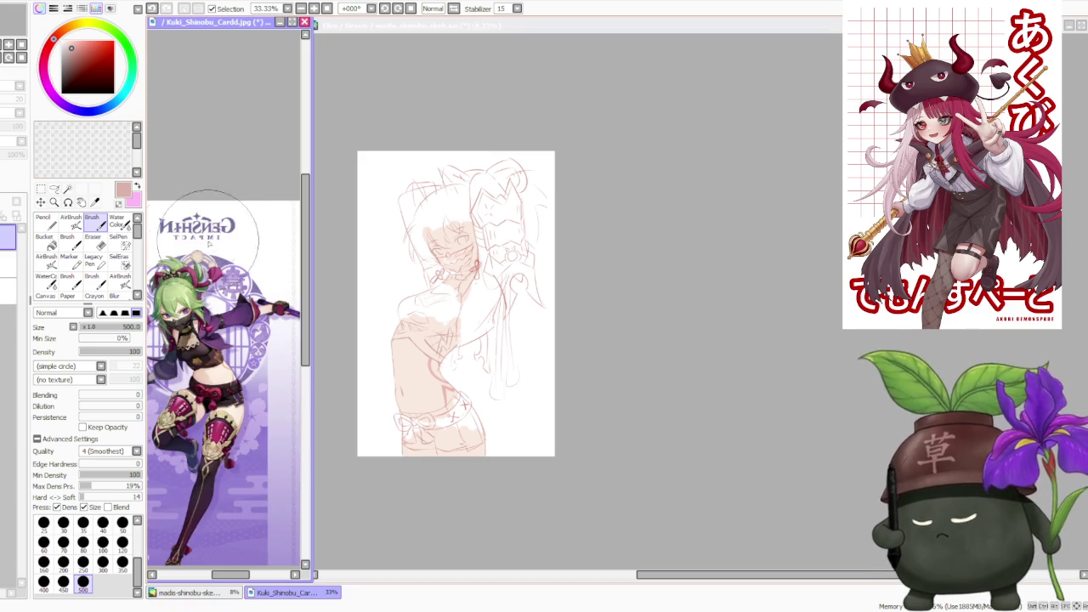
{"action": "key", "text": "ctrl+v"}
{"action": "scroll", "coordinate": [242, 255], "scroll_direction": "down", "scroll_amount": 2}
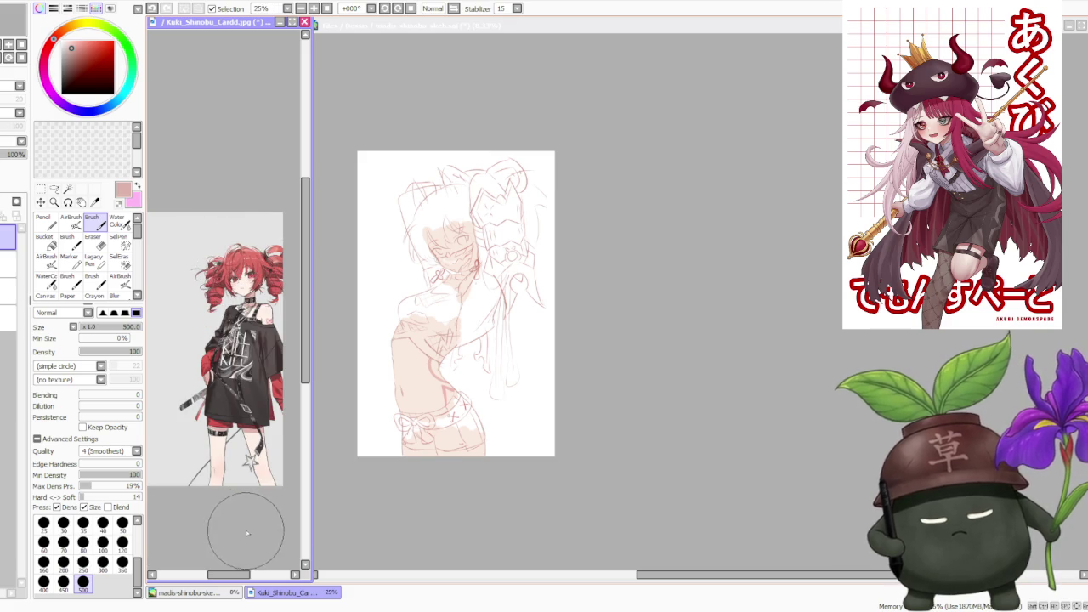
{"action": "scroll", "coordinate": [243, 391], "scroll_direction": "up", "scroll_amount": 3}
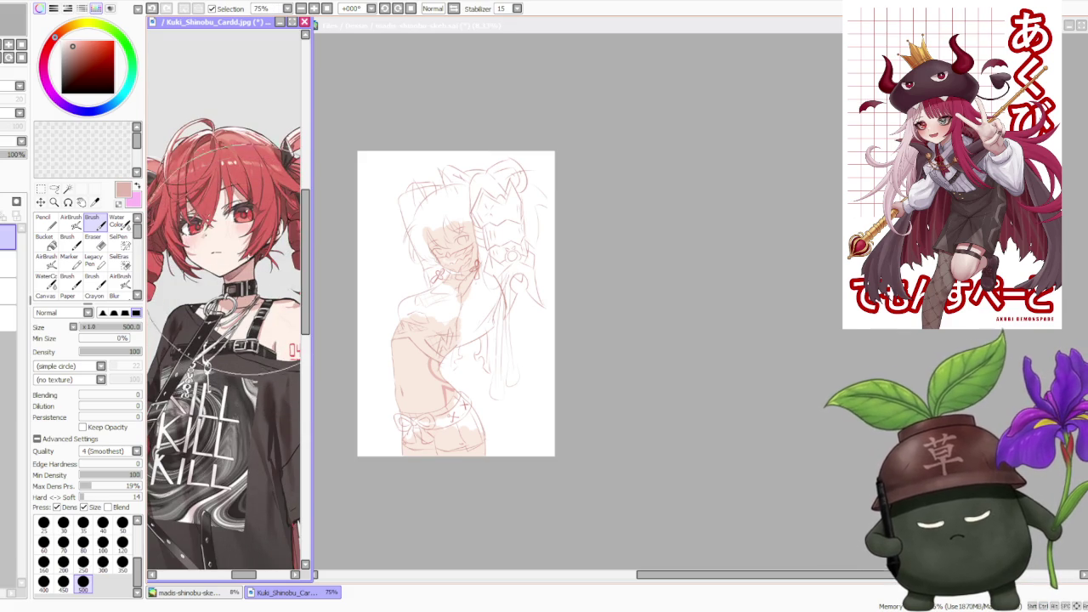
{"action": "left_click", "coordinate": [204, 246], "text": "alt"}
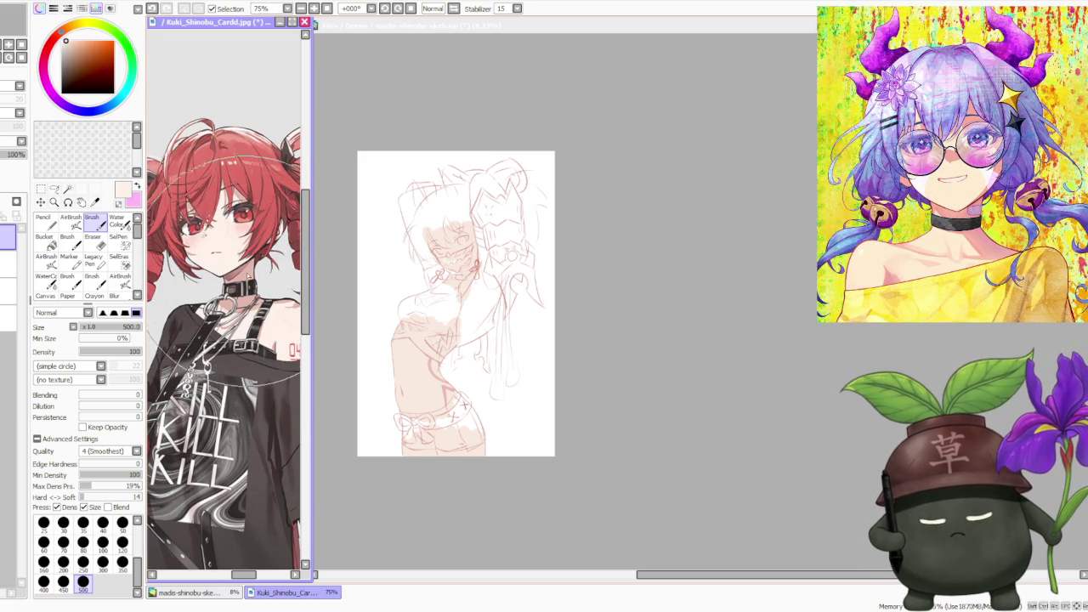
{"action": "left_click", "coordinate": [234, 258], "text": "alt"}
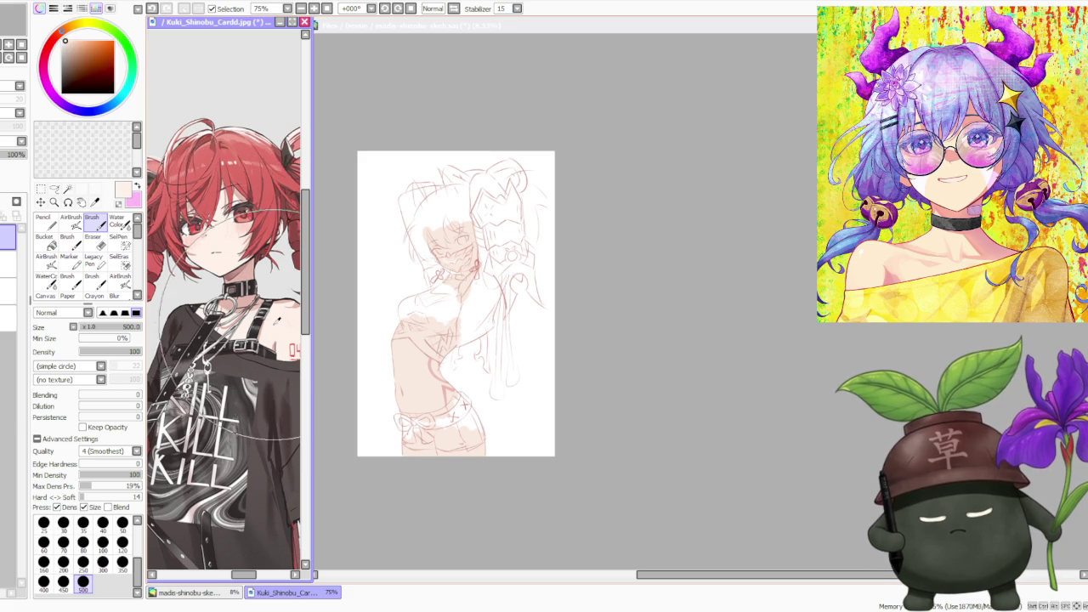
{"action": "left_click", "coordinate": [255, 414], "text": "alt"}
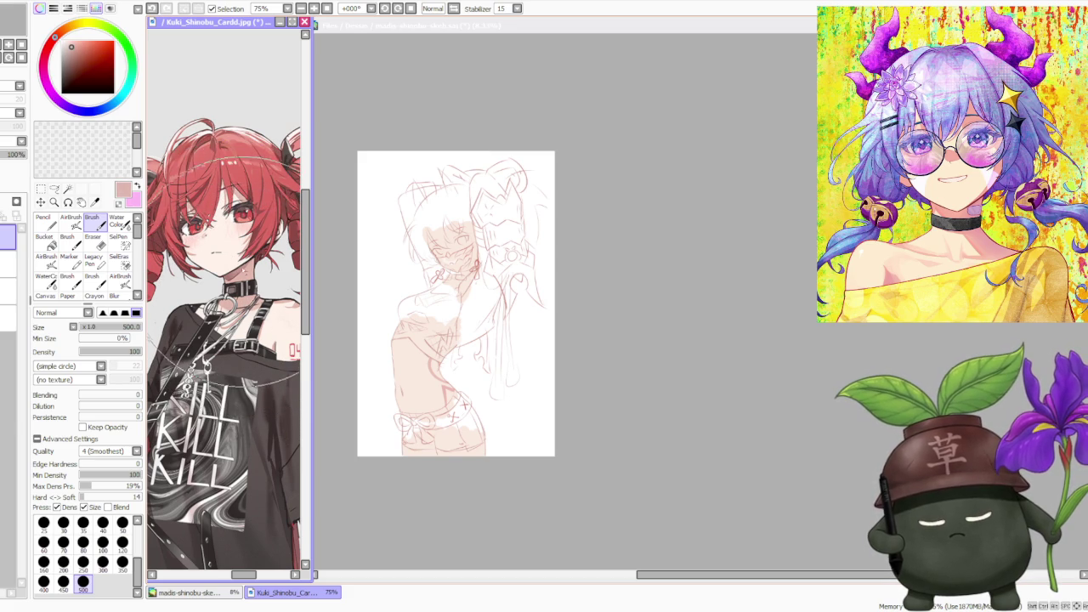
{"action": "left_click", "coordinate": [285, 357], "text": "alt"}
{"action": "left_click", "coordinate": [221, 229], "text": "alt"}
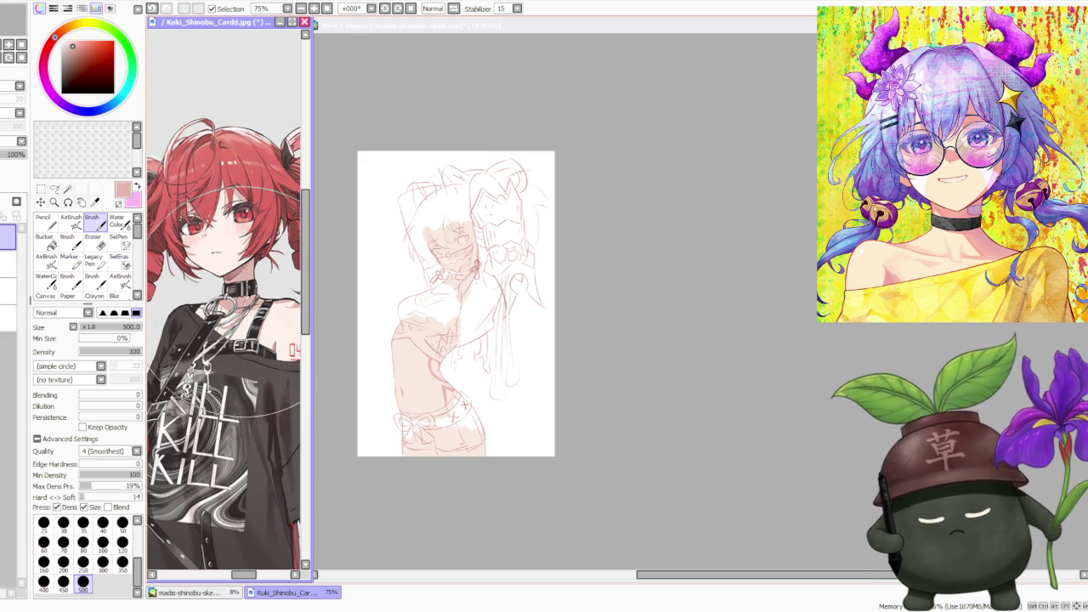
{"action": "left_click", "coordinate": [217, 247], "text": "alt"}
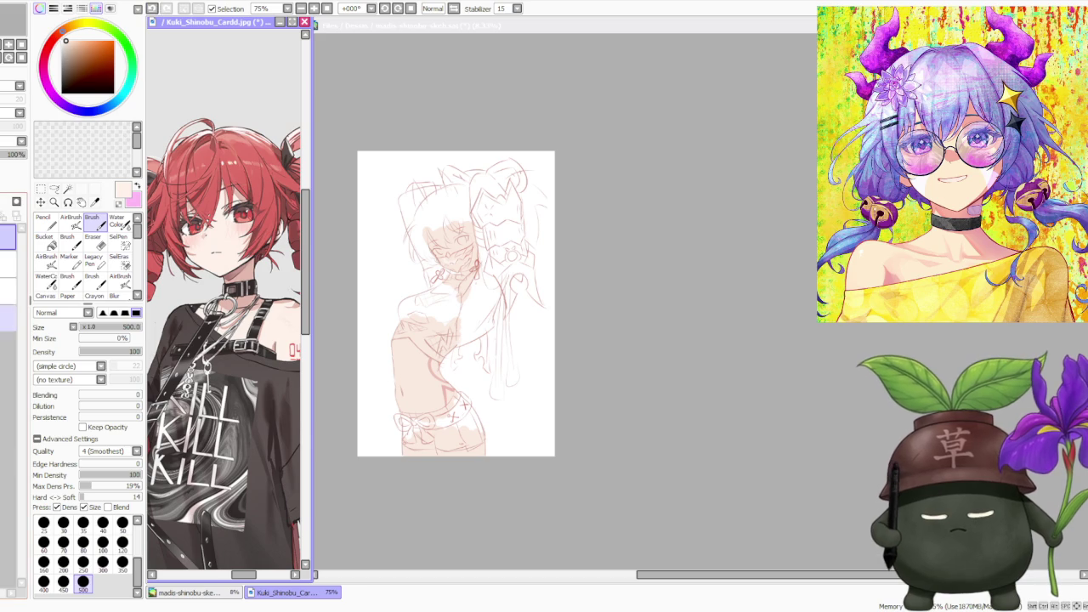
{"action": "scroll", "coordinate": [247, 255], "scroll_direction": "down", "scroll_amount": 3}
{"action": "scroll", "coordinate": [247, 255], "scroll_direction": "up", "scroll_amount": 1}
{"action": "scroll", "coordinate": [246, 255], "scroll_direction": "up", "scroll_amount": 1}
{"action": "scroll", "coordinate": [619, 264], "scroll_direction": "down", "scroll_amount": 5}
{"action": "scroll", "coordinate": [619, 264], "scroll_direction": "up", "scroll_amount": 2}
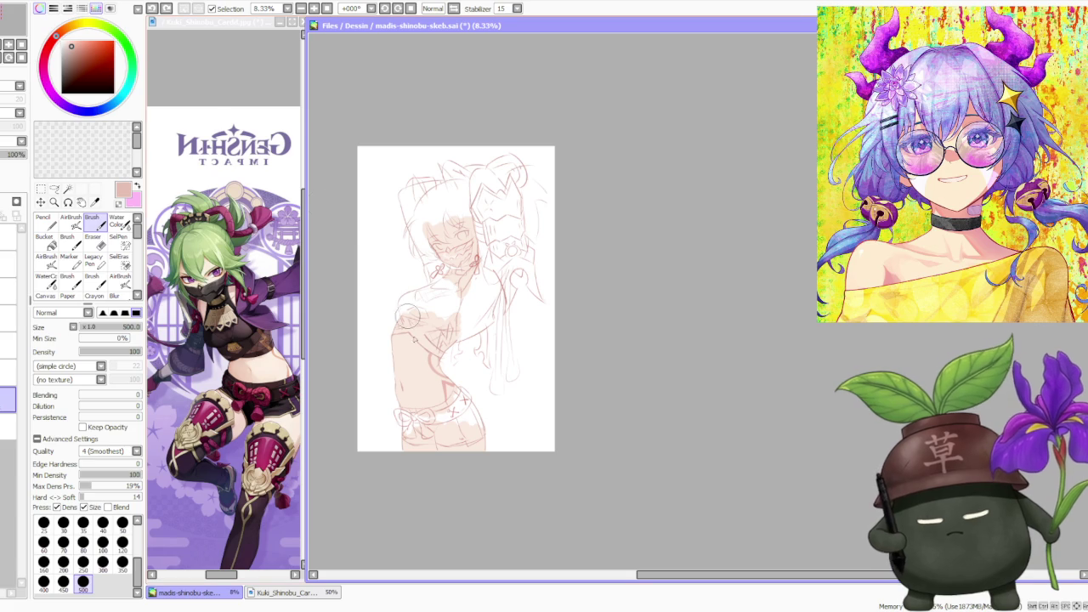
{"action": "scroll", "coordinate": [412, 372], "scroll_direction": "up", "scroll_amount": 1}
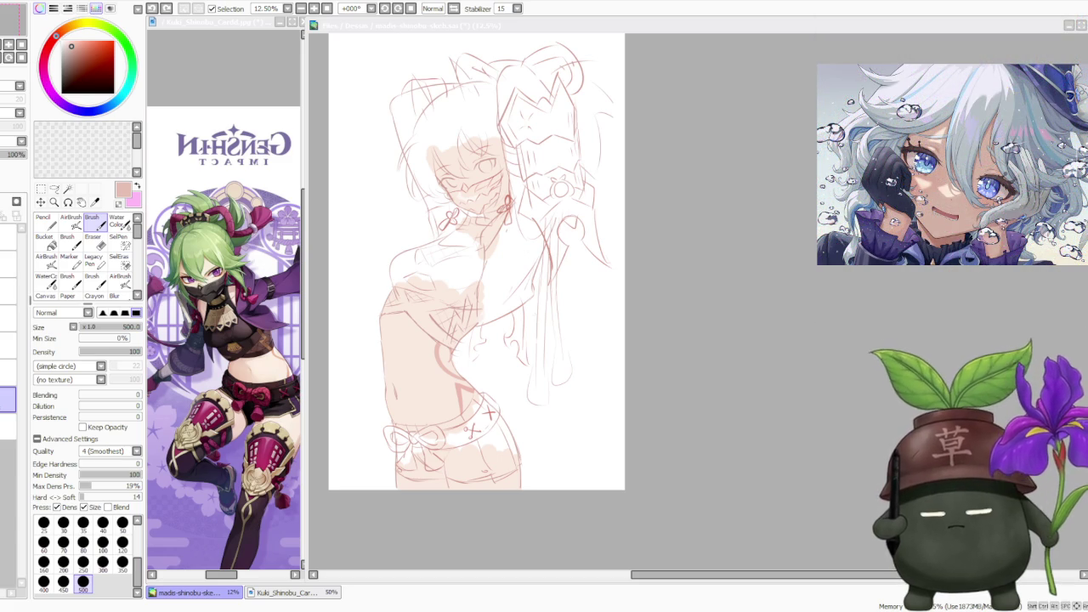
- Paint darker pink shading over the hip and waist, undoing one stray hip stroke
{"action": "left_click", "coordinate": [699, 399]}
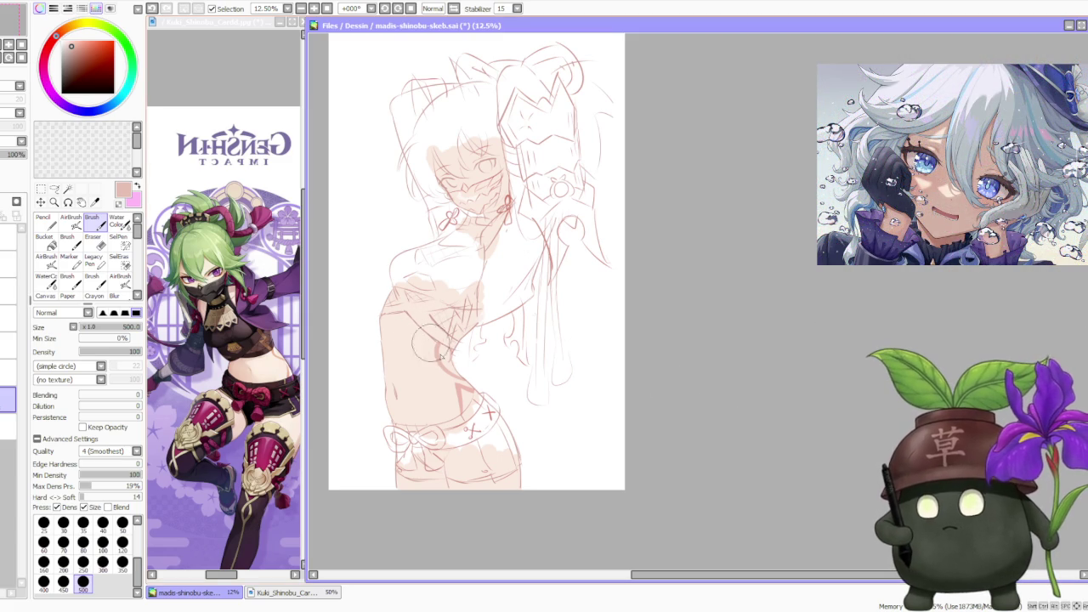
{"action": "mouse_move", "coordinate": [429, 348]}
{"action": "left_mouse_down"}
{"action": "mouse_move", "coordinate": [455, 404]}
{"action": "mouse_move", "coordinate": [442, 359]}
{"action": "mouse_move", "coordinate": [451, 323]}
{"action": "mouse_move", "coordinate": [446, 361]}
{"action": "left_mouse_up"}
{"action": "mouse_move", "coordinate": [442, 306]}
{"action": "left_mouse_down"}
{"action": "mouse_move", "coordinate": [438, 353]}
{"action": "mouse_move", "coordinate": [466, 322]}
{"action": "mouse_move", "coordinate": [451, 307]}
{"action": "left_mouse_up"}
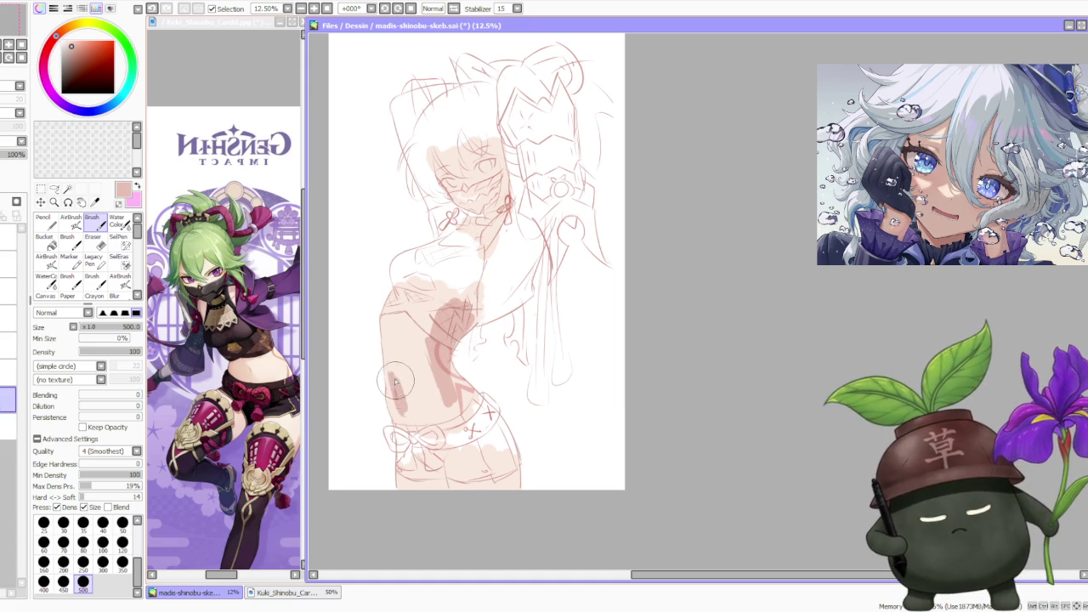
{"action": "mouse_move", "coordinate": [398, 392]}
{"action": "left_mouse_down"}
{"action": "mouse_move", "coordinate": [418, 426]}
{"action": "mouse_move", "coordinate": [441, 417]}
{"action": "mouse_move", "coordinate": [417, 374]}
{"action": "left_mouse_up"}
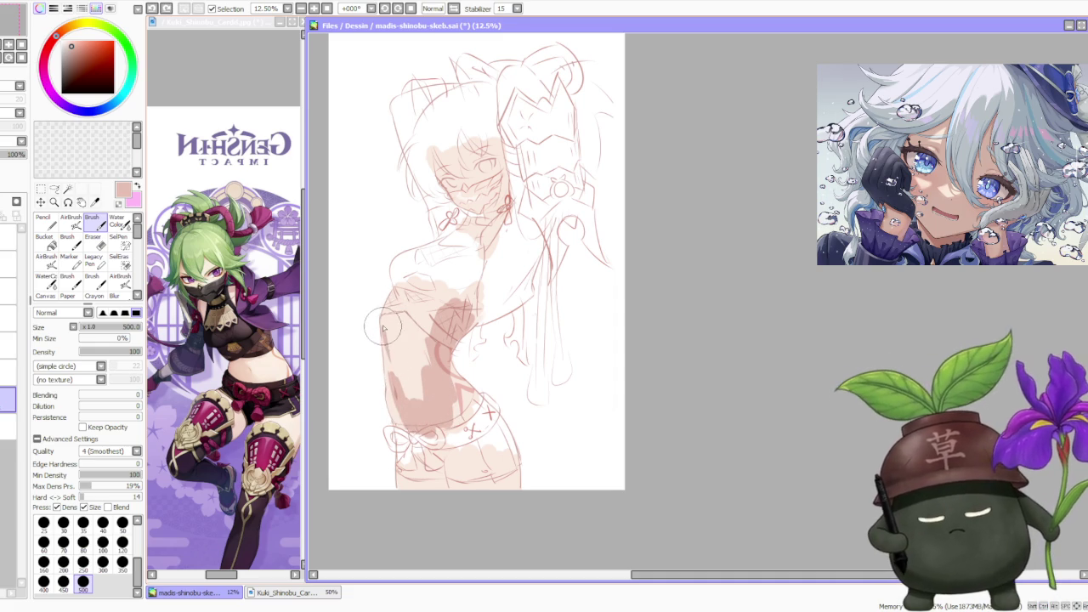
{"action": "key", "text": "ctrl+z"}
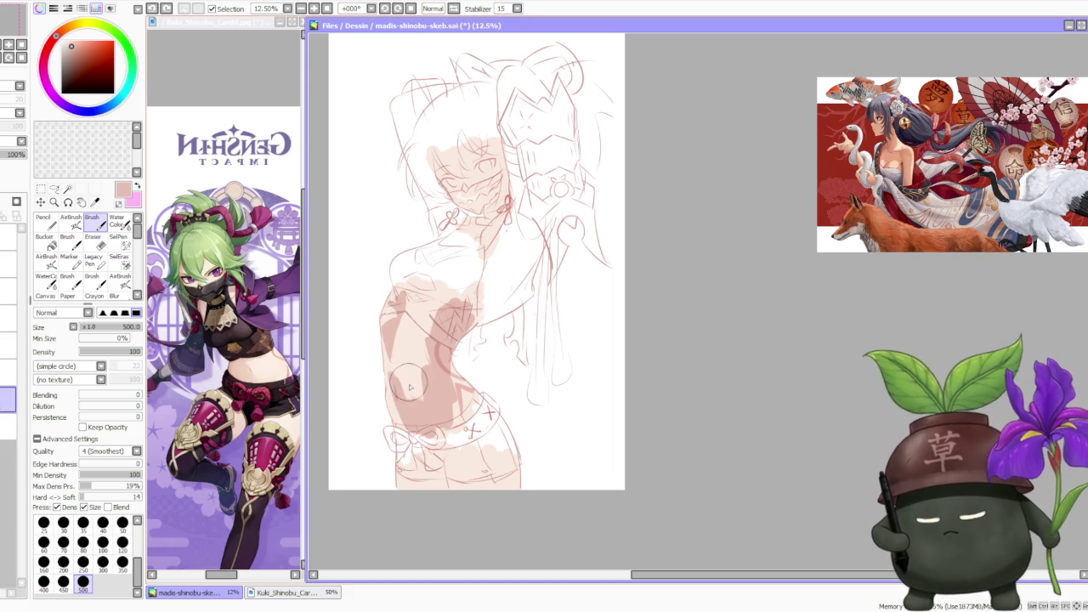
{"action": "mouse_move", "coordinate": [409, 384]}
{"action": "left_mouse_down"}
{"action": "mouse_move", "coordinate": [420, 395]}
{"action": "mouse_move", "coordinate": [422, 379]}
{"action": "left_mouse_up"}
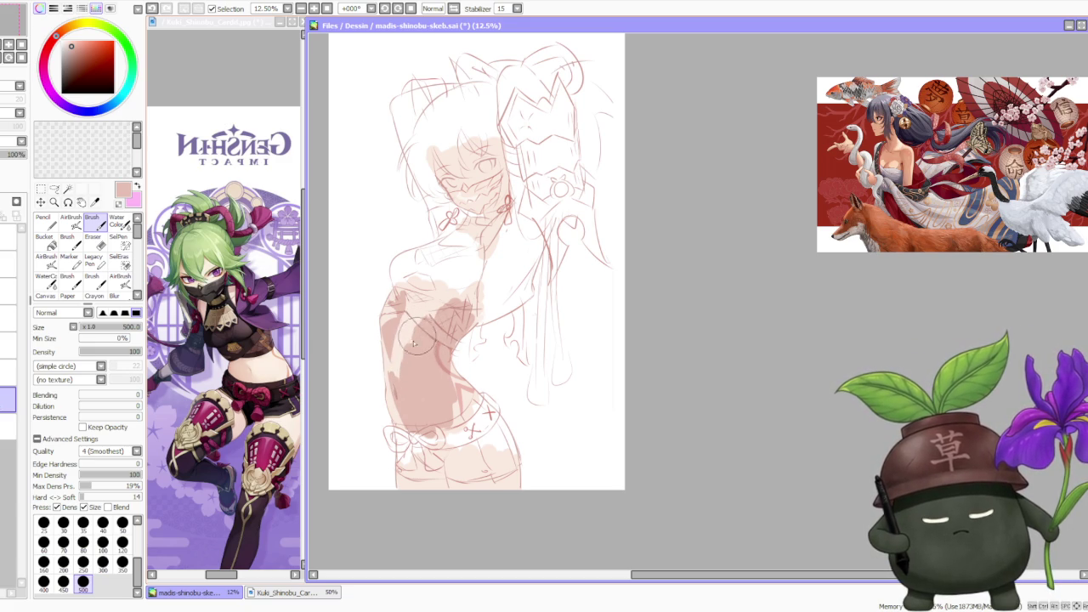
{"action": "mouse_move", "coordinate": [419, 348]}
{"action": "left_mouse_down"}
{"action": "mouse_move", "coordinate": [446, 357]}
{"action": "mouse_move", "coordinate": [453, 404]}
{"action": "mouse_move", "coordinate": [465, 389]}
{"action": "mouse_move", "coordinate": [472, 400]}
{"action": "mouse_move", "coordinate": [429, 343]}
{"action": "left_mouse_up"}
- Compare the last torso stroke with undo/redo, then shade along the hip with pale peach and pink
{"action": "scroll", "coordinate": [425, 338], "scroll_direction": "down", "scroll_amount": 1}
{"action": "scroll", "coordinate": [417, 336], "scroll_direction": "up", "scroll_amount": 1}
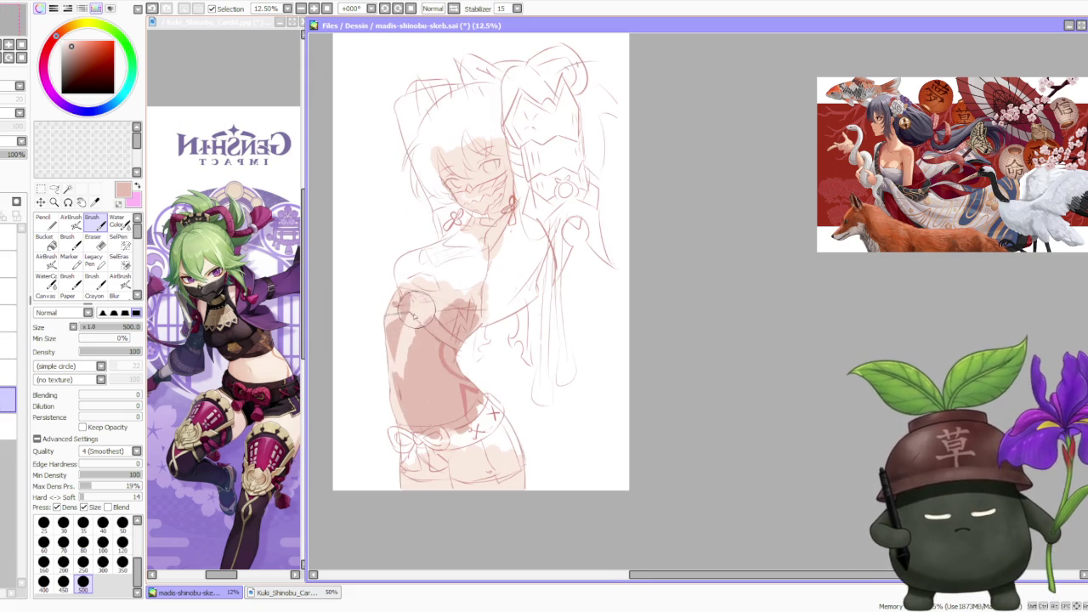
{"action": "key", "text": "ctrl+z"}
{"action": "key", "text": "ctrl+y"}
{"action": "key", "text": "ctrl+z"}
{"action": "key", "text": "ctrl+y"}
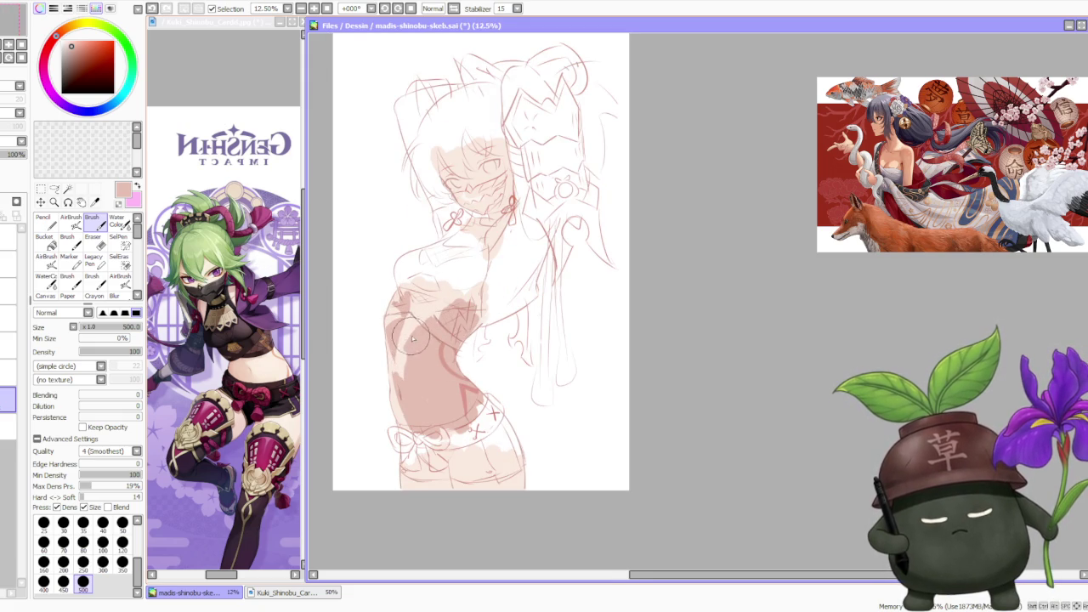
{"action": "left_click", "coordinate": [404, 344], "text": "alt"}
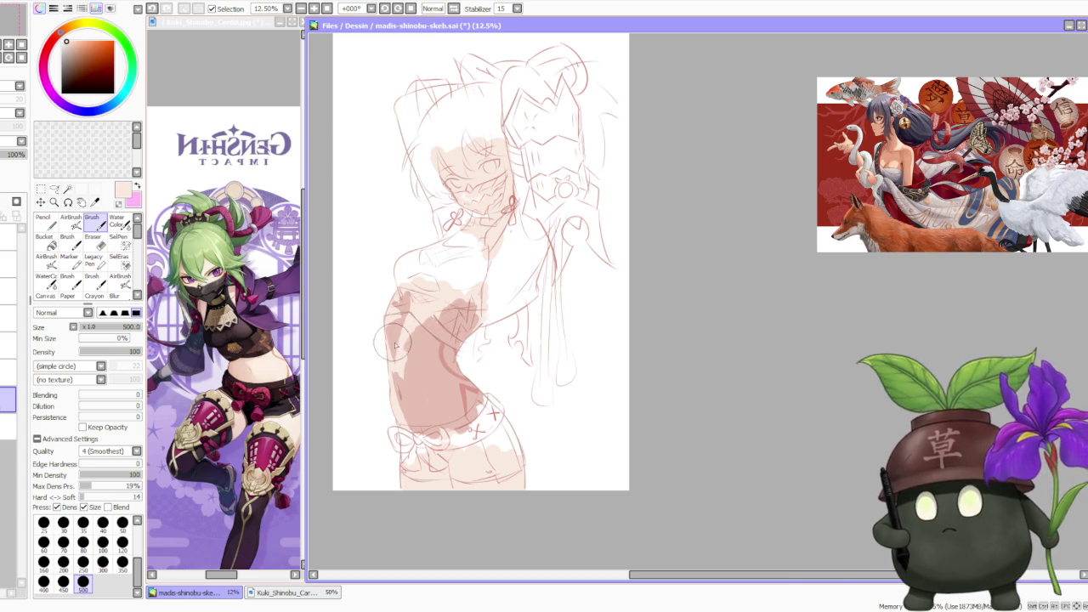
{"action": "left_click", "coordinate": [408, 384], "text": "alt"}
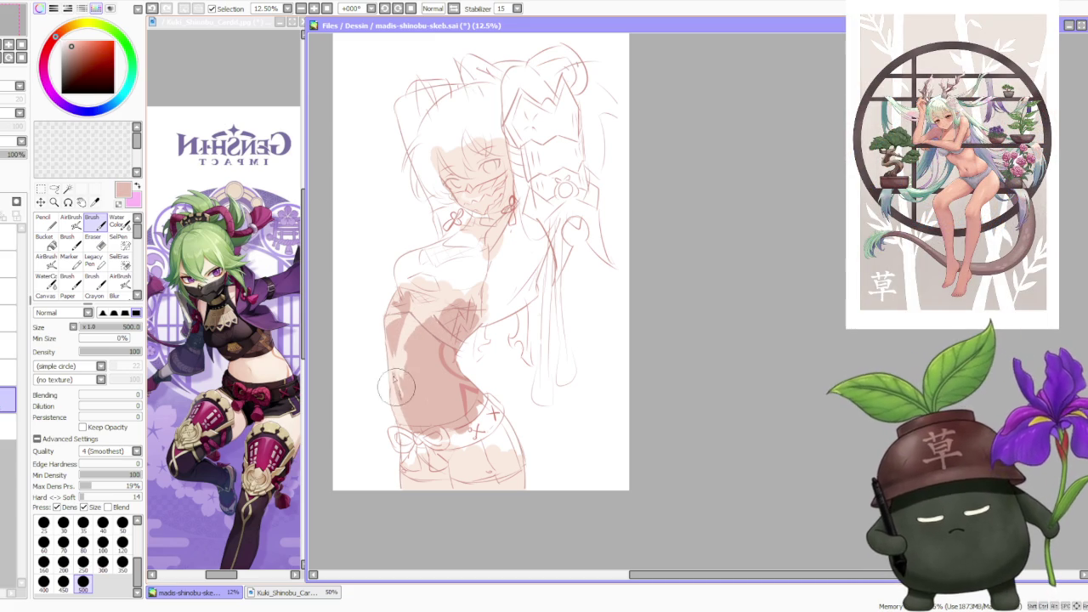
{"action": "left_click_drag", "start_coordinate": [396, 393], "coordinate": [395, 391]}
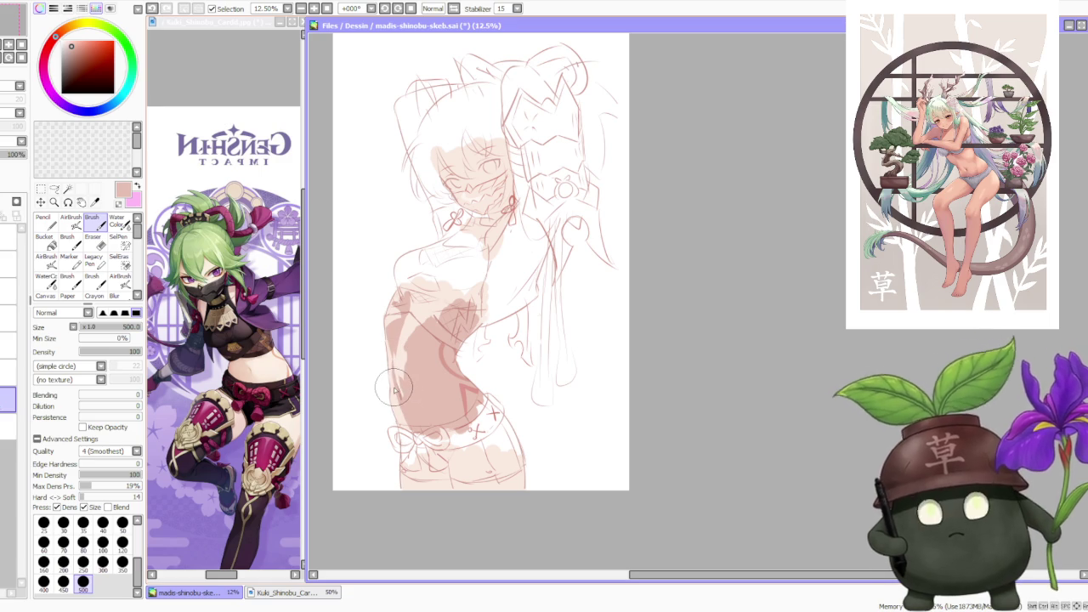
{"action": "key", "text": "ctrl+z"}
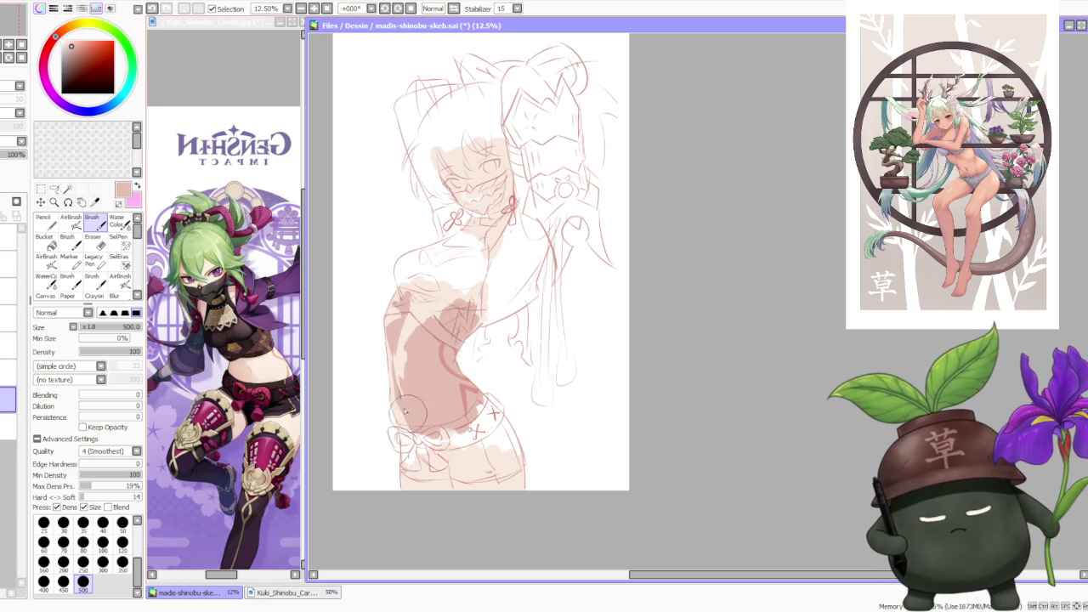
{"action": "mouse_move", "coordinate": [407, 414]}
{"action": "left_mouse_down"}
{"action": "mouse_move", "coordinate": [402, 422]}
{"action": "mouse_move", "coordinate": [393, 409]}
{"action": "left_mouse_up"}
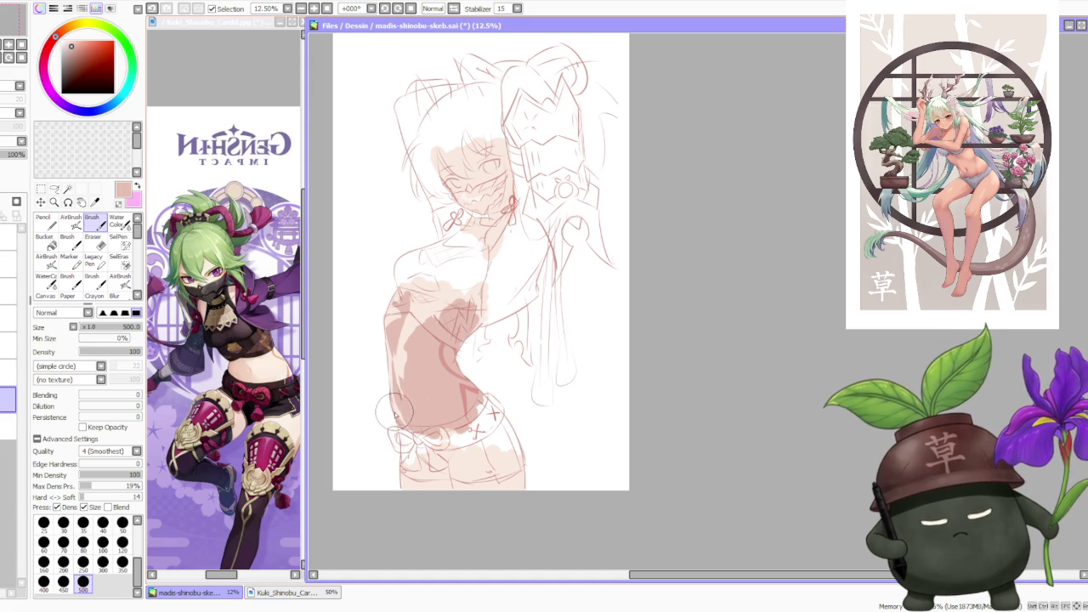
{"action": "left_click", "coordinate": [396, 413], "text": "alt"}
{"action": "scroll", "coordinate": [417, 319], "scroll_direction": "down", "scroll_amount": 1}
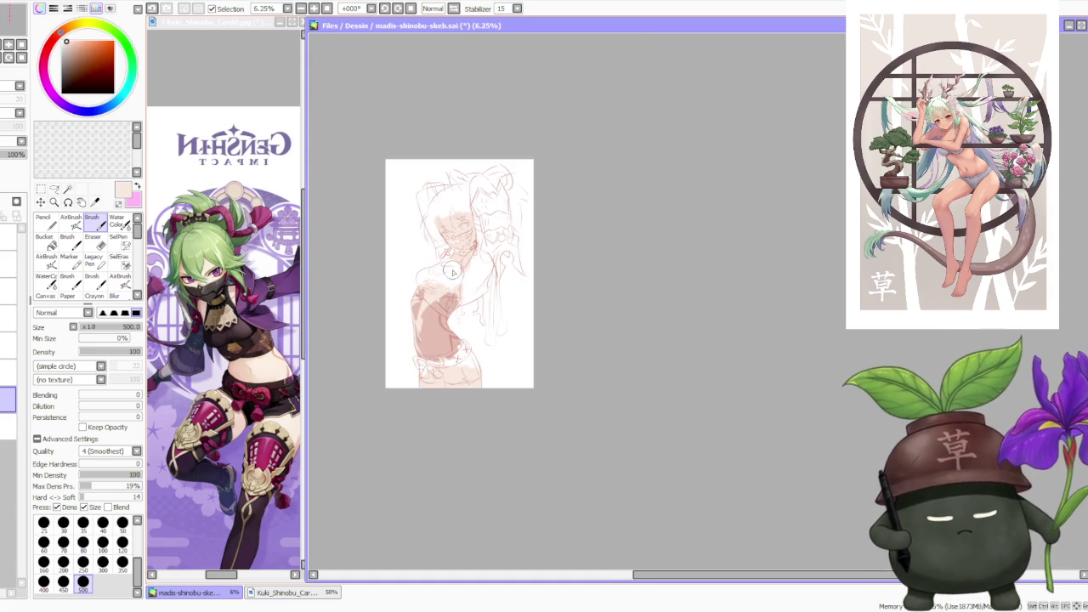
- Sample darker and lighter skin tones from the figure and paint darker shading across the belly
{"action": "scroll", "coordinate": [417, 323], "scroll_direction": "up", "scroll_amount": 1}
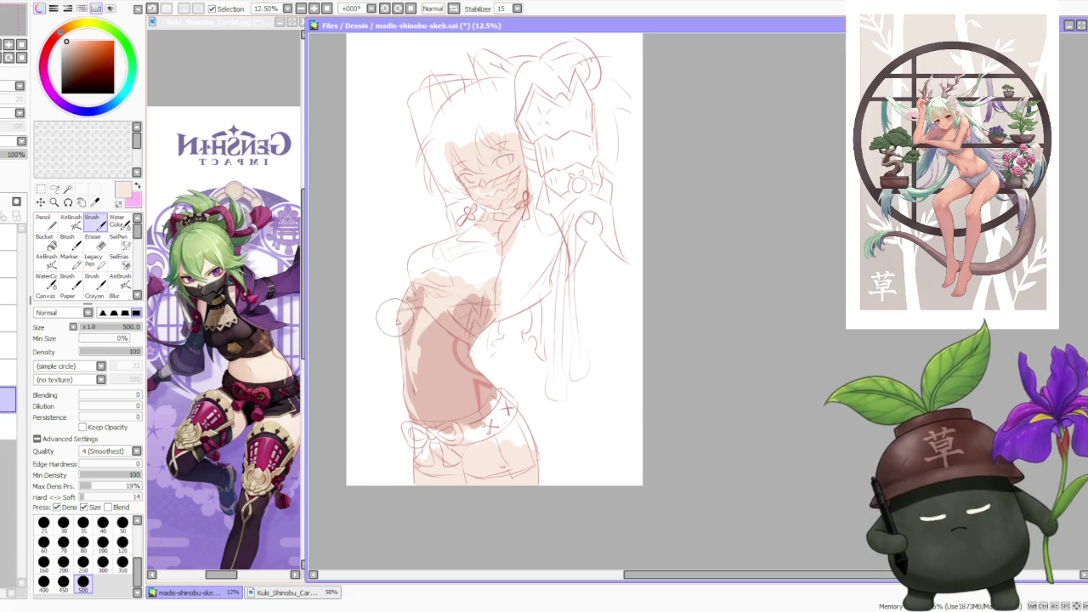
{"action": "left_click", "coordinate": [408, 346], "text": "alt"}
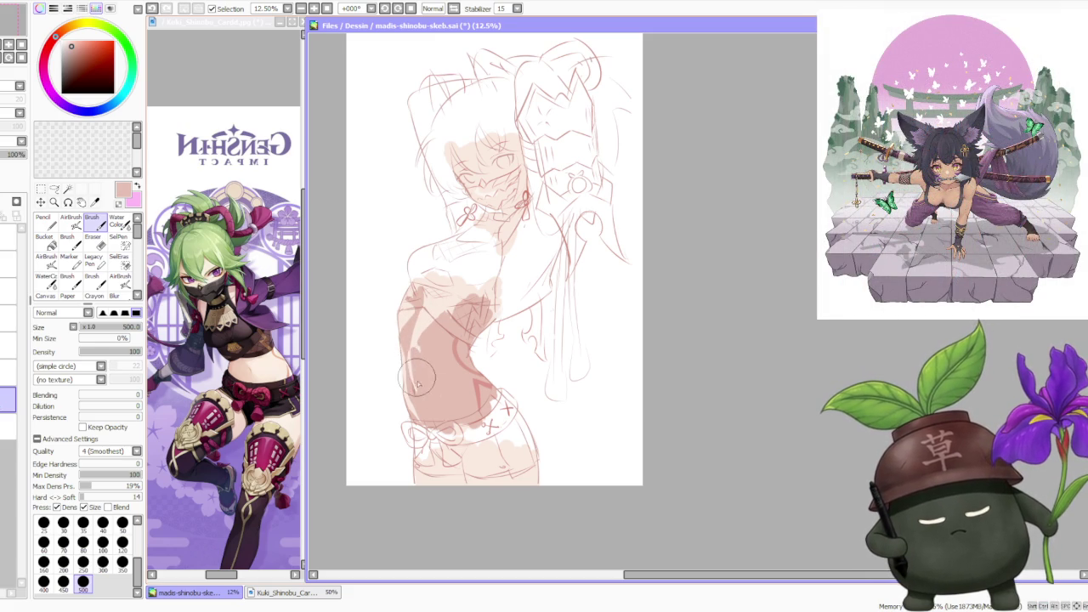
{"action": "left_click", "coordinate": [419, 331], "text": "alt"}
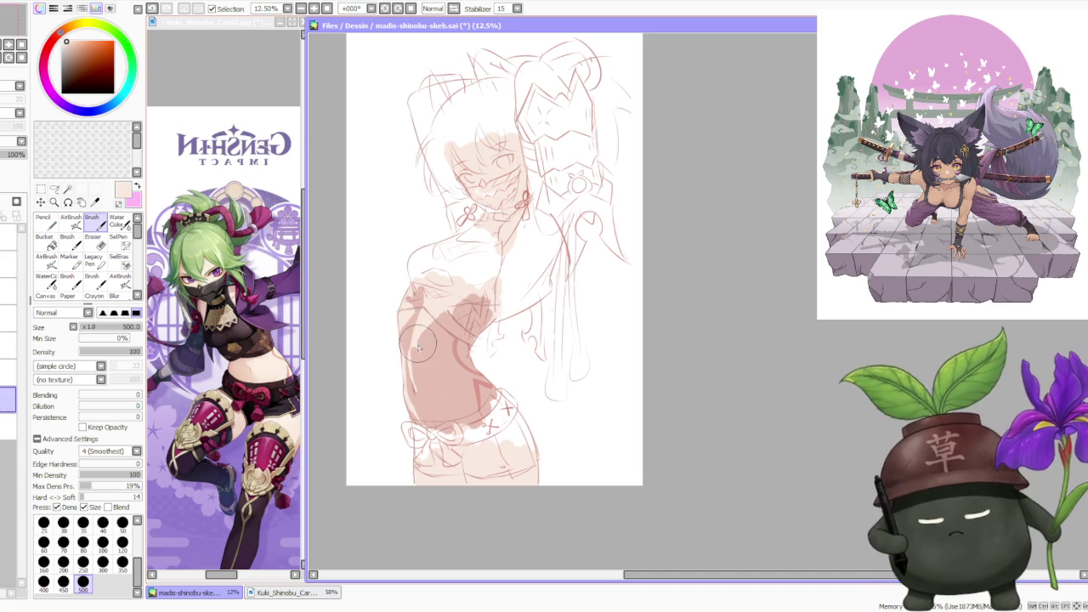
{"action": "scroll", "coordinate": [451, 276], "scroll_direction": "down", "scroll_amount": 1}
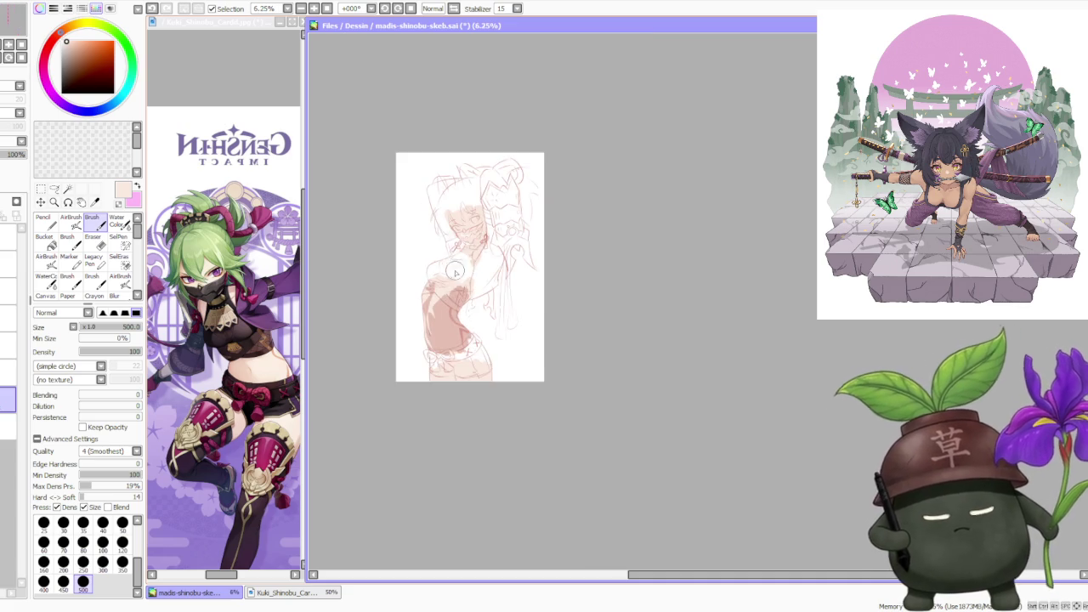
{"action": "scroll", "coordinate": [451, 250], "scroll_direction": "up", "scroll_amount": 1}
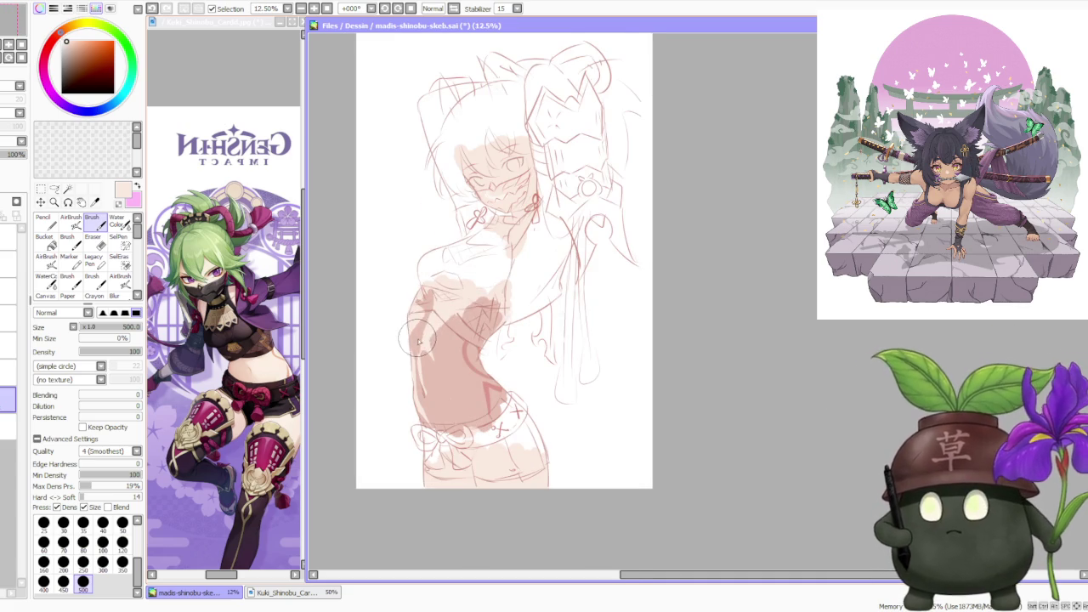
{"action": "scroll", "coordinate": [418, 340], "scroll_direction": "up", "scroll_amount": 1}
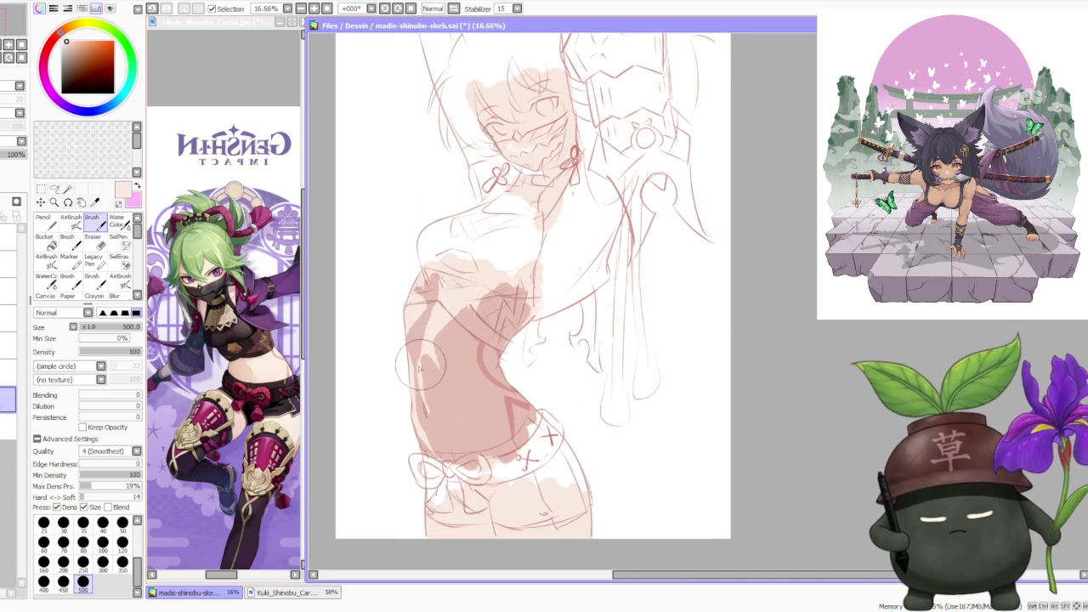
{"action": "left_click", "coordinate": [418, 317], "text": "alt"}
{"action": "left_click_drag", "start_coordinate": [418, 316], "coordinate": [434, 303]}
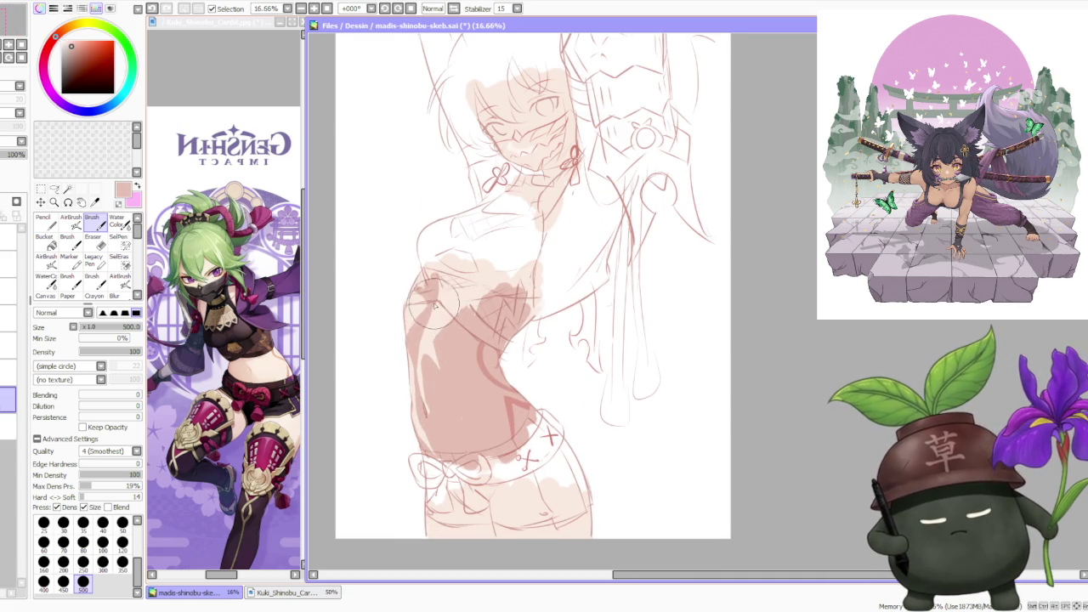
- Sample cream, dark pink and pale pink tones from the skin and select the AirBrush at 44 density
{"action": "left_click", "coordinate": [414, 315], "text": "alt"}
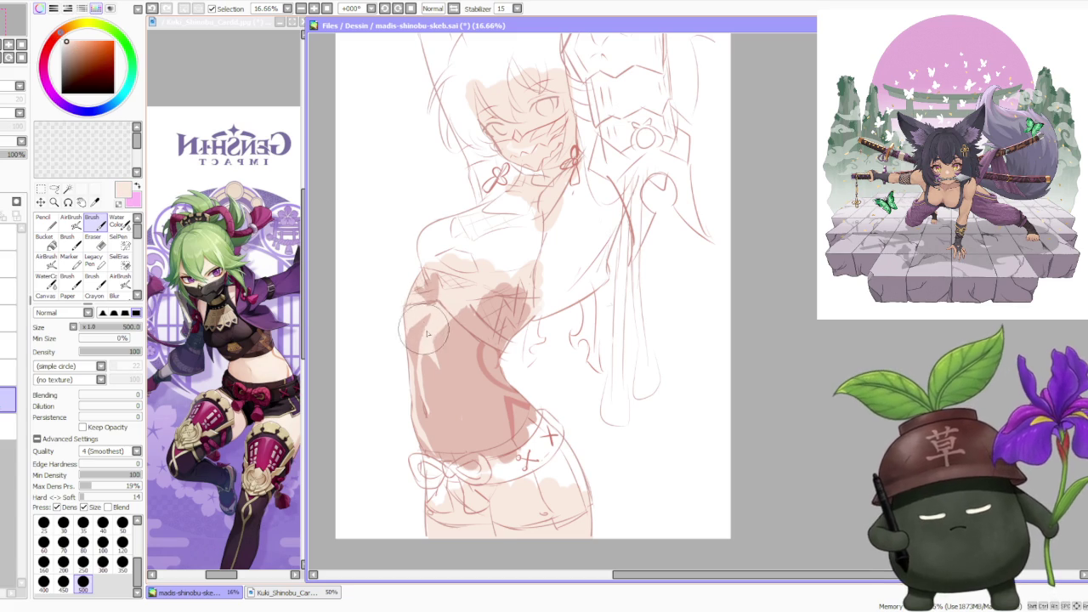
{"action": "left_click", "coordinate": [432, 287], "text": "alt"}
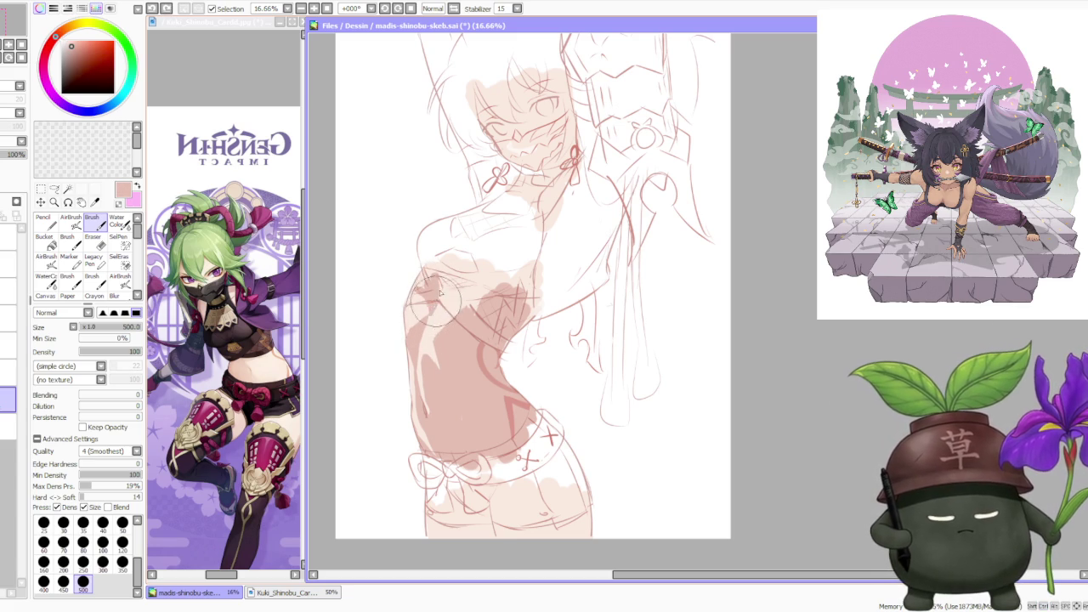
{"action": "scroll", "coordinate": [438, 291], "scroll_direction": "down", "scroll_amount": 3}
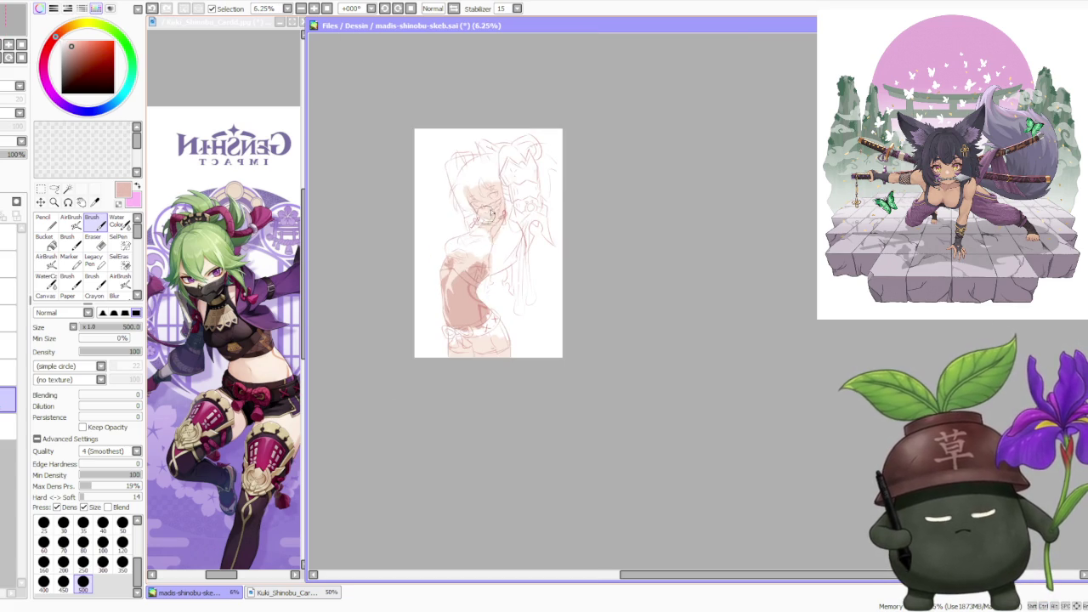
{"action": "scroll", "coordinate": [476, 230], "scroll_direction": "up", "scroll_amount": 2}
{"action": "scroll", "coordinate": [466, 283], "scroll_direction": "up", "scroll_amount": 1}
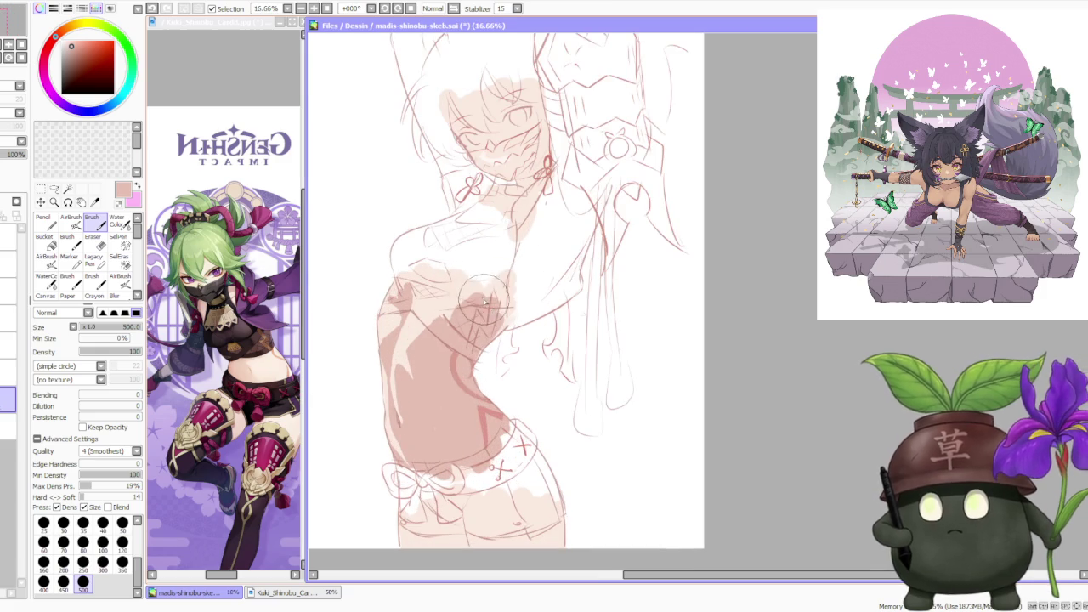
{"action": "left_click", "coordinate": [400, 361], "text": "alt"}
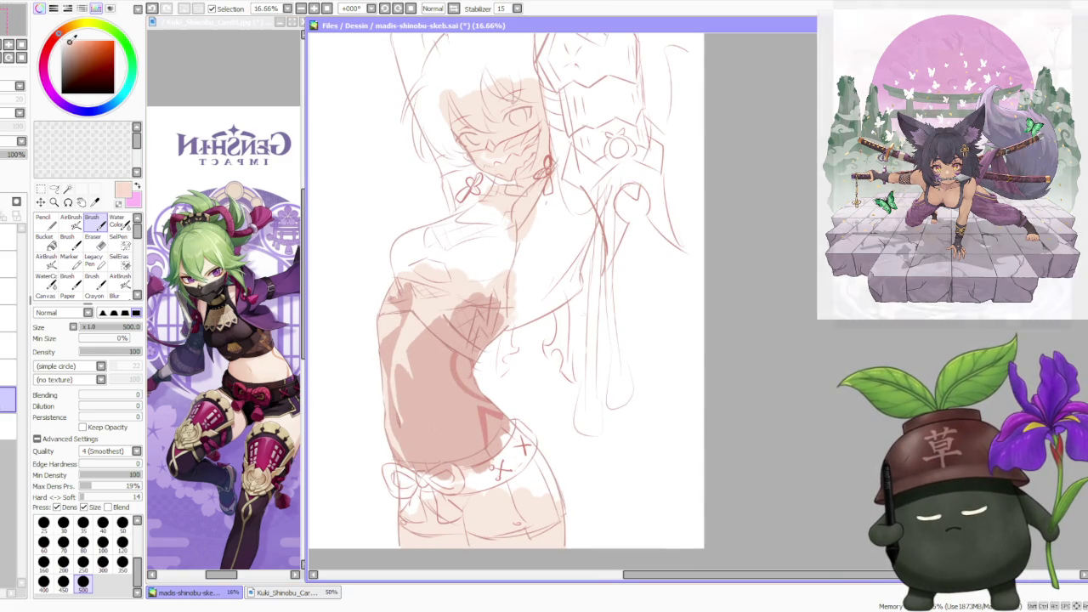
{"action": "left_click", "coordinate": [70, 225]}
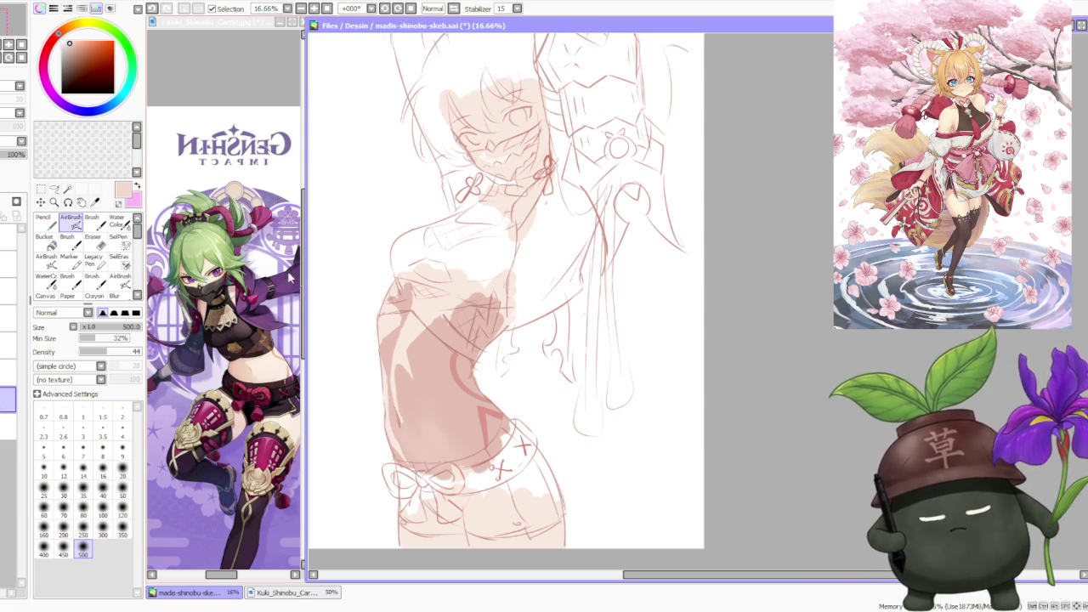
- Shift the colour toward pink and airbrush it along the torso's left edge at size 350
{"action": "key", "text": "c"}
{"action": "left_click", "coordinate": [122, 575]}
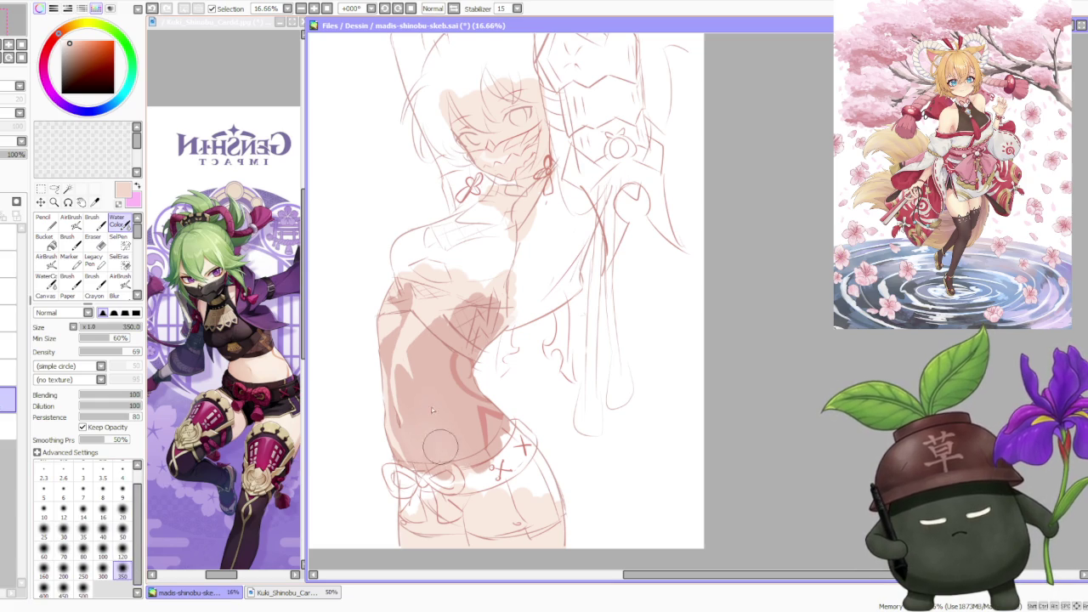
{"action": "left_click", "coordinate": [124, 554]}
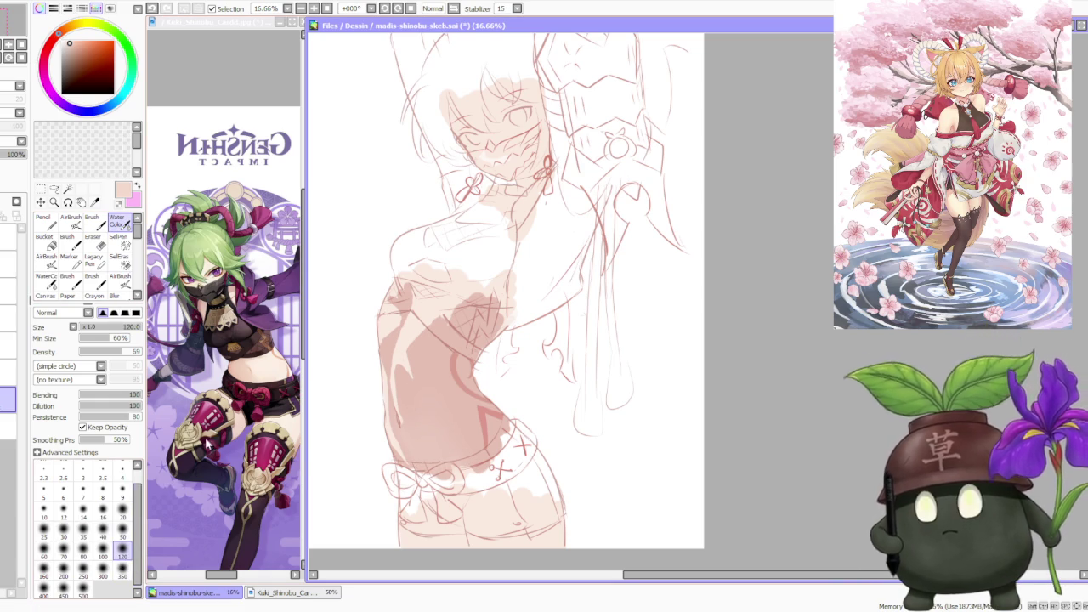
{"action": "left_click", "coordinate": [391, 340], "text": "alt"}
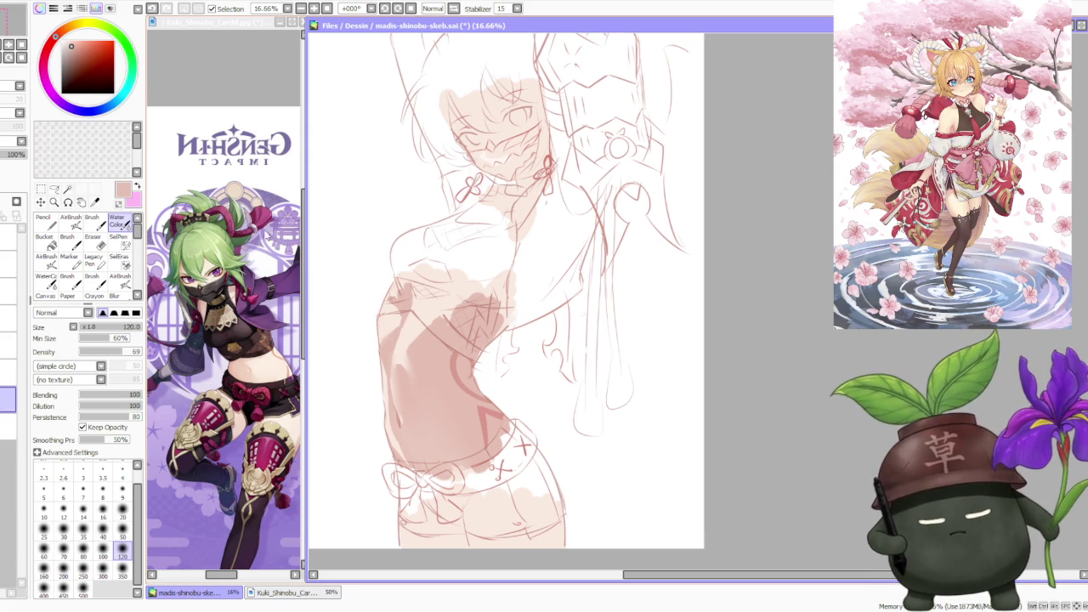
{"action": "left_click_drag", "start_coordinate": [56, 36], "coordinate": [51, 43]}
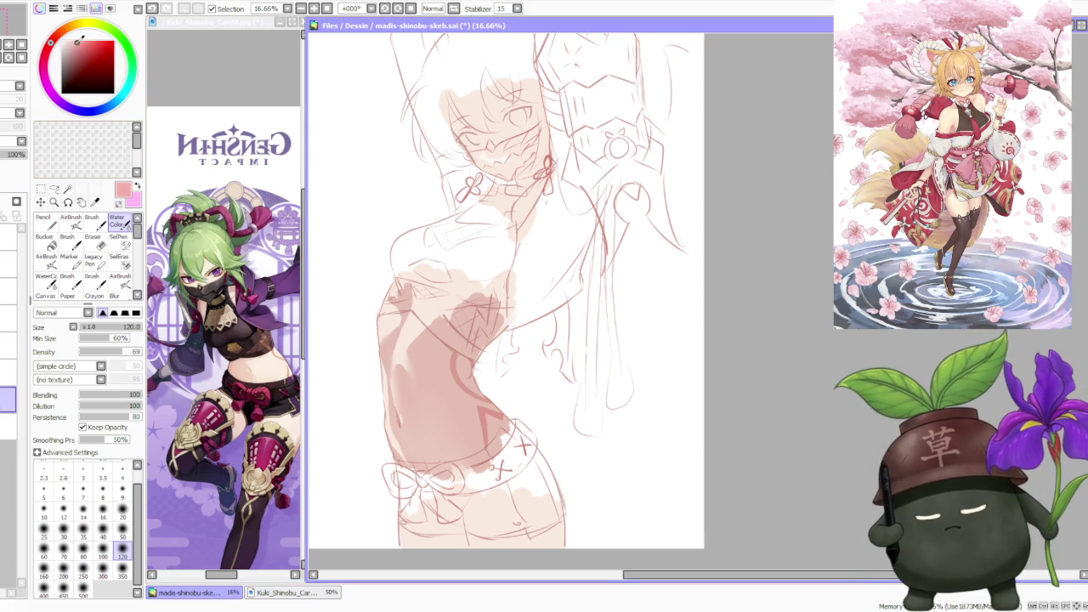
{"action": "key", "text": "a"}
{"action": "key", "text": "bracketleft"}
{"action": "key", "text": "bracketleft"}
{"action": "key", "text": "bracketleft"}
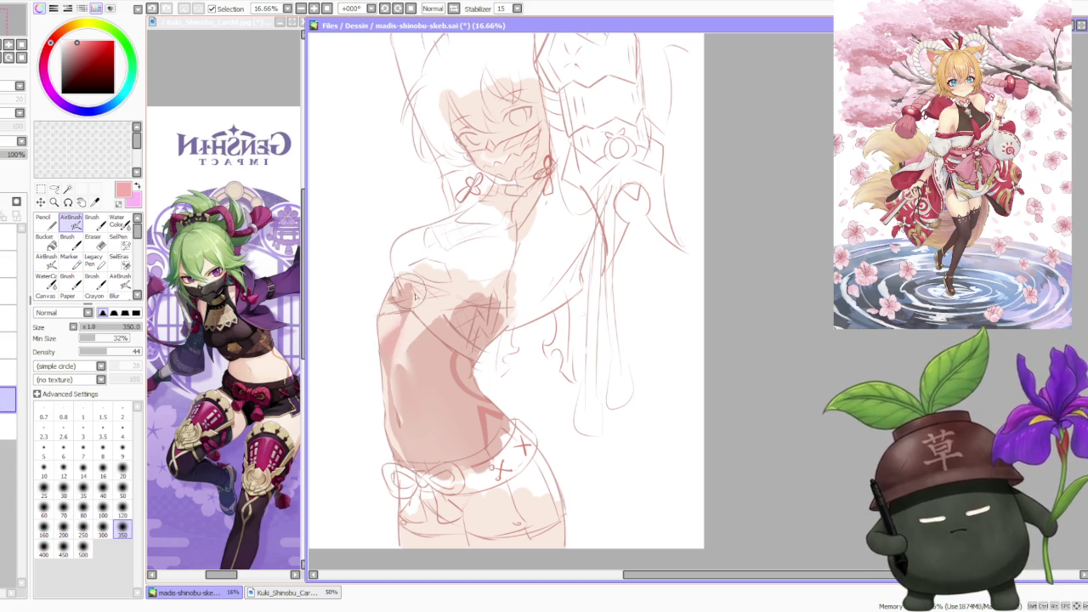
{"action": "left_click_drag", "start_coordinate": [408, 289], "coordinate": [425, 327]}
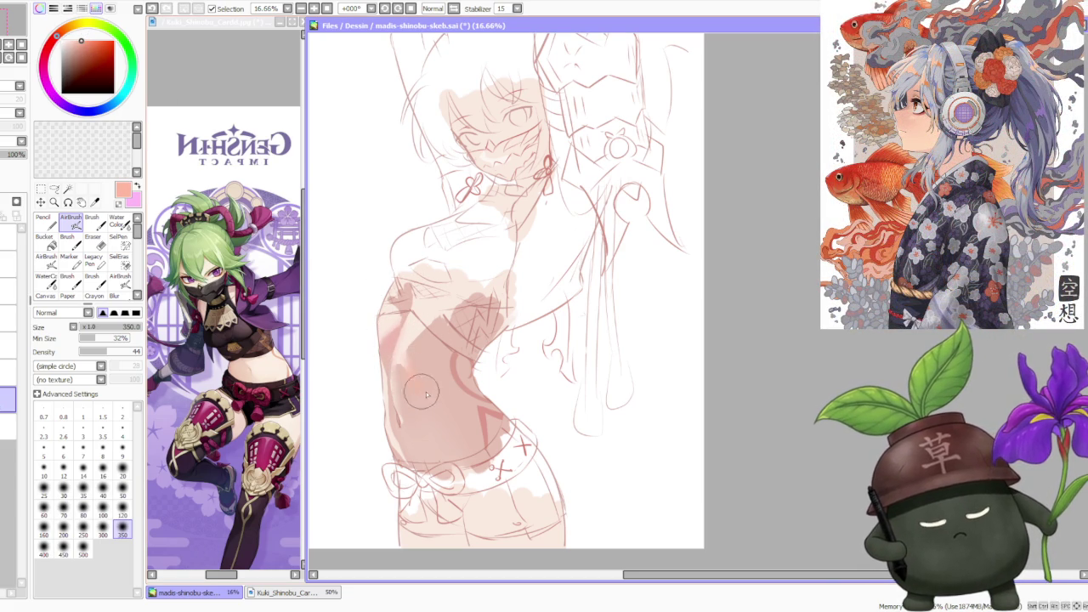
- Repaint the lower-left belly in light pink and set the brush blending to 34
{"action": "key", "text": "b"}
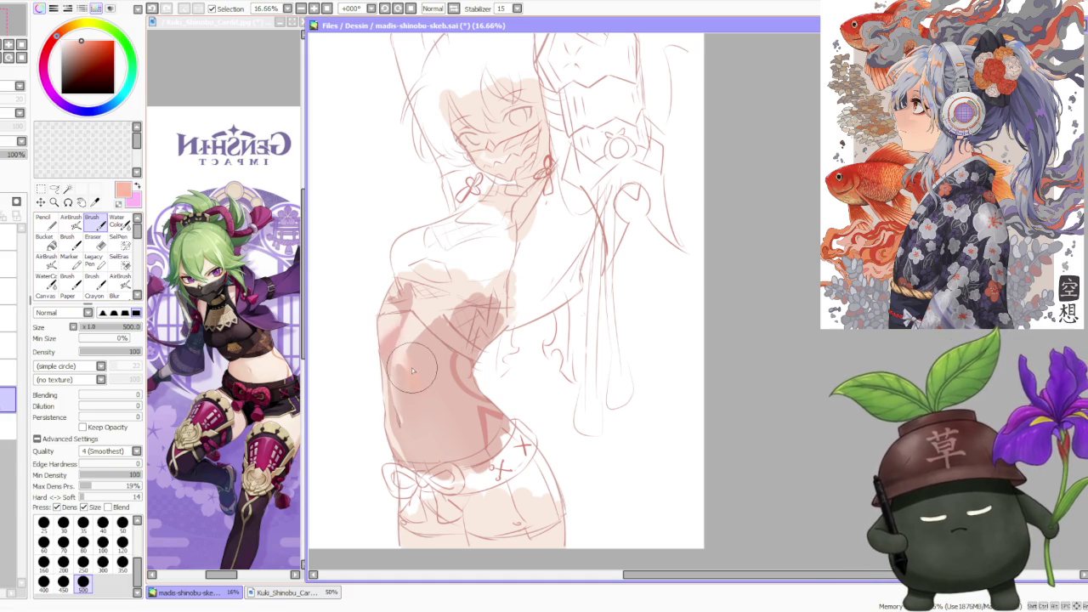
{"action": "left_click", "coordinate": [412, 371], "text": "alt"}
{"action": "left_click_drag", "start_coordinate": [417, 379], "coordinate": [384, 338]}
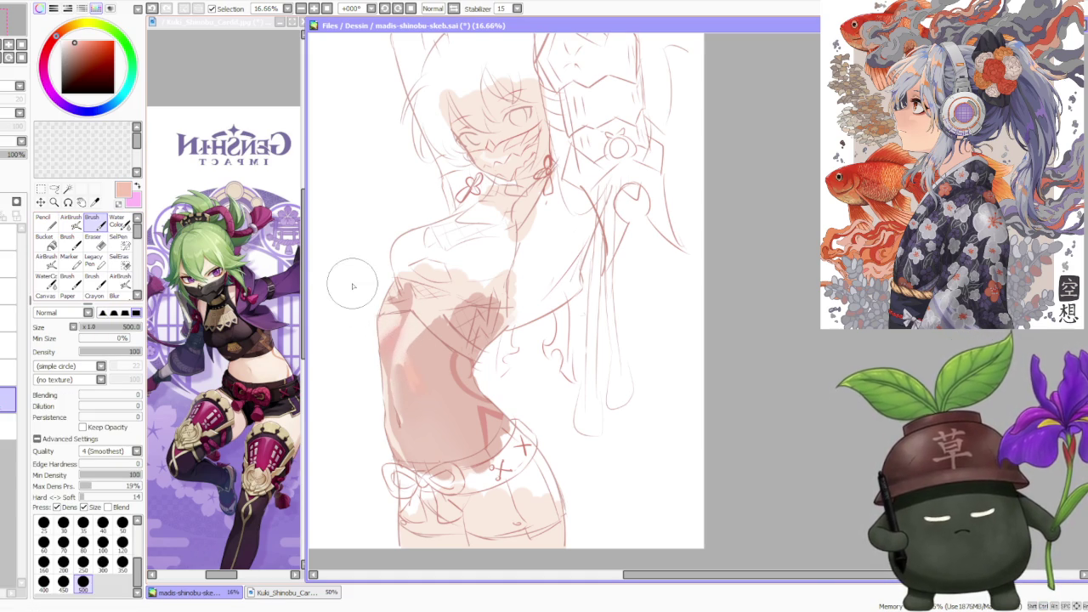
{"action": "key", "text": "c"}
{"action": "key", "text": "bracketright"}
{"action": "key", "text": "bracketright"}
{"action": "key", "text": "bracketright"}
{"action": "key", "text": "bracketright"}
{"action": "key", "text": "bracketright"}
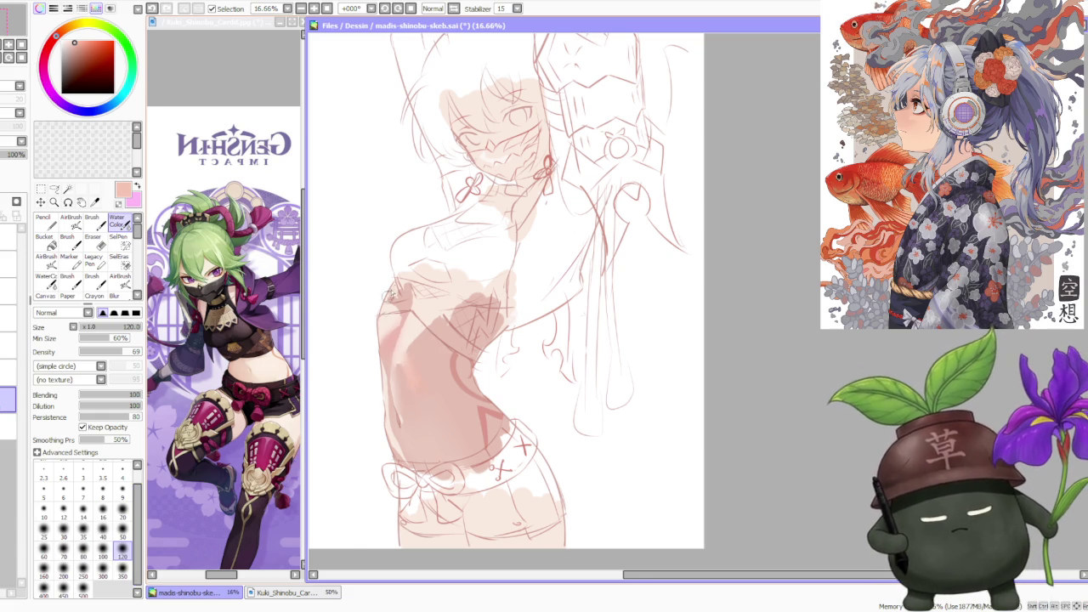
{"action": "key", "text": "b"}
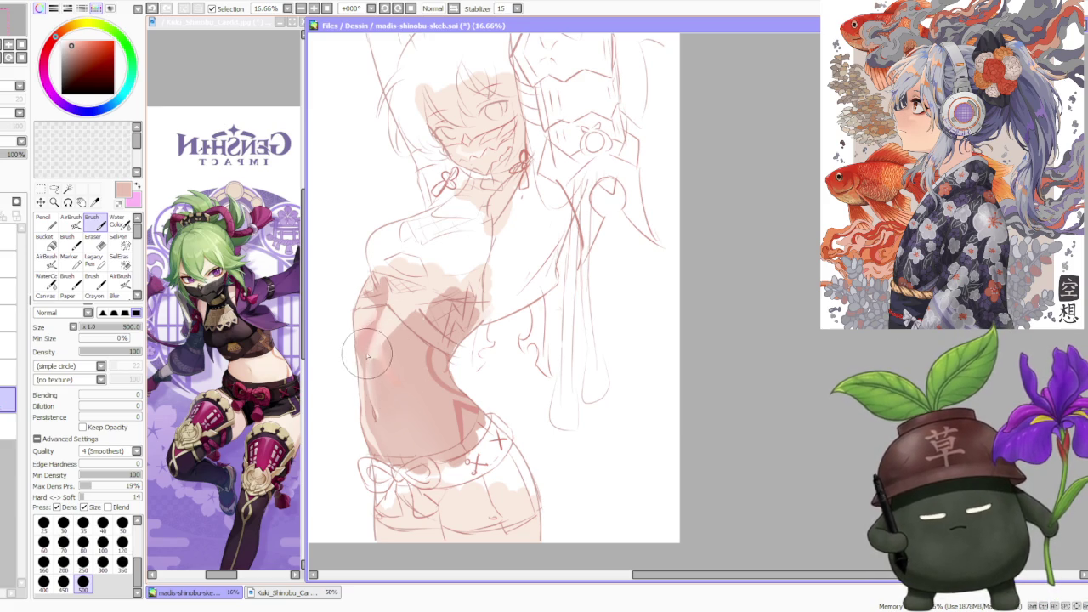
{"action": "left_click", "coordinate": [368, 344], "text": "alt"}
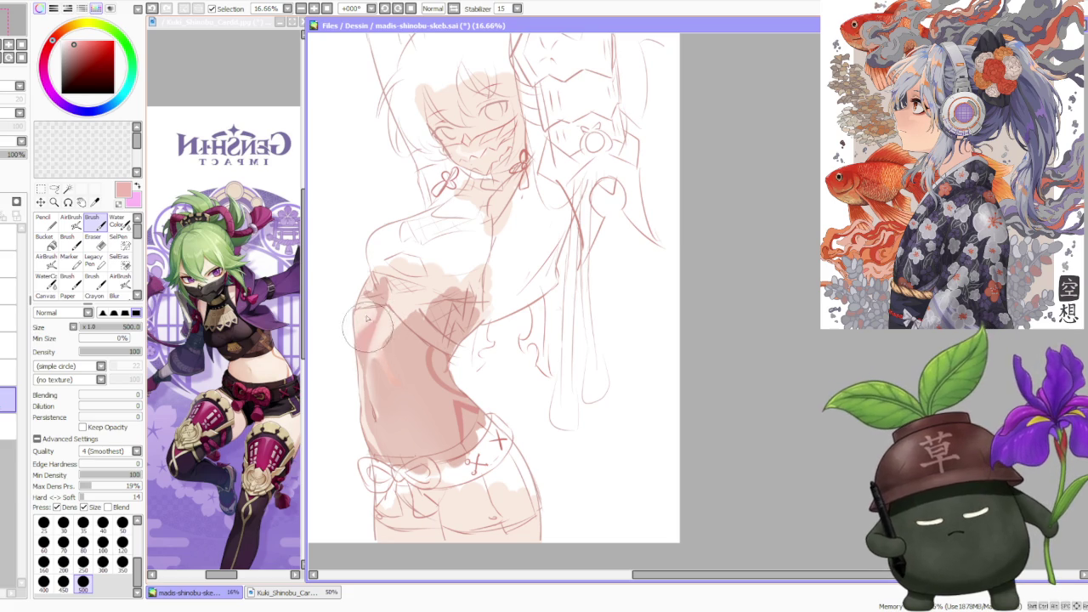
{"action": "left_click", "coordinate": [101, 394]}
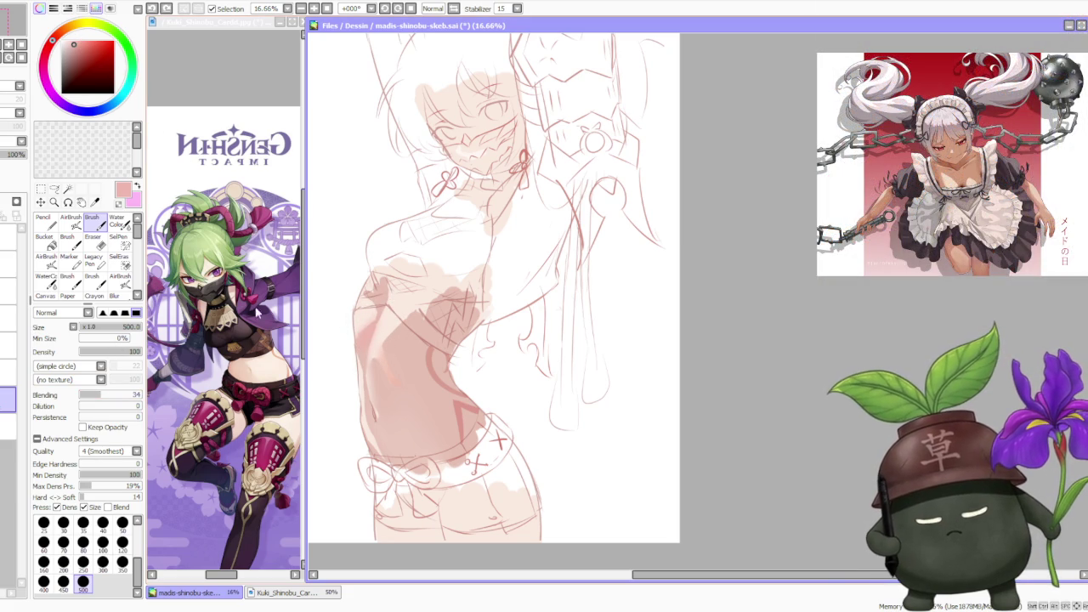
- Paint deeper rose shading on the left torso and raise the brush Blending to 54
{"action": "left_click", "coordinate": [359, 331], "text": "alt"}
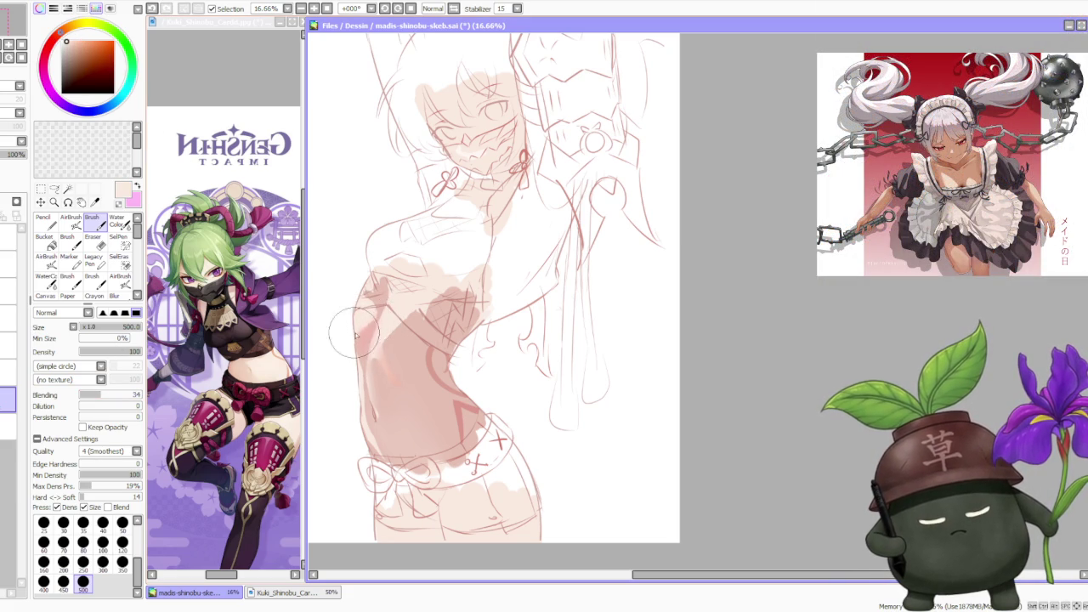
{"action": "left_click", "coordinate": [376, 389], "text": "alt"}
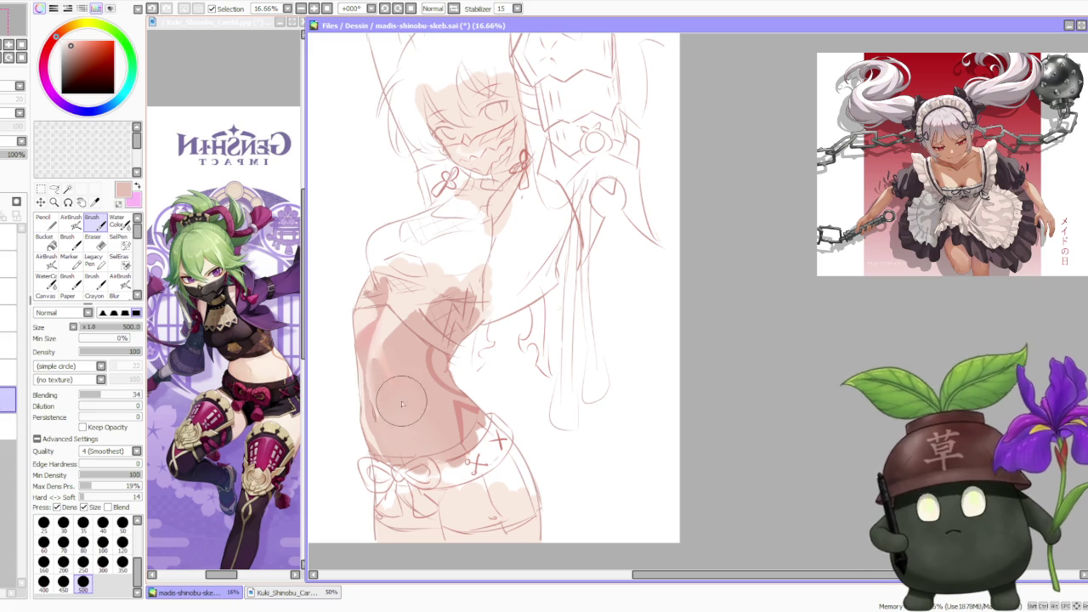
{"action": "left_click", "coordinate": [373, 367], "text": "alt"}
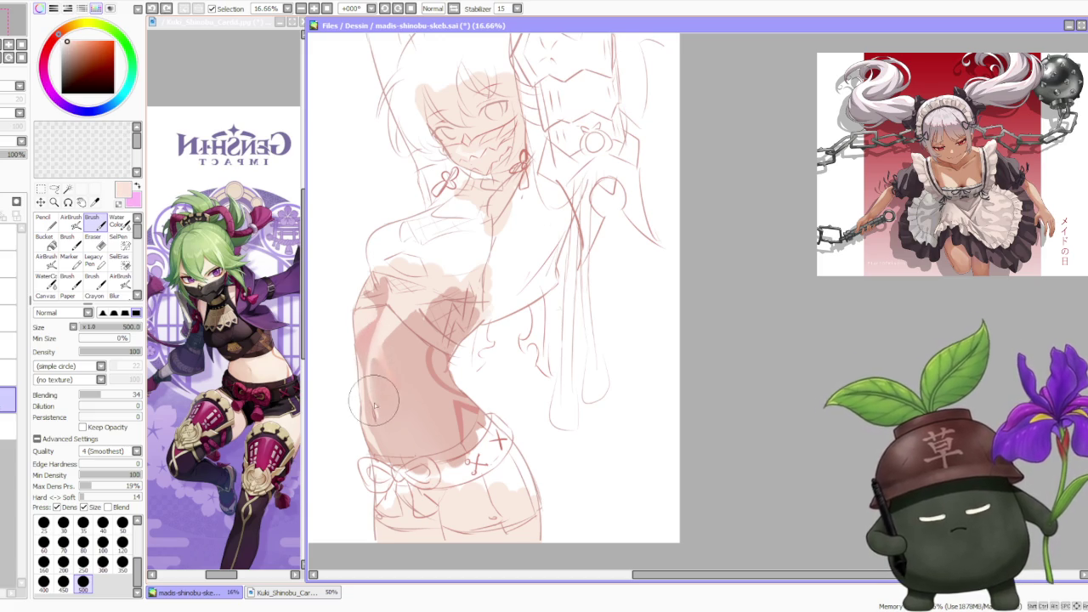
{"action": "left_click", "coordinate": [372, 357], "text": "alt"}
{"action": "left_click_drag", "start_coordinate": [374, 357], "coordinate": [357, 306]}
{"action": "left_click", "coordinate": [381, 368], "text": "alt"}
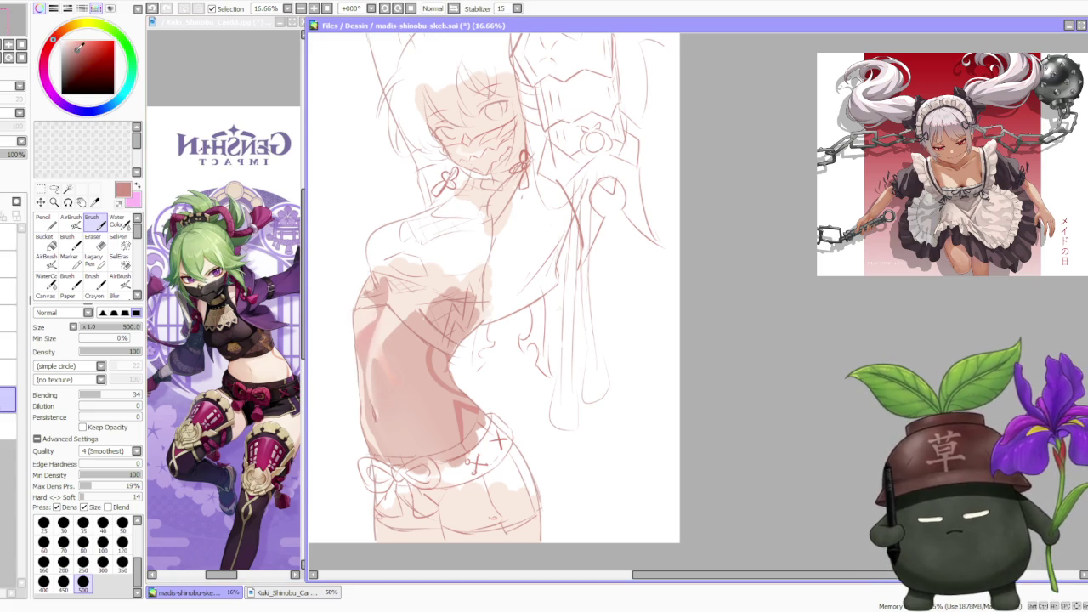
{"action": "left_click", "coordinate": [113, 394]}
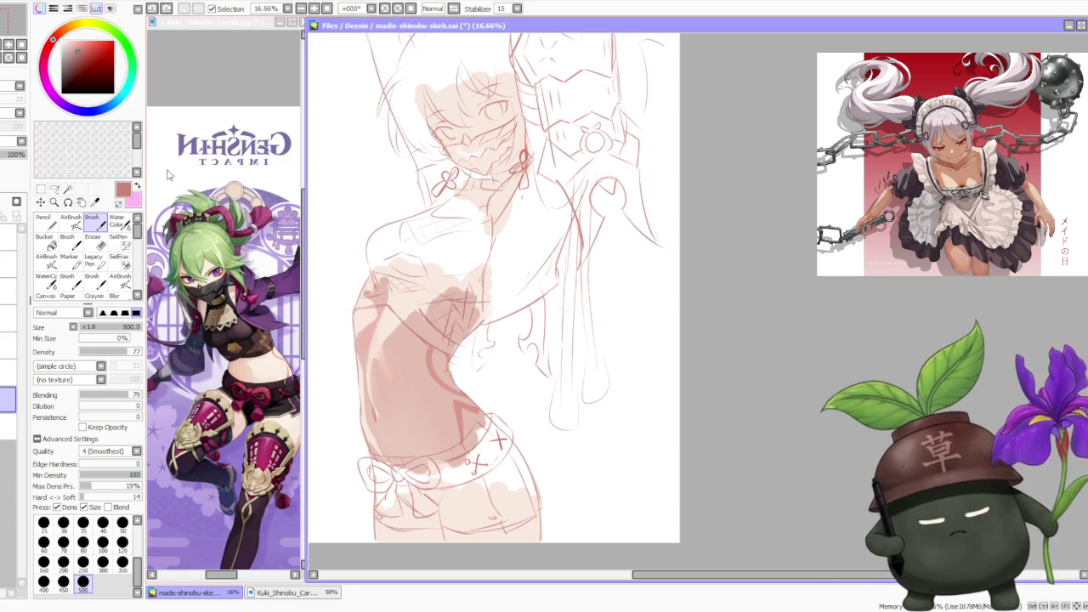
{"action": "left_click", "coordinate": [376, 383], "text": "alt"}
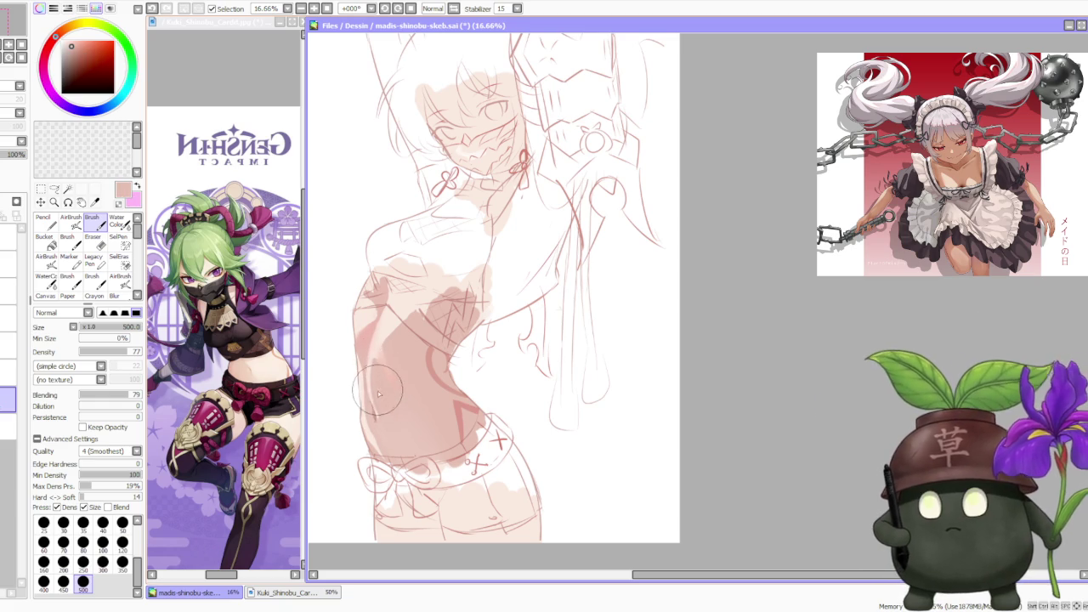
{"action": "left_click", "coordinate": [367, 385], "text": "alt"}
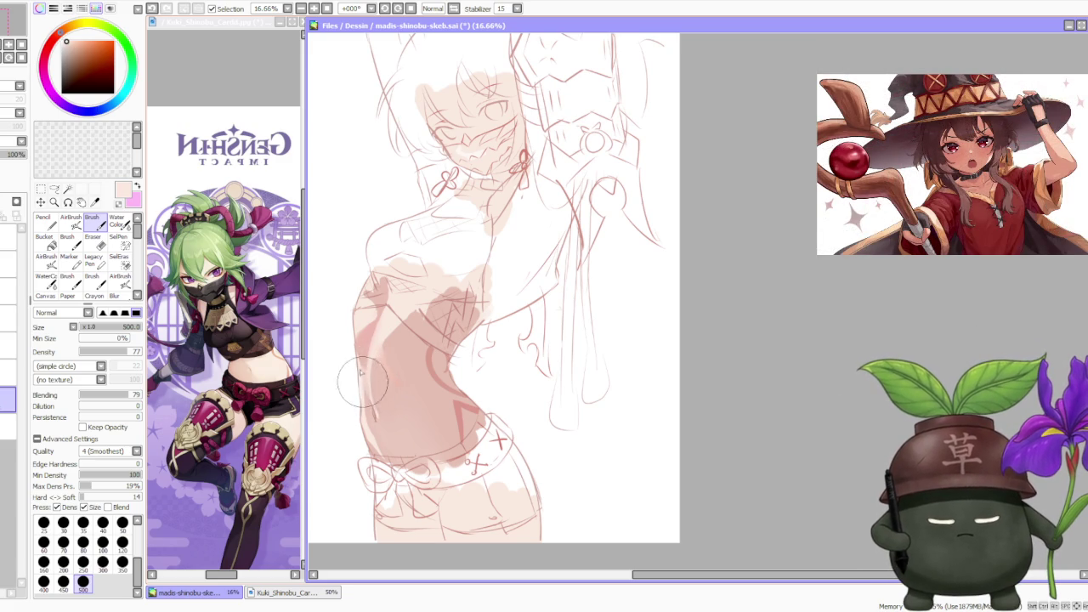
- Shift the colour toward a pinker red and smooth the torso with the Water Color tool at size 50
{"action": "scroll", "coordinate": [415, 268], "scroll_direction": "down", "scroll_amount": 2}
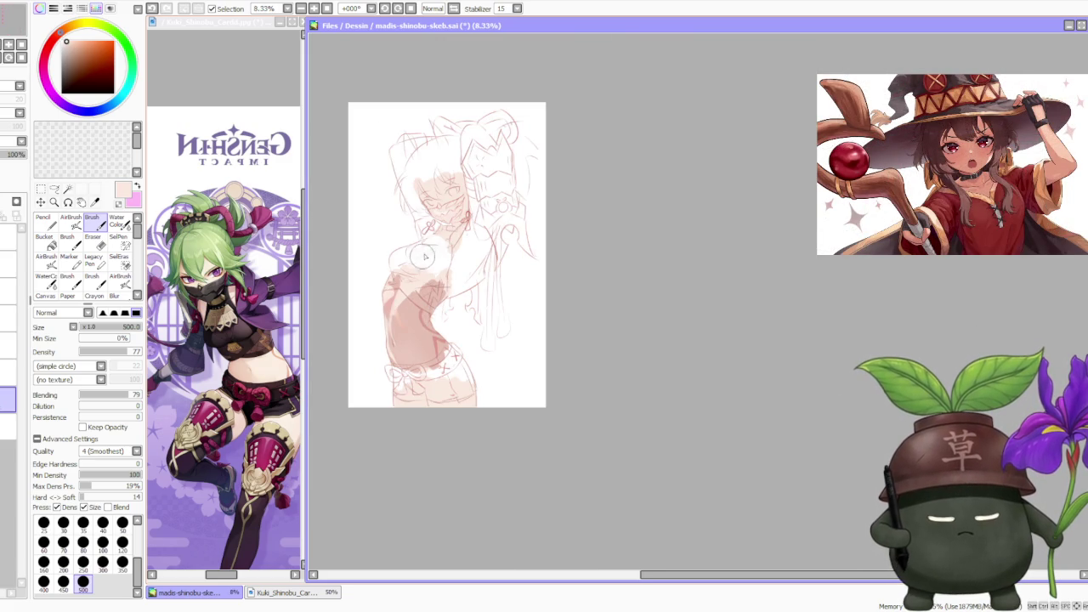
{"action": "scroll", "coordinate": [435, 255], "scroll_direction": "up", "scroll_amount": 1}
{"action": "scroll", "coordinate": [435, 255], "scroll_direction": "up", "scroll_amount": 1}
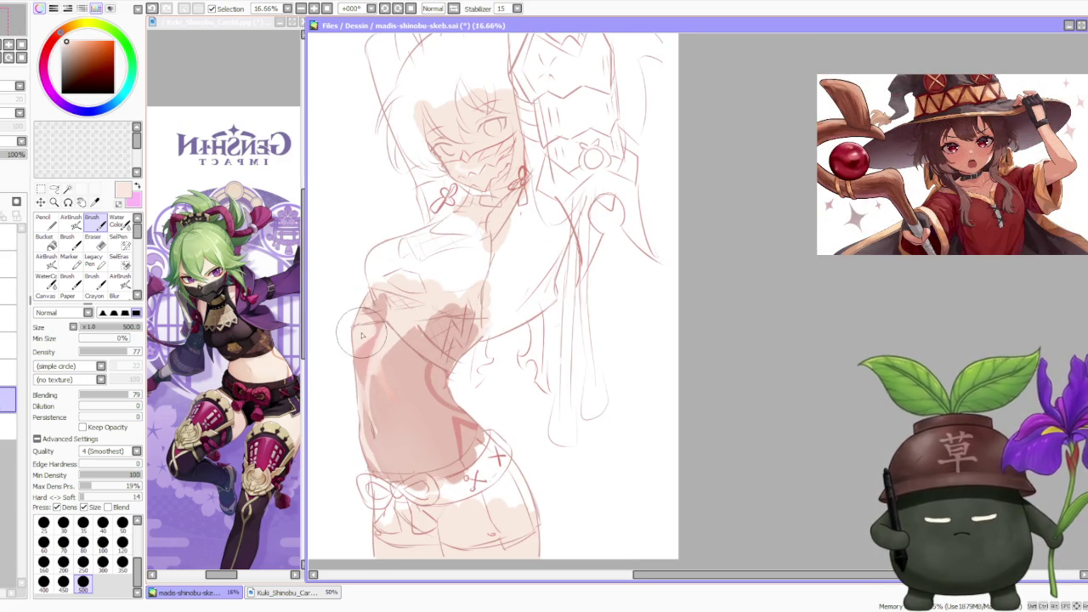
{"action": "left_click", "coordinate": [52, 40]}
{"action": "left_click", "coordinate": [74, 44]}
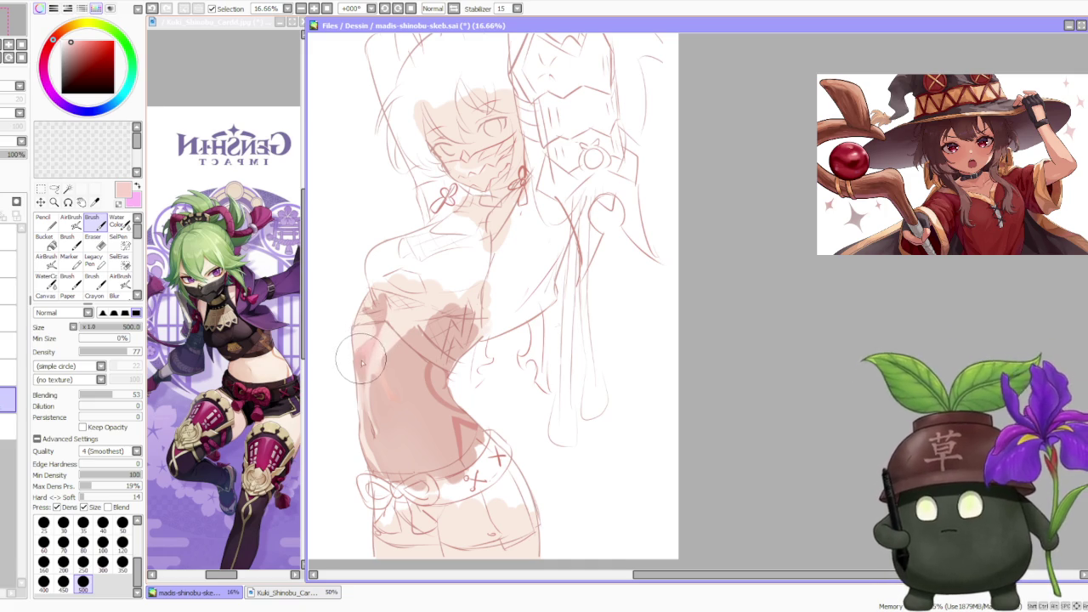
{"action": "left_click", "coordinate": [364, 358], "text": "alt"}
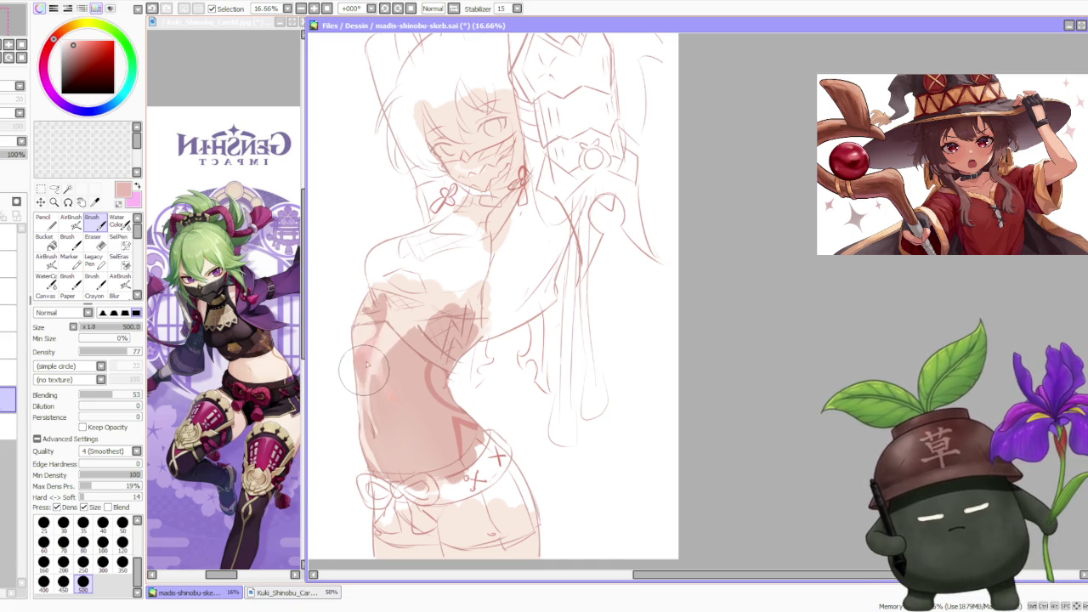
{"action": "left_click", "coordinate": [371, 346], "text": "alt"}
{"action": "left_click", "coordinate": [117, 221]}
{"action": "left_click", "coordinate": [122, 530]}
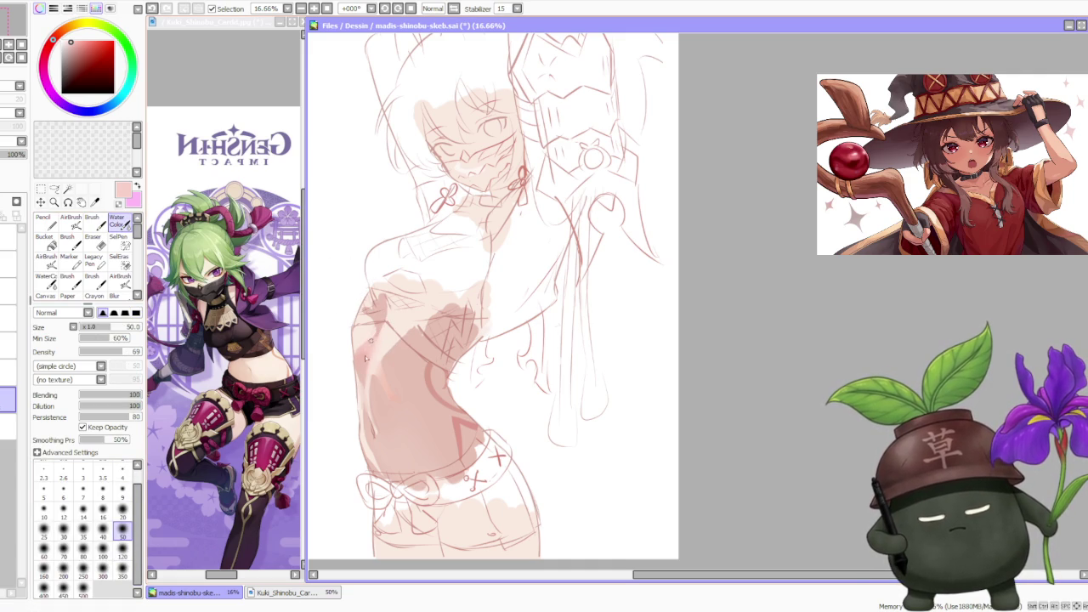
{"action": "left_click", "coordinate": [355, 357], "text": "alt"}
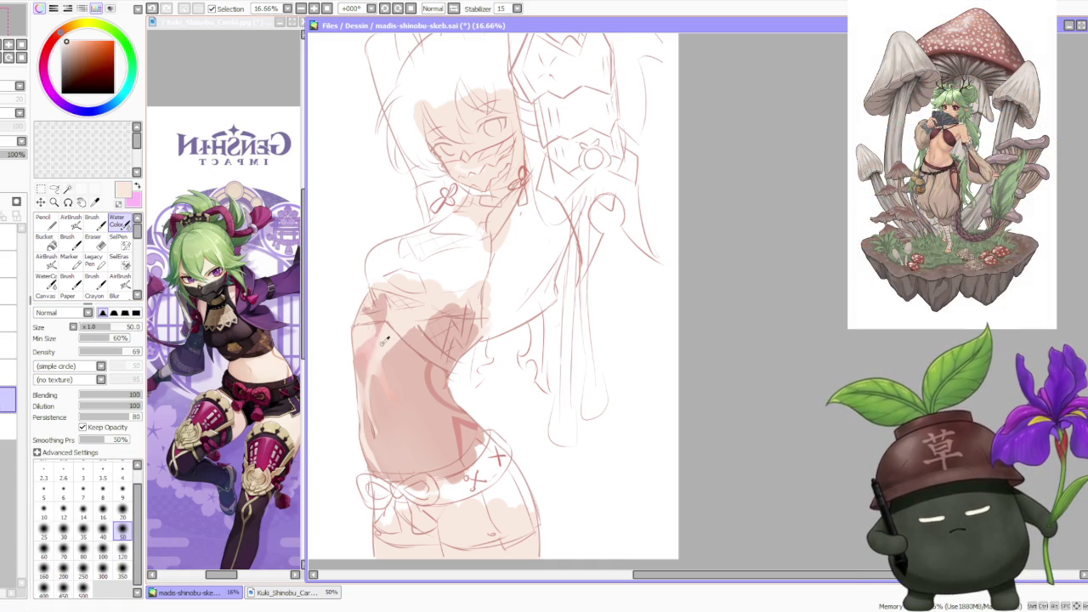
{"action": "left_click", "coordinate": [91, 220]}
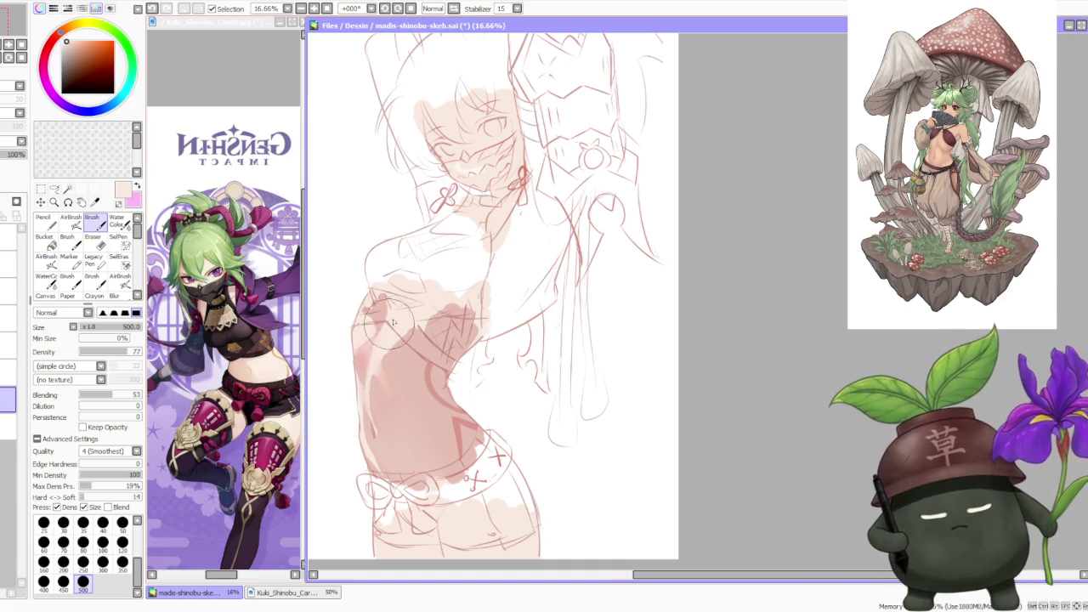
{"action": "scroll", "coordinate": [429, 295], "scroll_direction": "down", "scroll_amount": 3}
- Zoom the canvas to 25% and choose a darker pink for shading
{"action": "scroll", "coordinate": [408, 314], "scroll_direction": "up", "scroll_amount": 1}
{"action": "scroll", "coordinate": [391, 331], "scroll_direction": "up", "scroll_amount": 1}
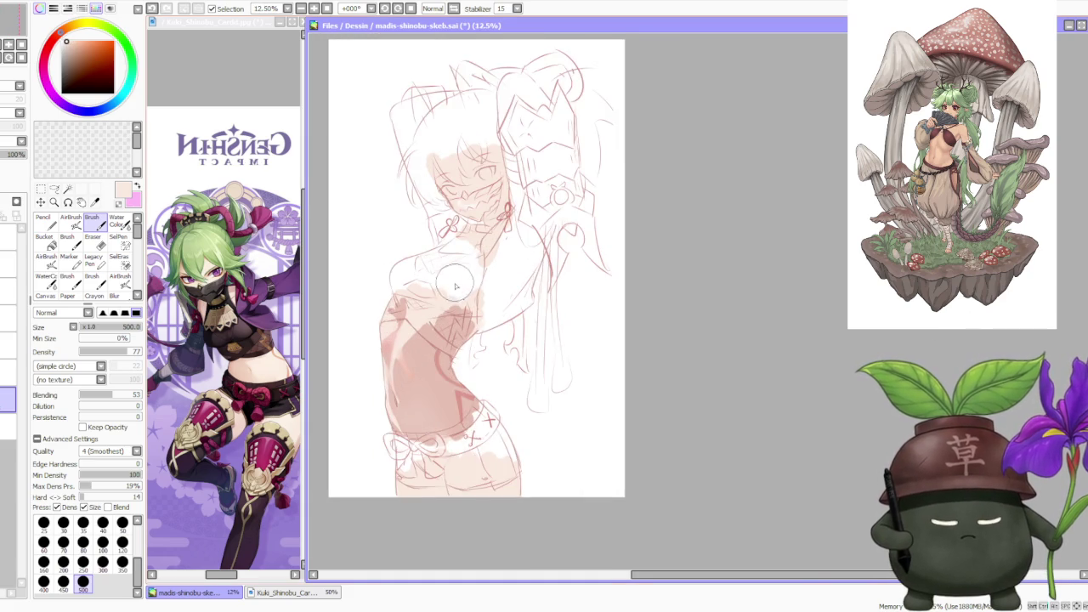
{"action": "scroll", "coordinate": [360, 357], "scroll_direction": "up", "scroll_amount": 1}
{"action": "scroll", "coordinate": [361, 357], "scroll_direction": "up", "scroll_amount": 1}
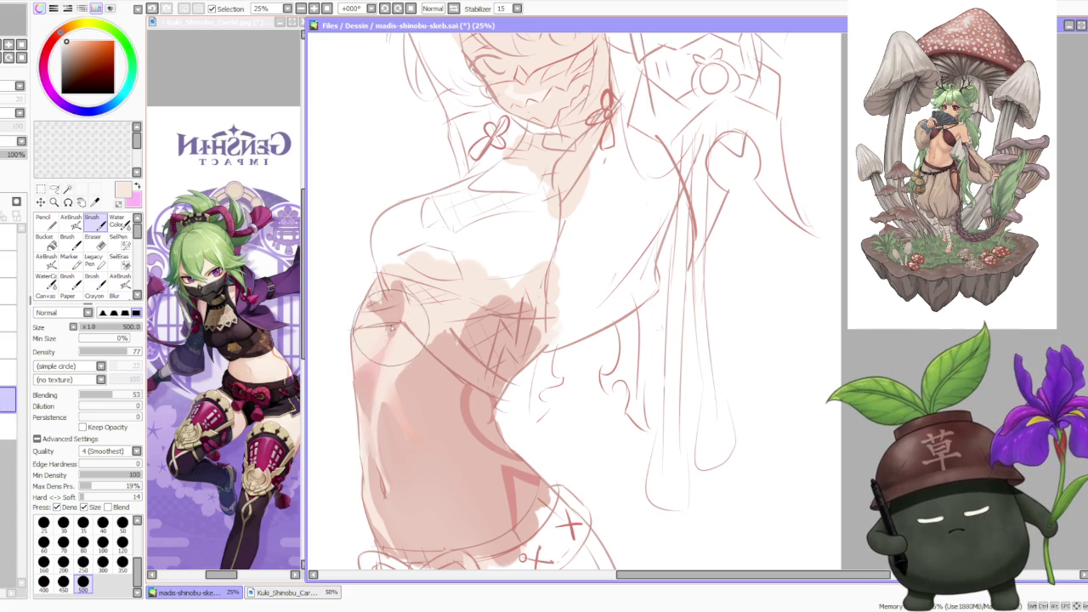
{"action": "left_click", "coordinate": [383, 317], "text": "alt"}
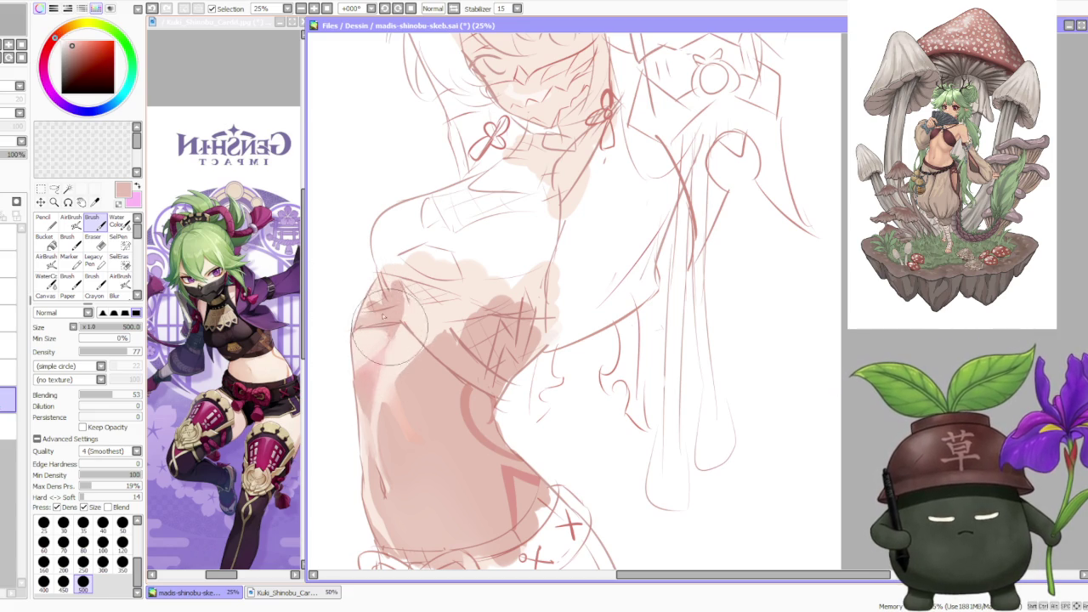
{"action": "key", "text": "c"}
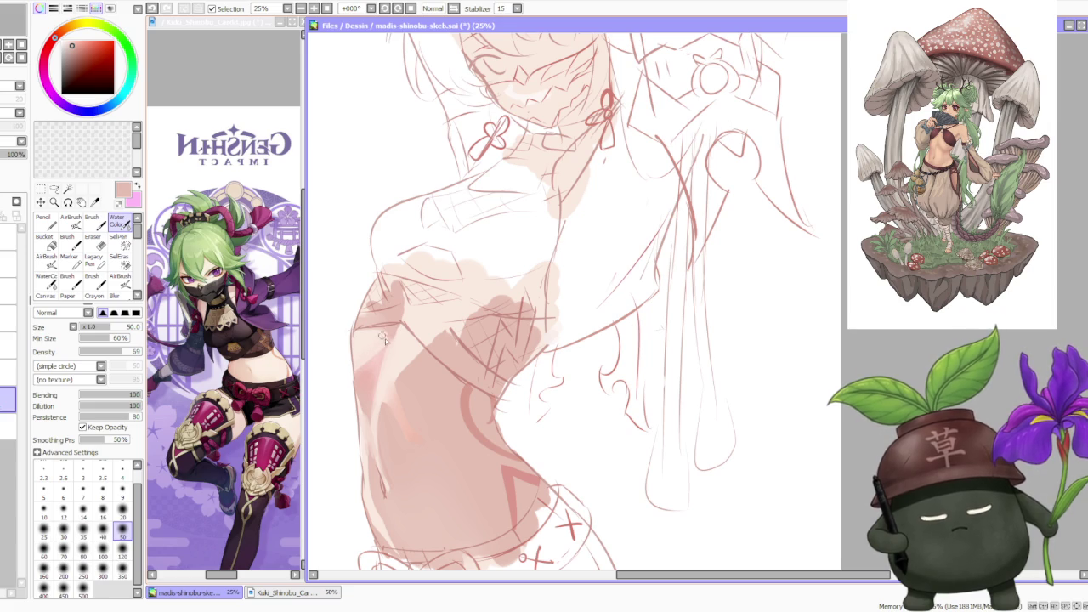
{"action": "scroll", "coordinate": [402, 325], "scroll_direction": "down", "scroll_amount": 2}
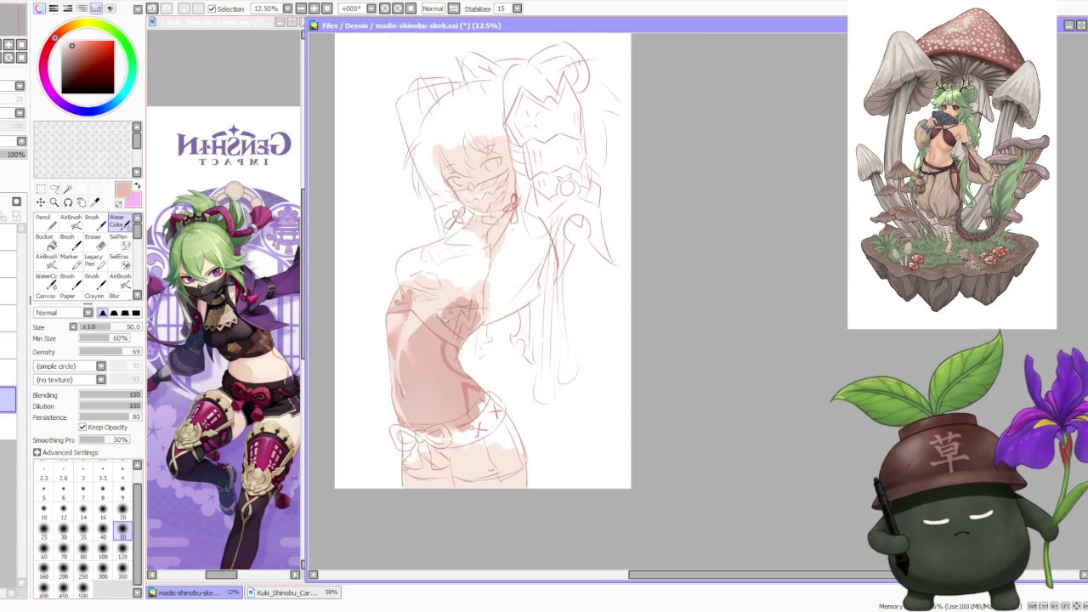
{"action": "scroll", "coordinate": [376, 397], "scroll_direction": "up", "scroll_amount": 2}
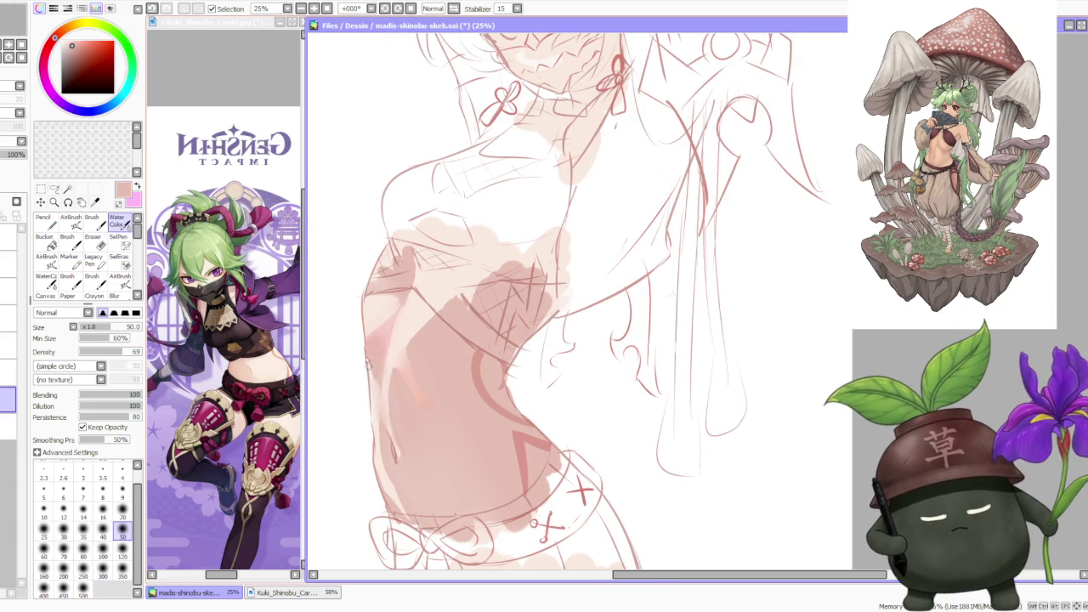
{"action": "key", "text": "b"}
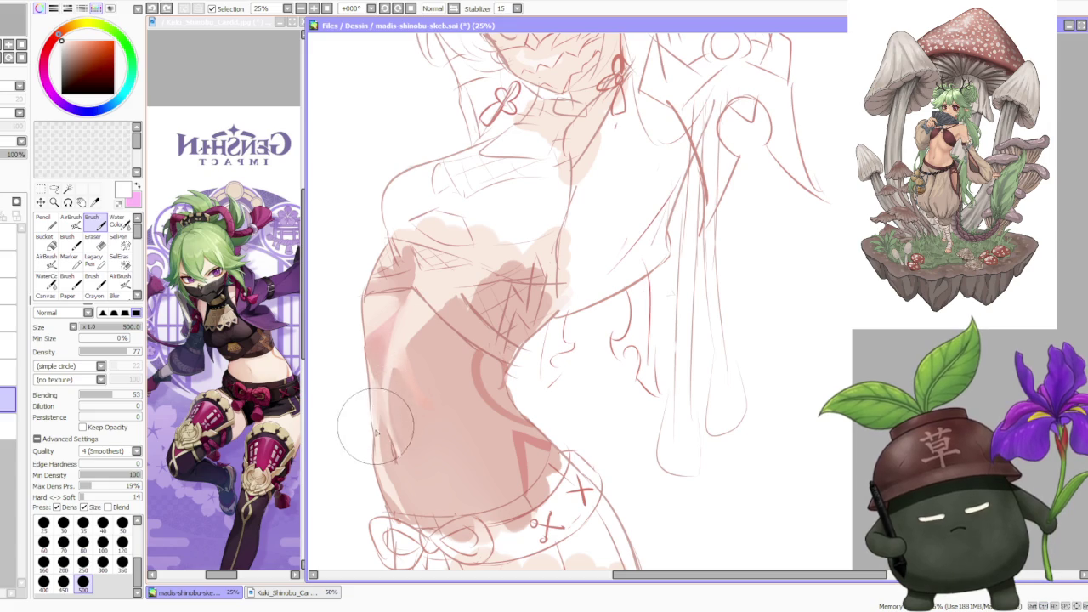
- Sample the torso's light pink, darken it slightly, and brush it down the torso's left edge
{"action": "left_click", "coordinate": [384, 398], "text": "alt"}
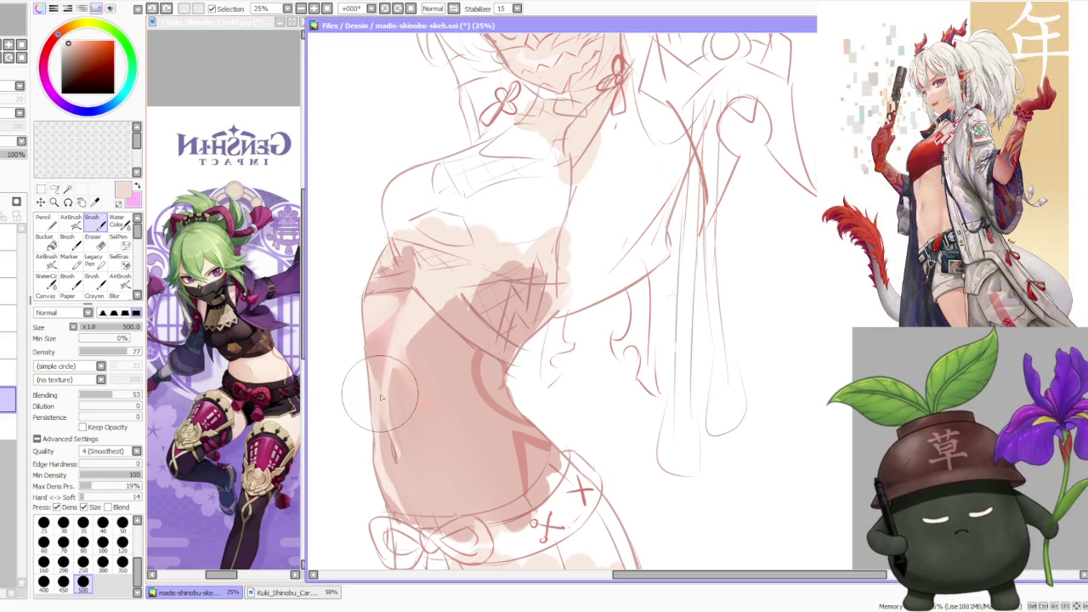
{"action": "left_click", "coordinate": [371, 368], "text": "alt"}
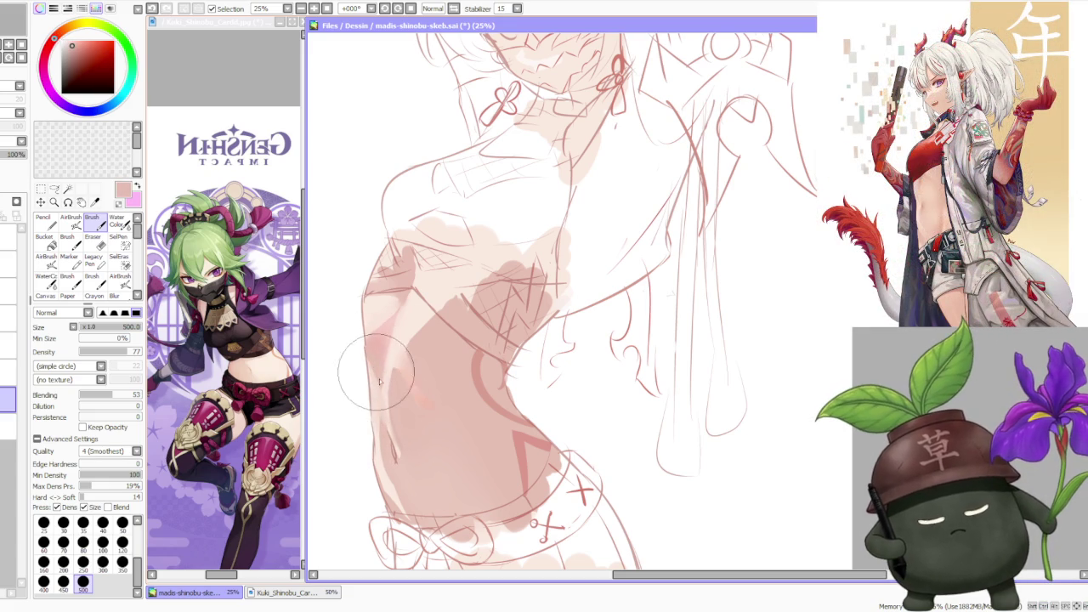
{"action": "mouse_move", "coordinate": [368, 359]}
{"action": "left_mouse_down"}
{"action": "mouse_move", "coordinate": [401, 416]}
{"action": "mouse_move", "coordinate": [400, 438]}
{"action": "mouse_move", "coordinate": [378, 374]}
{"action": "left_mouse_up"}
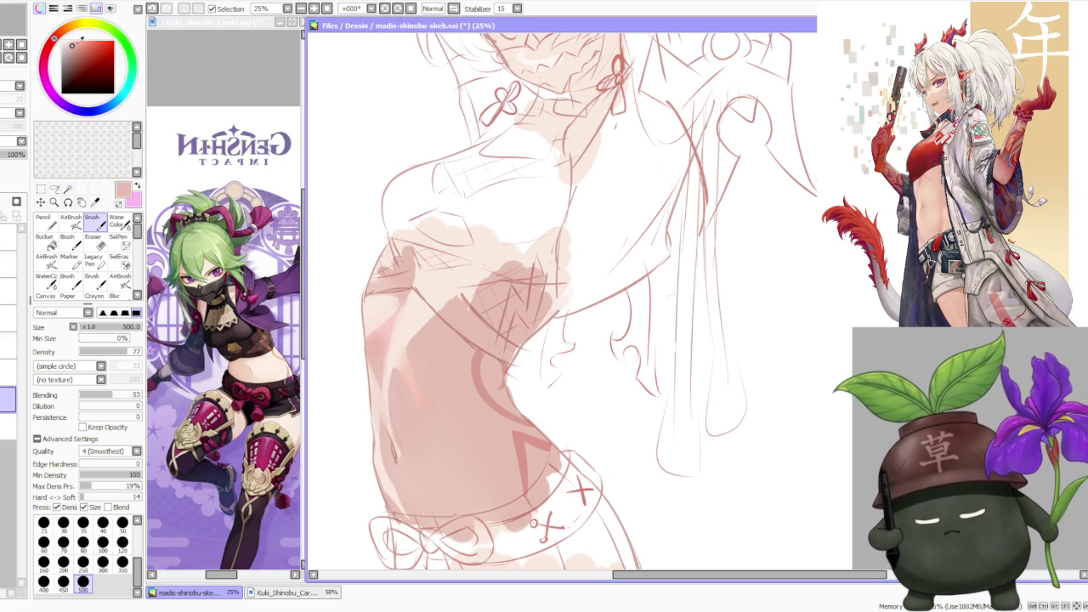
- Set AirBrush to size 50, then ready a pale peach Water Color at size 120
{"action": "left_click", "coordinate": [60, 35]}
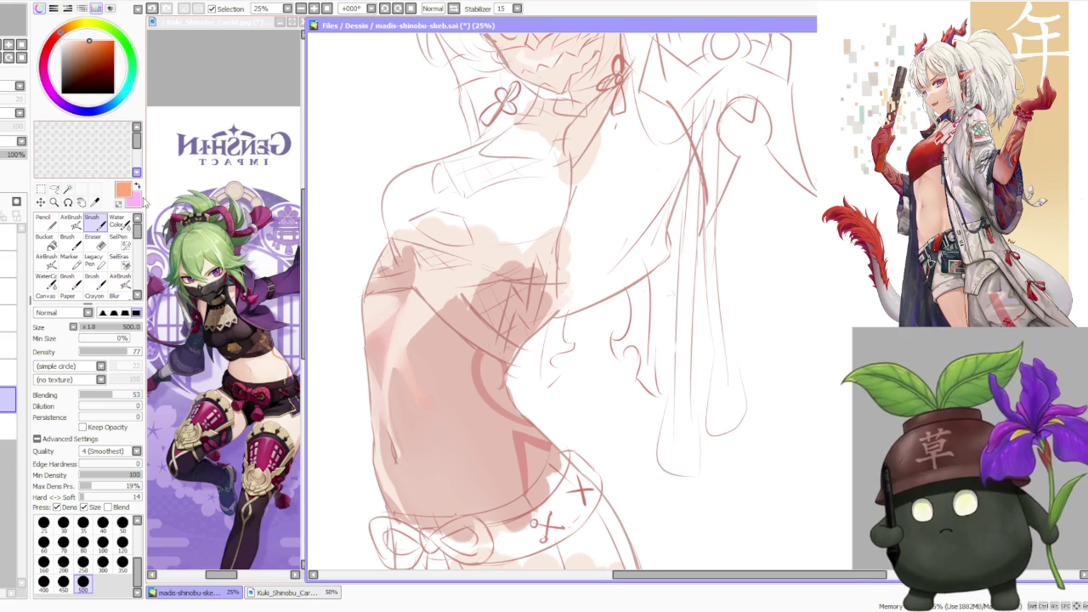
{"action": "left_click", "coordinate": [71, 220]}
{"action": "left_click", "coordinate": [123, 493]}
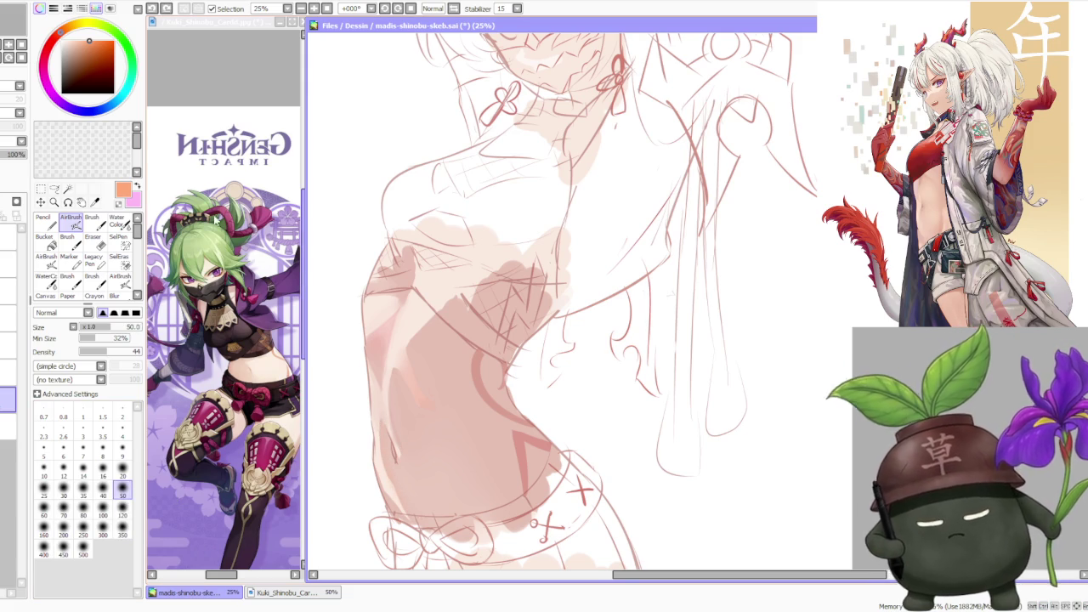
{"action": "left_click", "coordinate": [72, 34]}
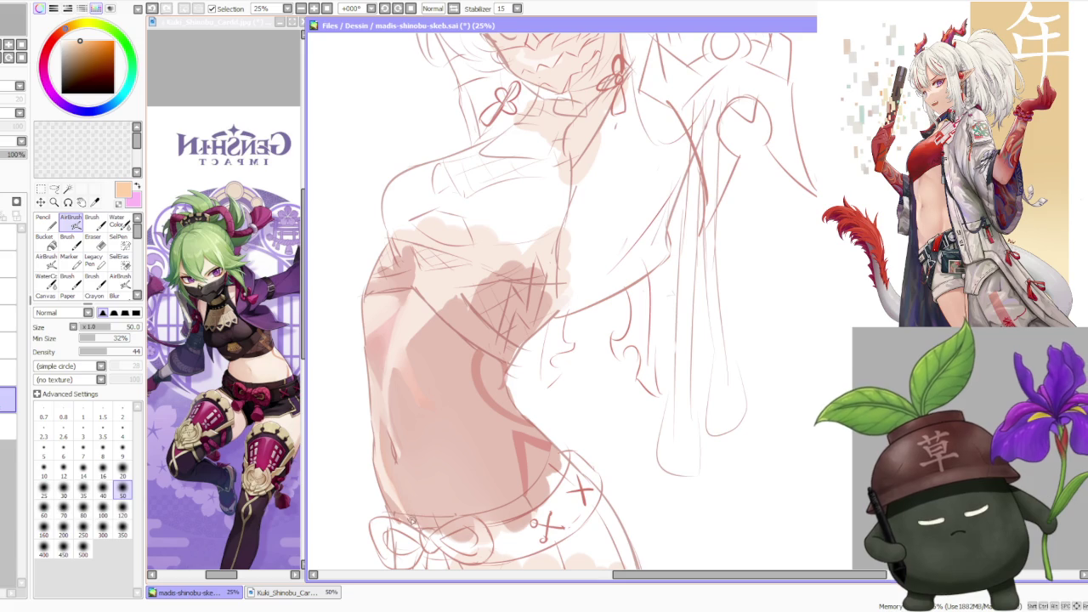
{"action": "left_click", "coordinate": [114, 227]}
{"action": "left_click", "coordinate": [123, 553]}
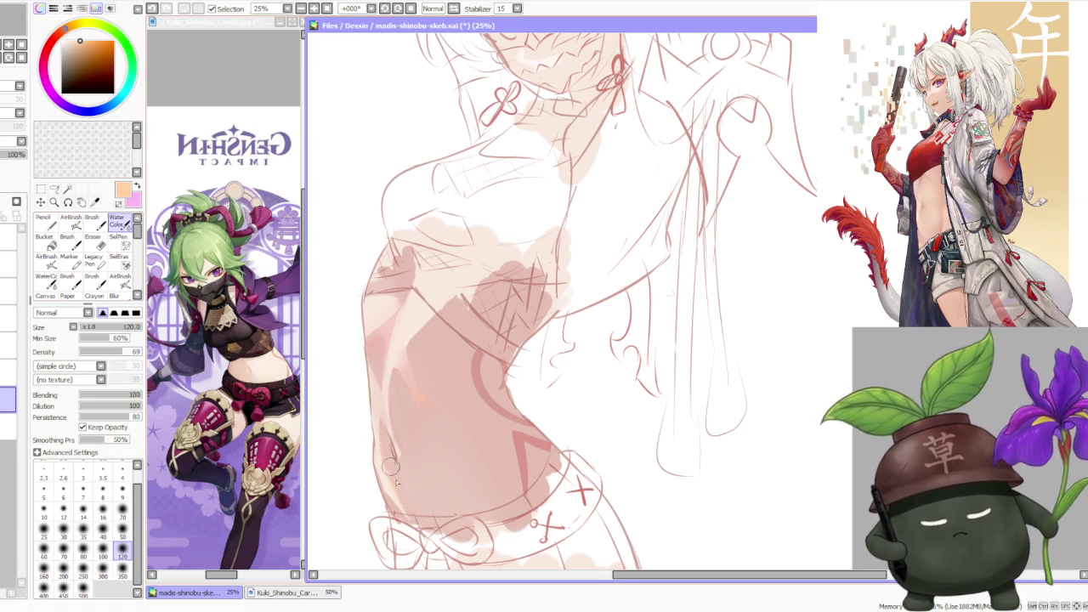
{"action": "scroll", "coordinate": [400, 492], "scroll_direction": "down", "scroll_amount": 2}
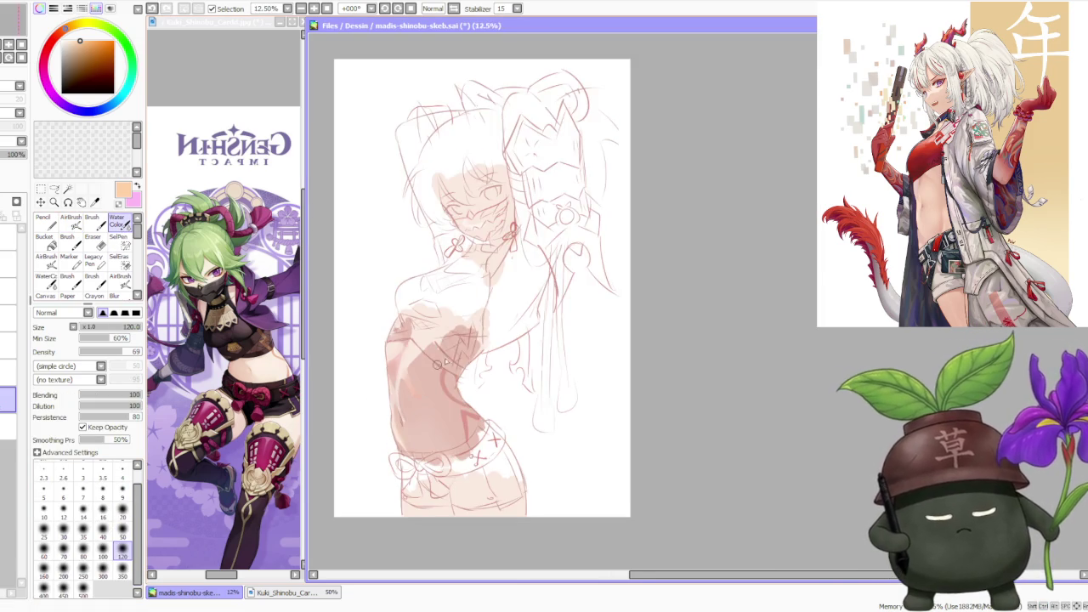
- Pick a pink shading colour and set the AirBrush to size 50
{"action": "scroll", "coordinate": [399, 492], "scroll_direction": "down", "scroll_amount": 1}
{"action": "scroll", "coordinate": [417, 380], "scroll_direction": "up", "scroll_amount": 2}
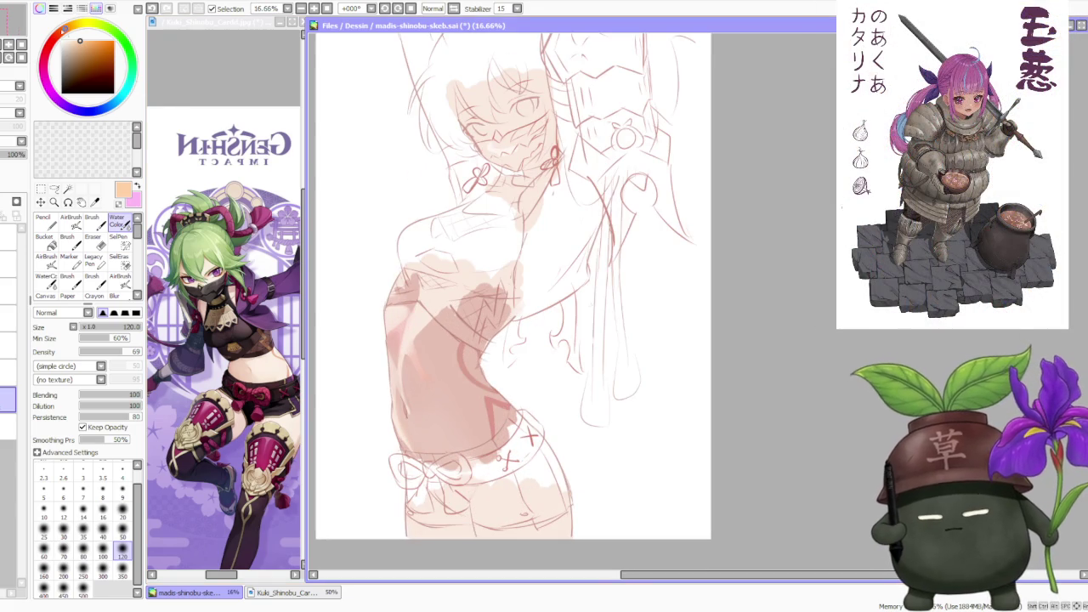
{"action": "left_click_drag", "start_coordinate": [65, 34], "coordinate": [73, 37]}
{"action": "left_click", "coordinate": [70, 220]}
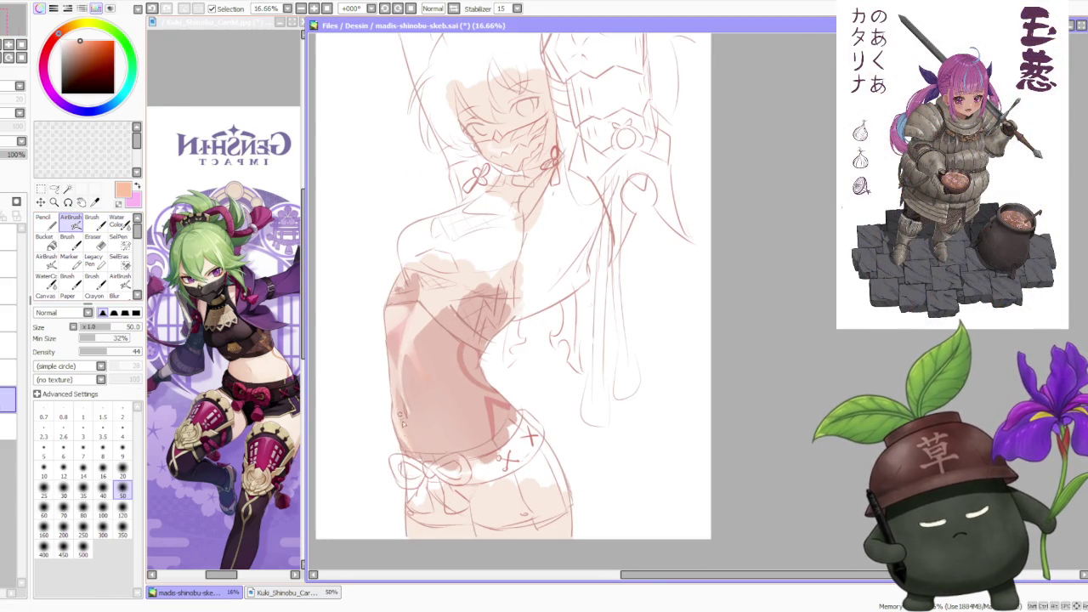
{"action": "left_click", "coordinate": [117, 219]}
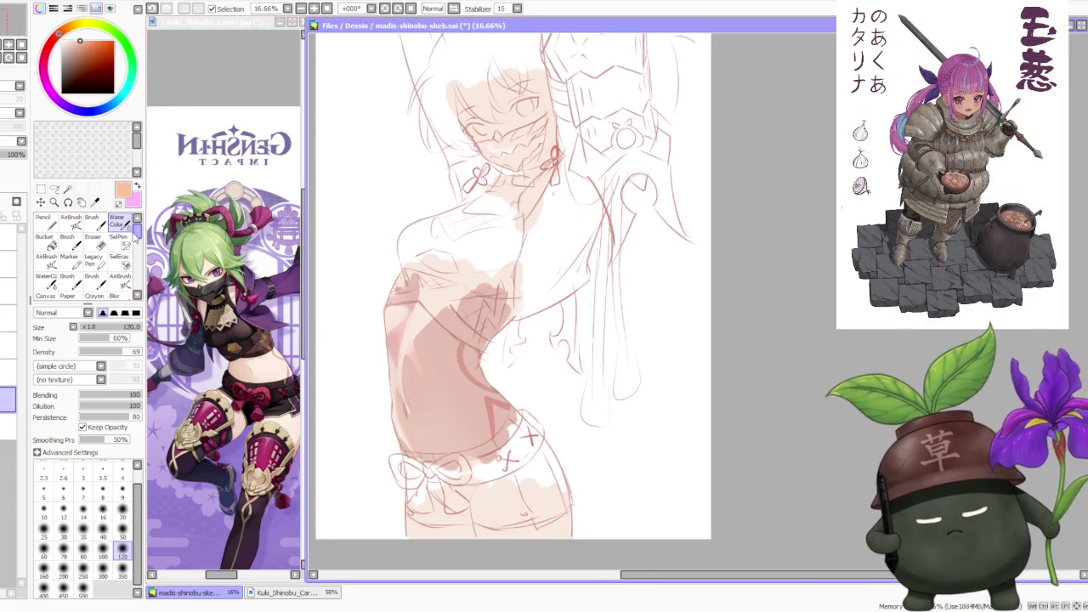
{"action": "left_click", "coordinate": [421, 314], "text": "alt"}
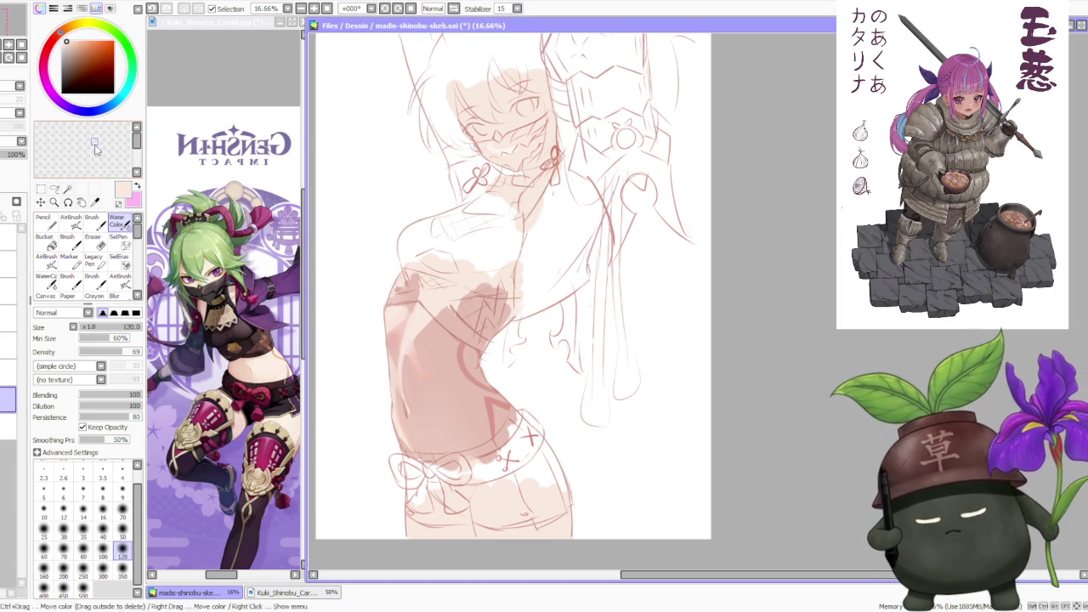
{"action": "left_click", "coordinate": [70, 222]}
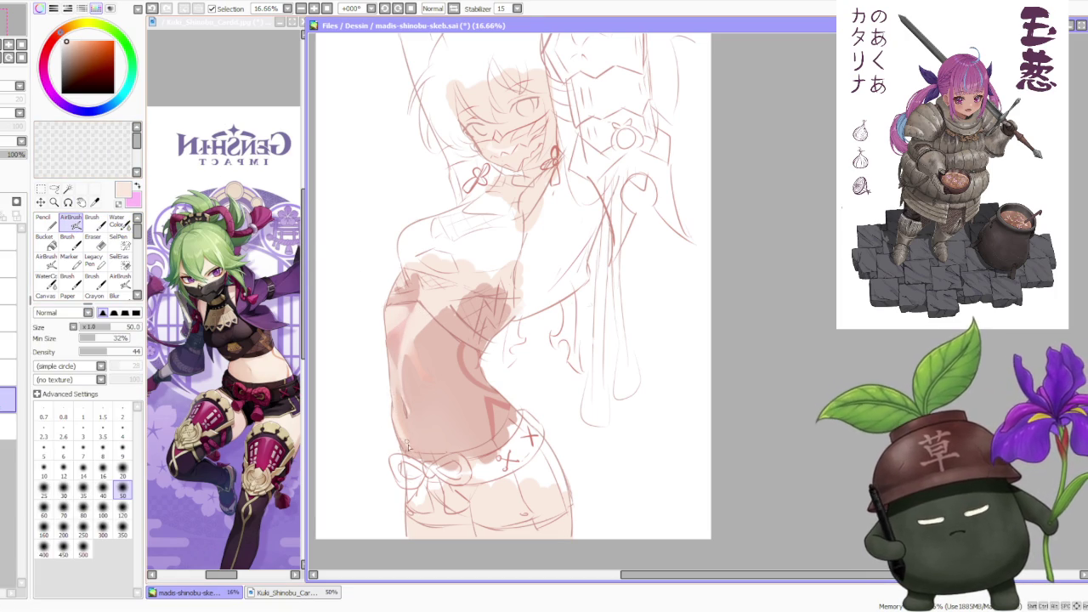
{"action": "left_click", "coordinate": [122, 514]}
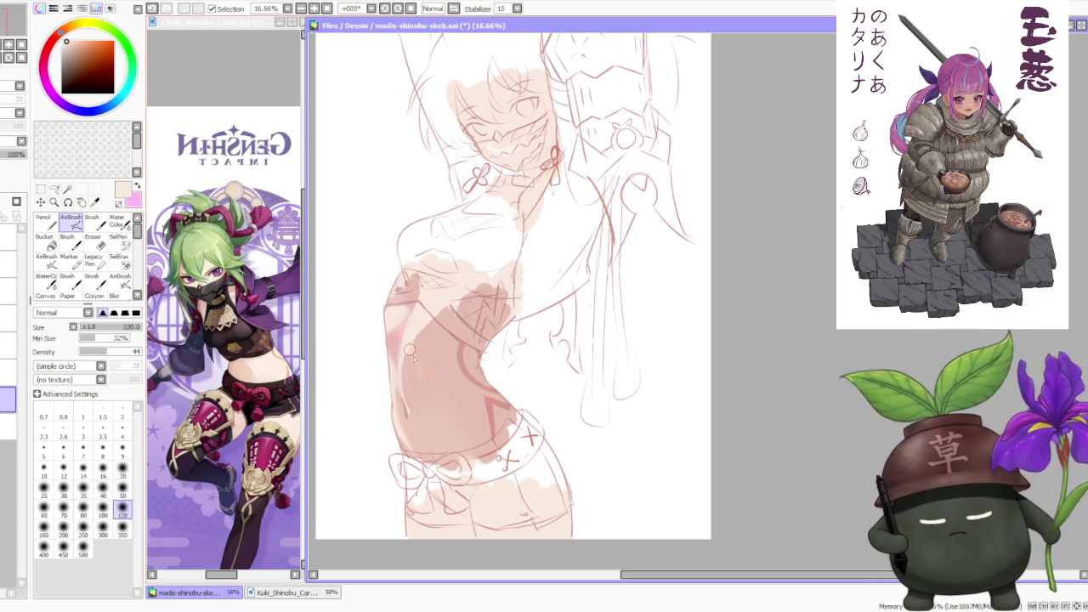
{"action": "left_click", "coordinate": [402, 328], "text": "alt"}
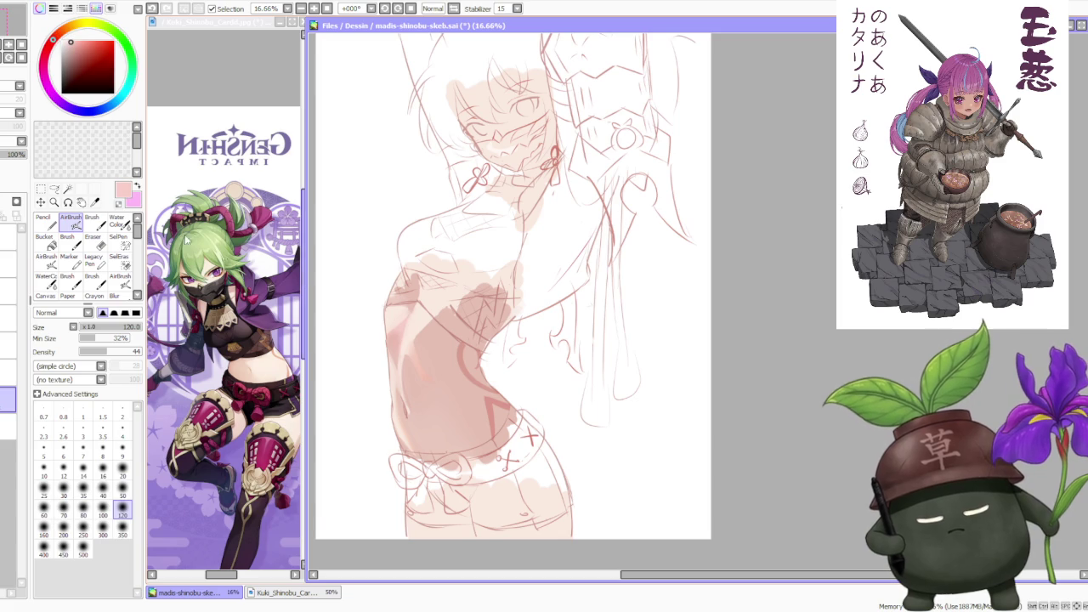
{"action": "left_click", "coordinate": [389, 320], "text": "alt"}
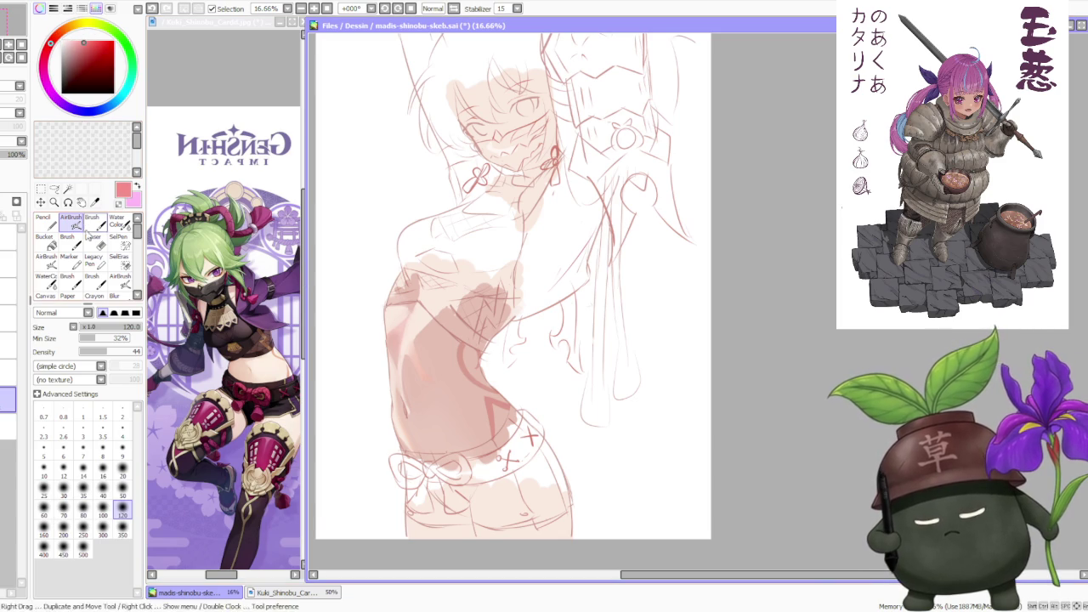
{"action": "left_click", "coordinate": [123, 491]}
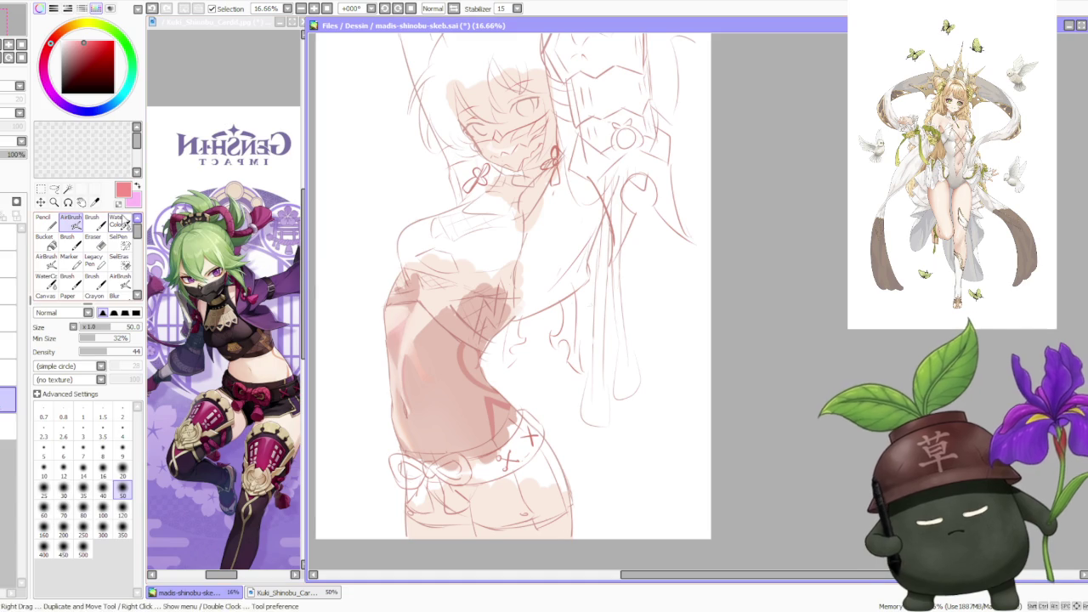
- Pick a pale skin tone and blend it along the torso's left edge with the Brush
{"action": "key", "text": "c"}
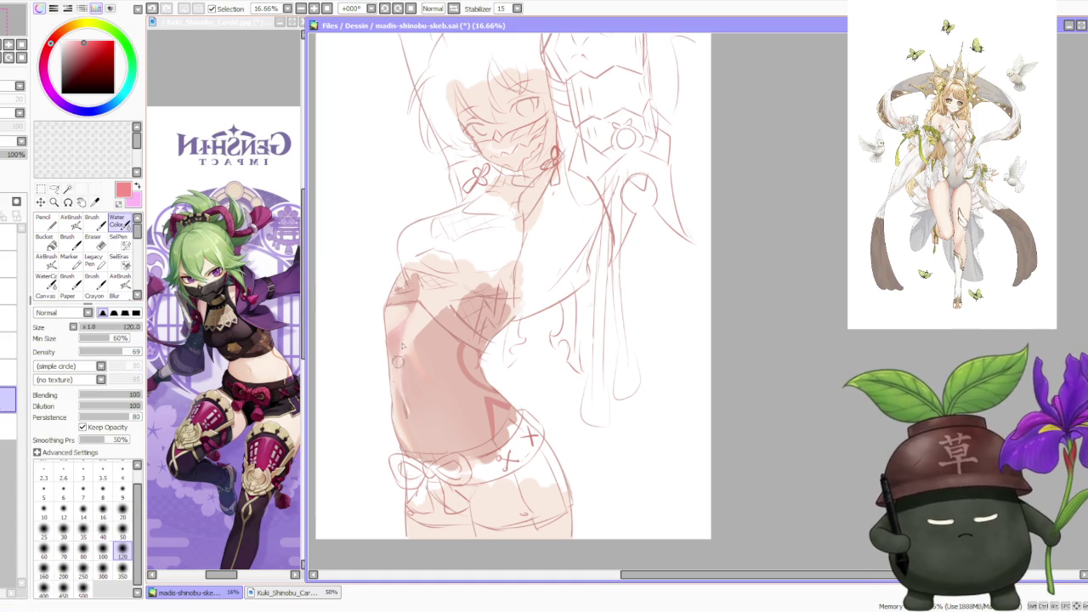
{"action": "scroll", "coordinate": [419, 317], "scroll_direction": "down", "scroll_amount": 2}
{"action": "scroll", "coordinate": [464, 282], "scroll_direction": "down", "scroll_amount": 1}
{"action": "scroll", "coordinate": [456, 260], "scroll_direction": "up", "scroll_amount": 1}
{"action": "scroll", "coordinate": [451, 286], "scroll_direction": "up", "scroll_amount": 1}
{"action": "scroll", "coordinate": [451, 287], "scroll_direction": "up", "scroll_amount": 1}
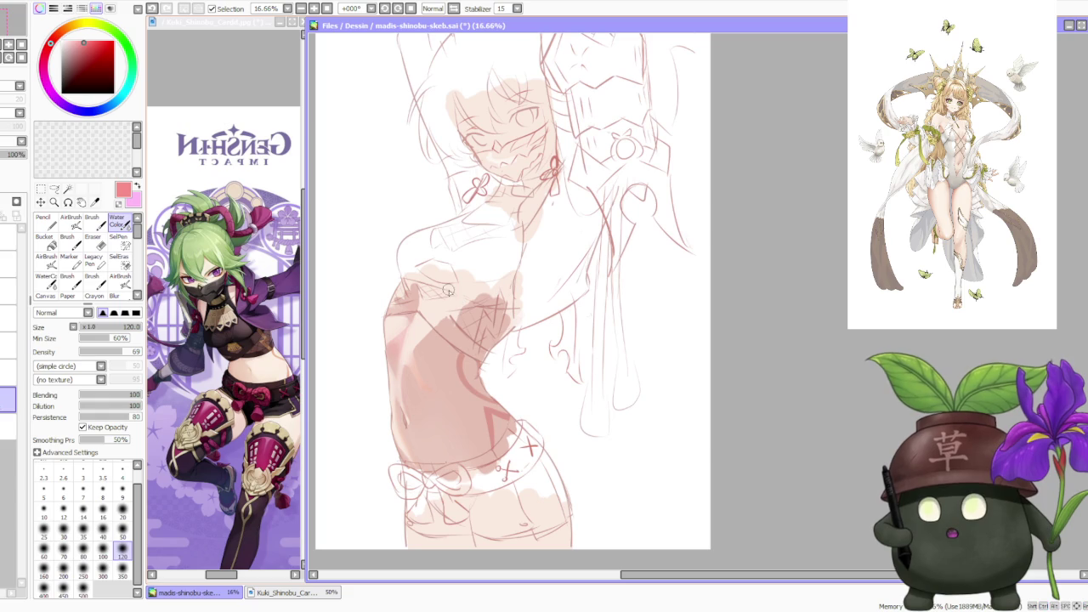
{"action": "left_click", "coordinate": [406, 393], "text": "alt"}
{"action": "key", "text": "b"}
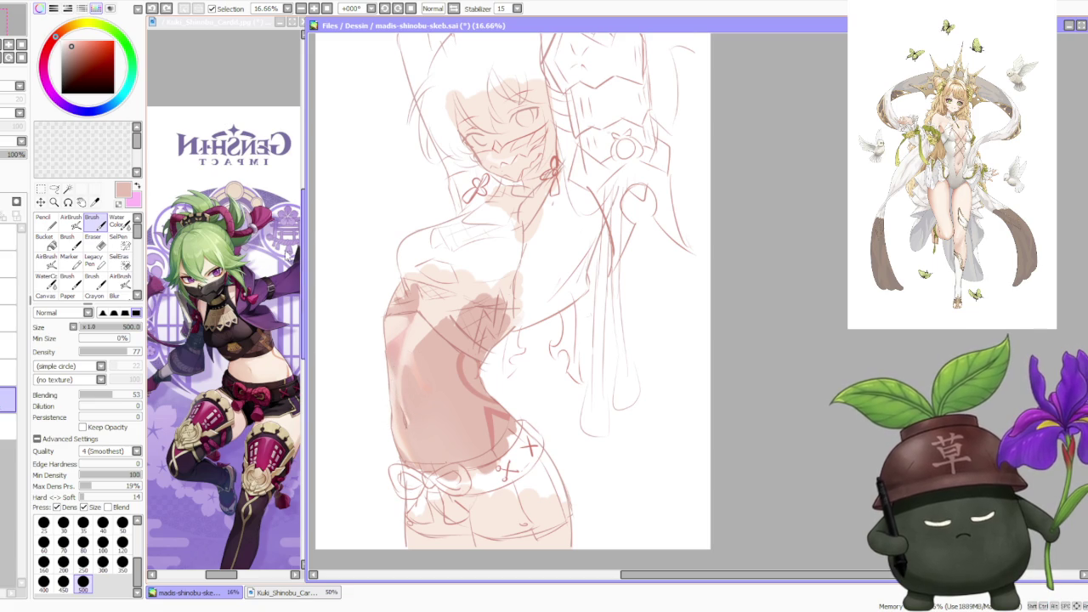
{"action": "key", "text": "v"}
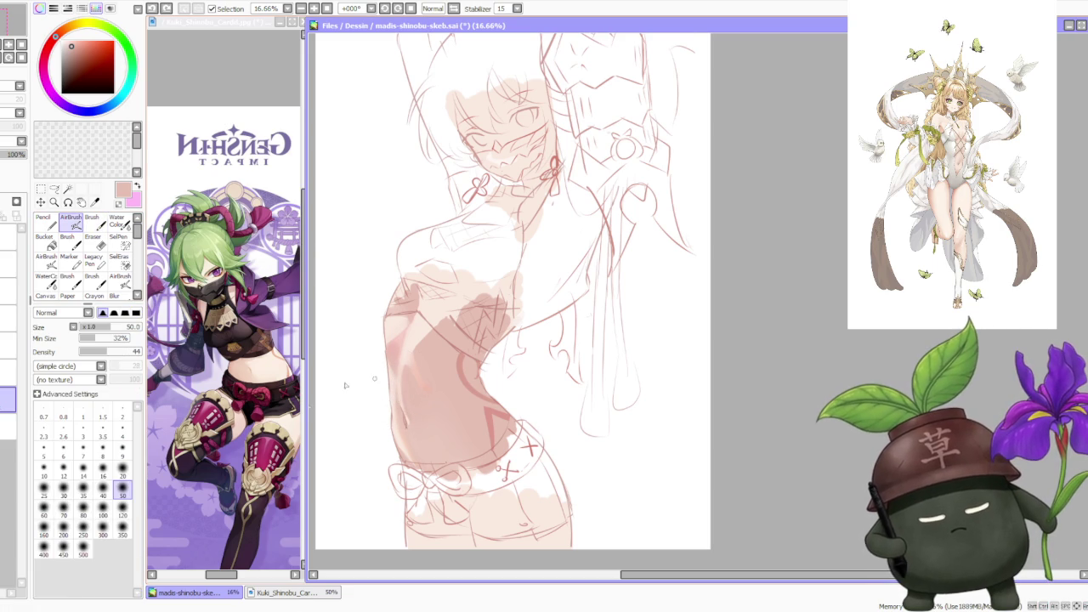
{"action": "key", "text": "bracketright"}
{"action": "key", "text": "bracketright"}
{"action": "key", "text": "bracketright"}
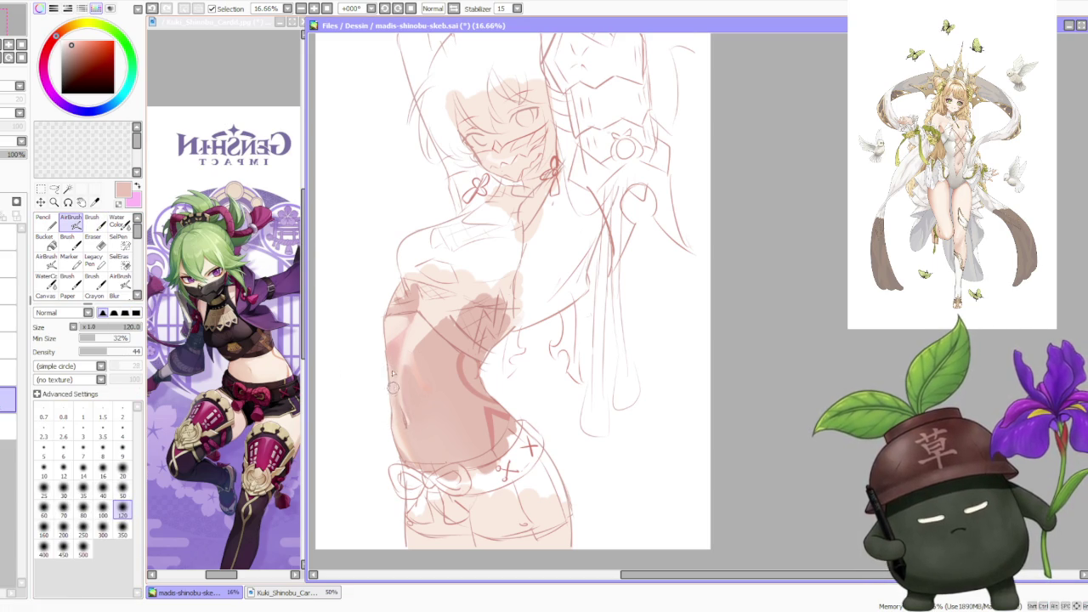
{"action": "scroll", "coordinate": [408, 323], "scroll_direction": "down", "scroll_amount": 2}
{"action": "scroll", "coordinate": [436, 297], "scroll_direction": "down", "scroll_amount": 1}
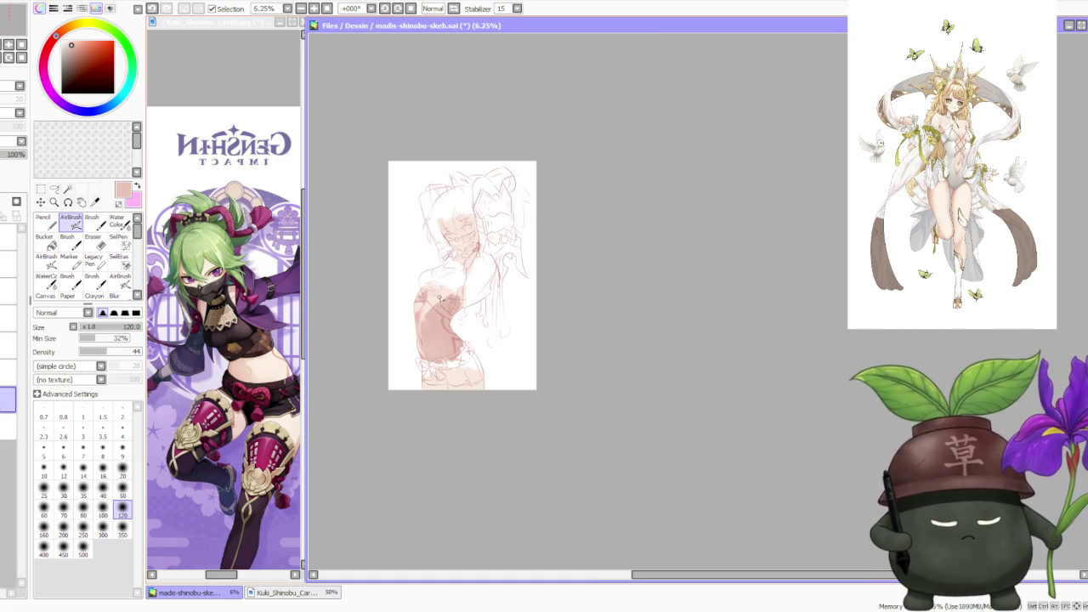
{"action": "scroll", "coordinate": [442, 306], "scroll_direction": "up", "scroll_amount": 2}
{"action": "scroll", "coordinate": [438, 289], "scroll_direction": "up", "scroll_amount": 1}
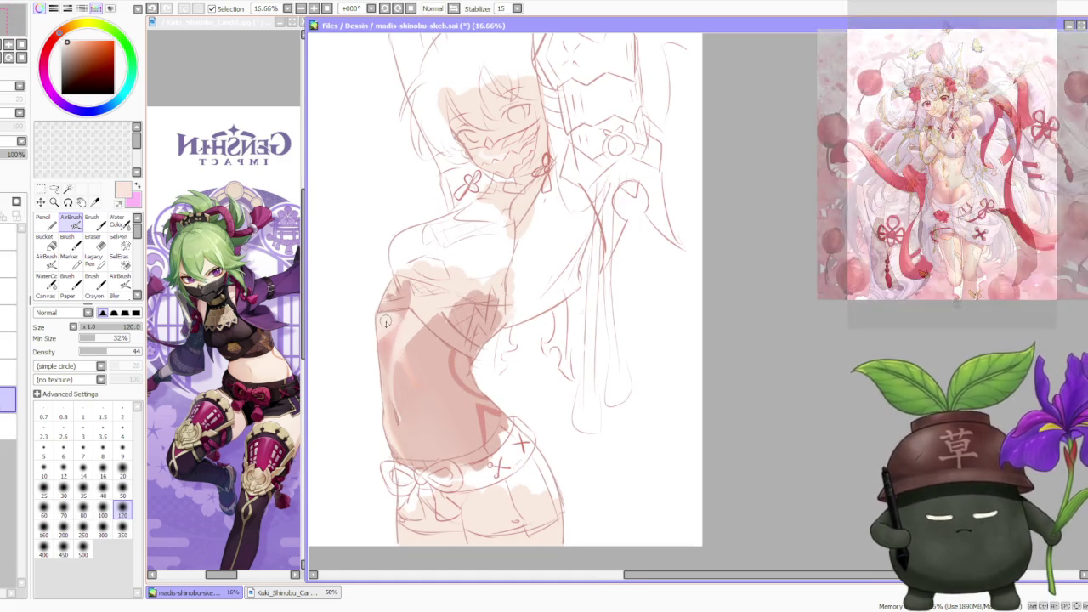
{"action": "key", "text": "b"}
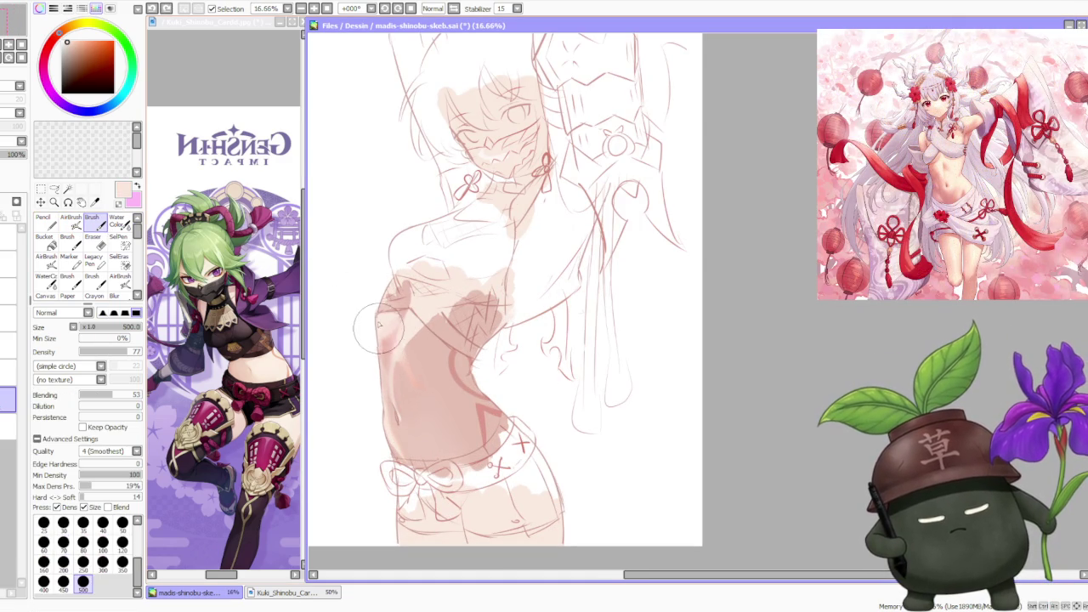
{"action": "left_click_drag", "start_coordinate": [379, 323], "coordinate": [408, 311]}
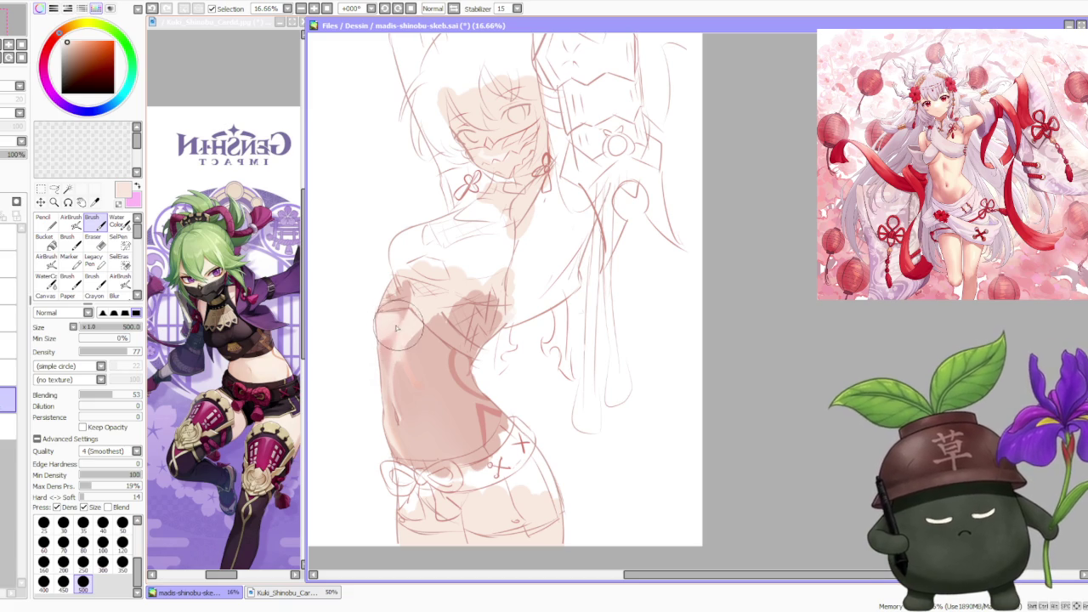
- Sample the torso's skin tone and paint another blending stroke across the torso
{"action": "scroll", "coordinate": [469, 243], "scroll_direction": "down", "scroll_amount": 3}
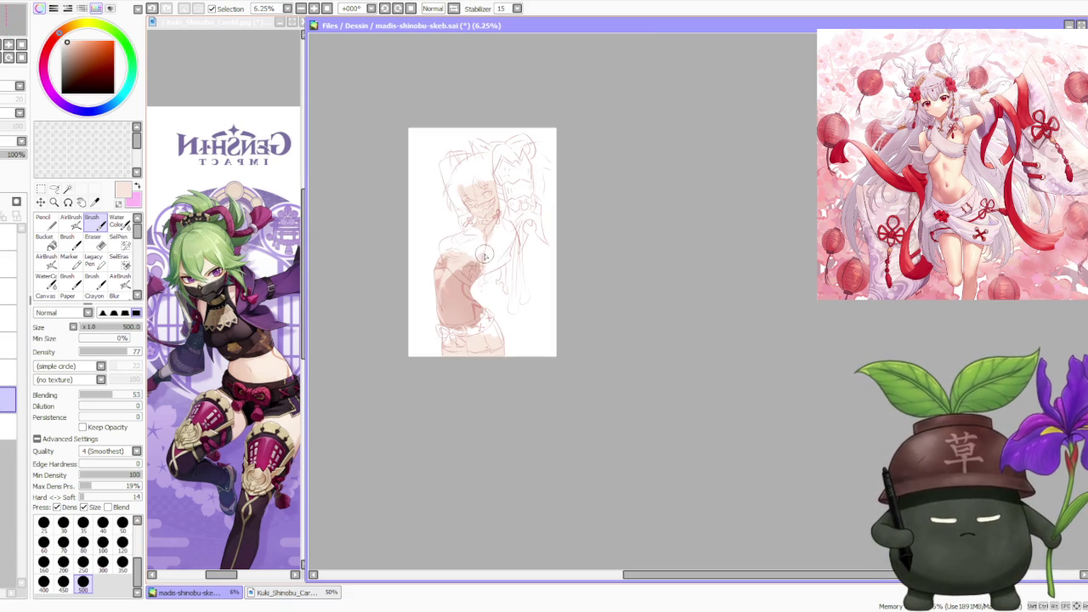
{"action": "scroll", "coordinate": [479, 245], "scroll_direction": "up", "scroll_amount": 3}
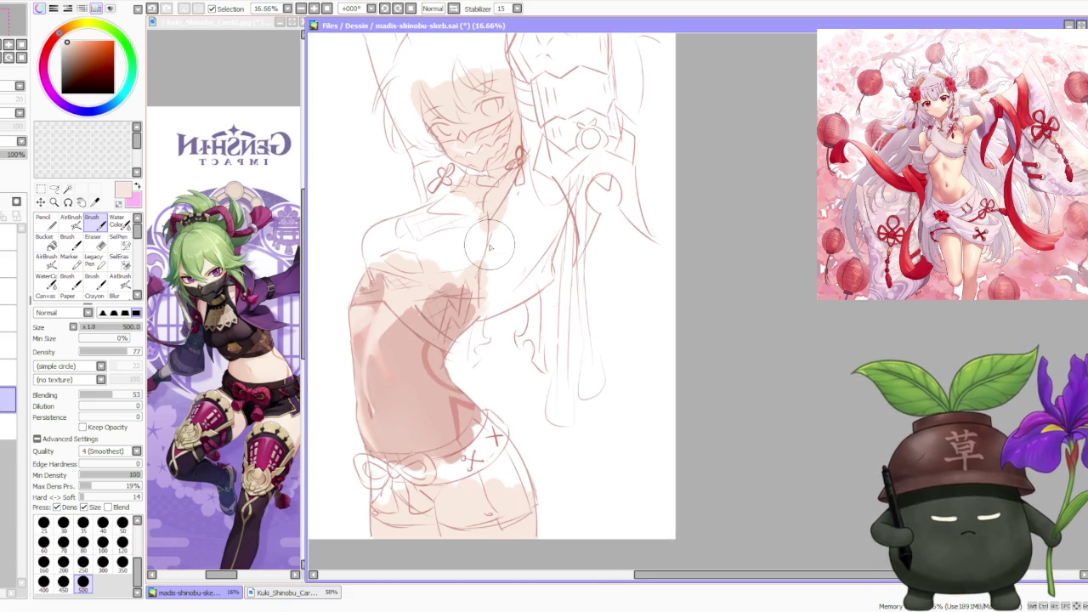
{"action": "left_click", "coordinate": [408, 379], "text": "alt"}
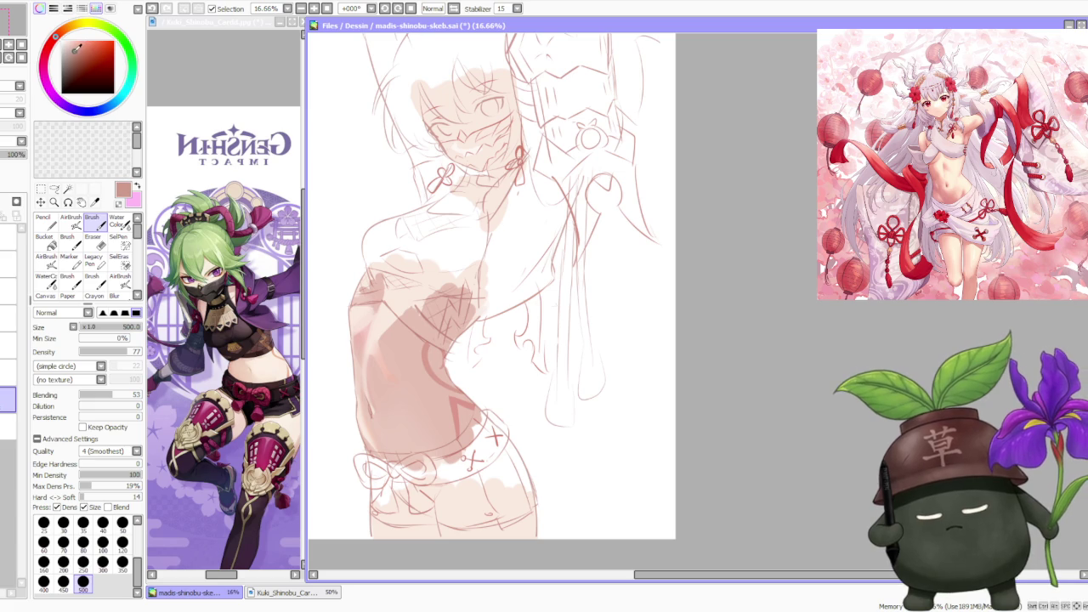
{"action": "left_click_drag", "start_coordinate": [443, 360], "coordinate": [444, 365]}
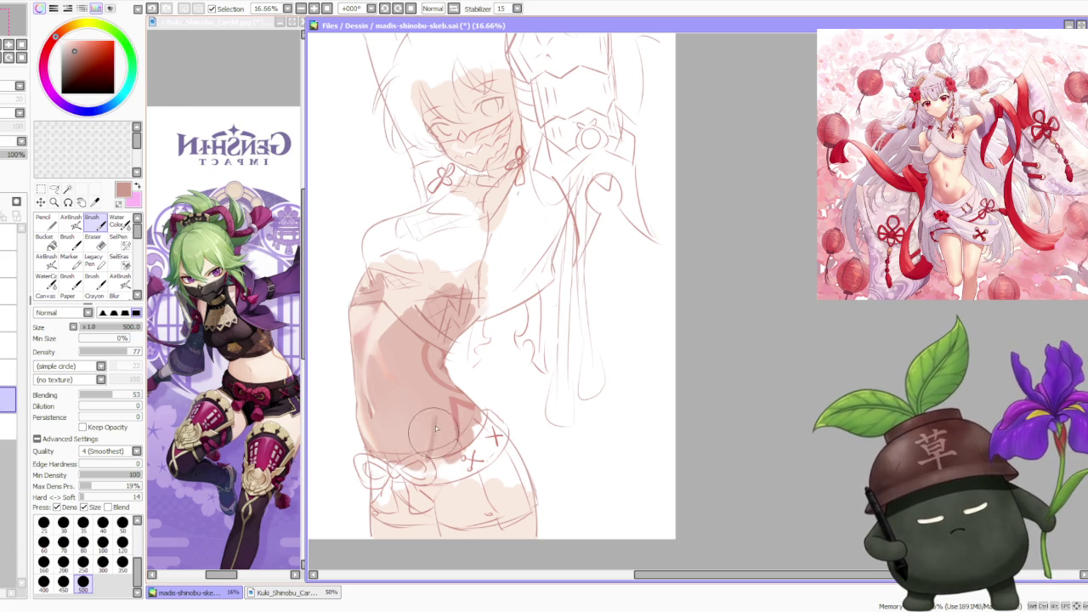
- Pick a lighter pink and set the AirBrush to size 100
{"action": "key", "text": "c"}
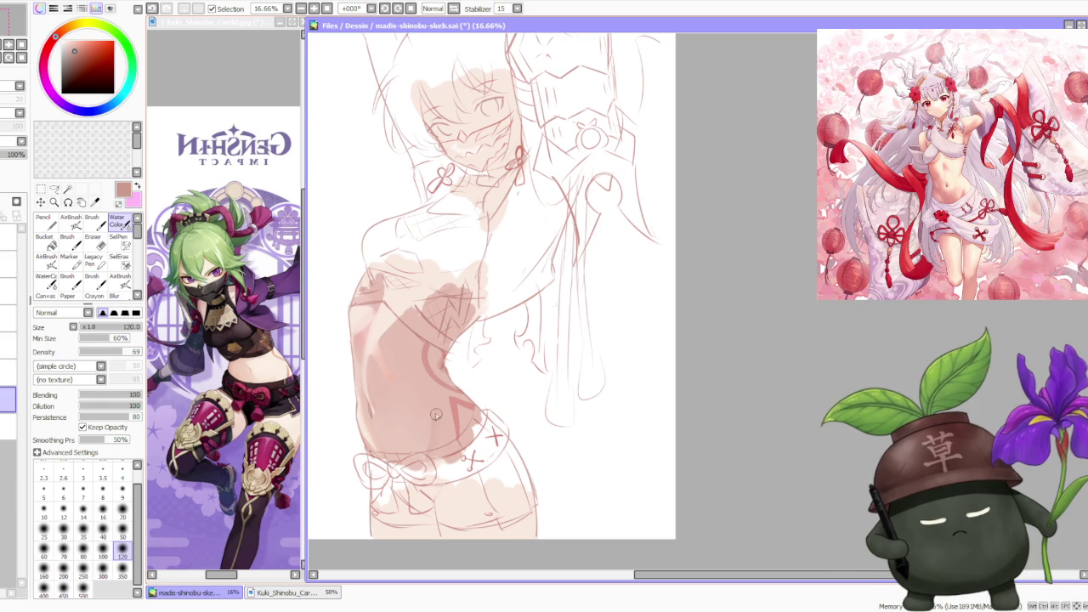
{"action": "left_click", "coordinate": [387, 371], "text": "alt"}
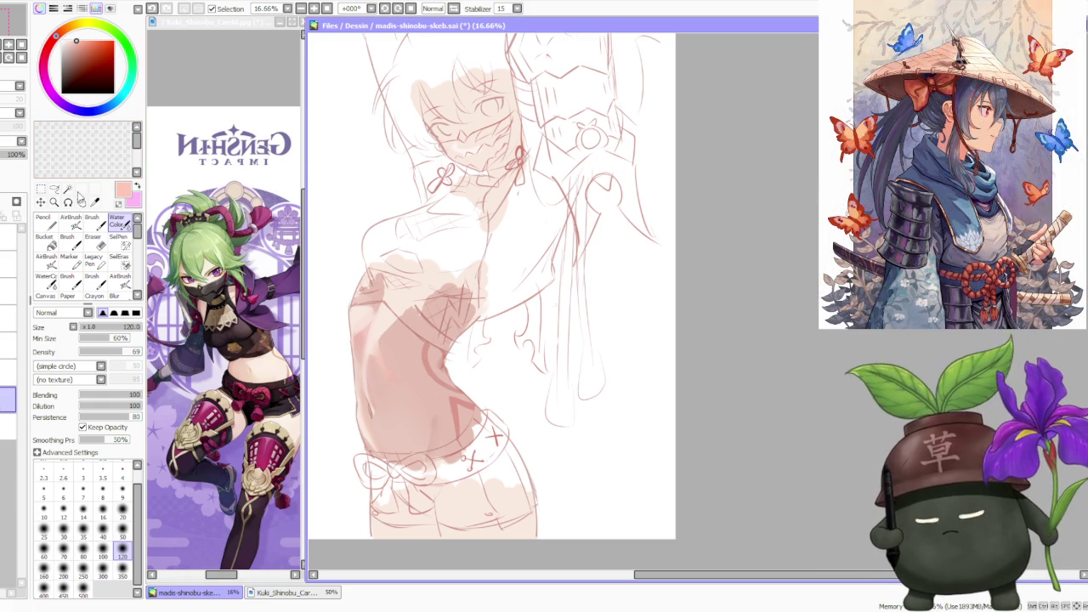
{"action": "left_click", "coordinate": [71, 222]}
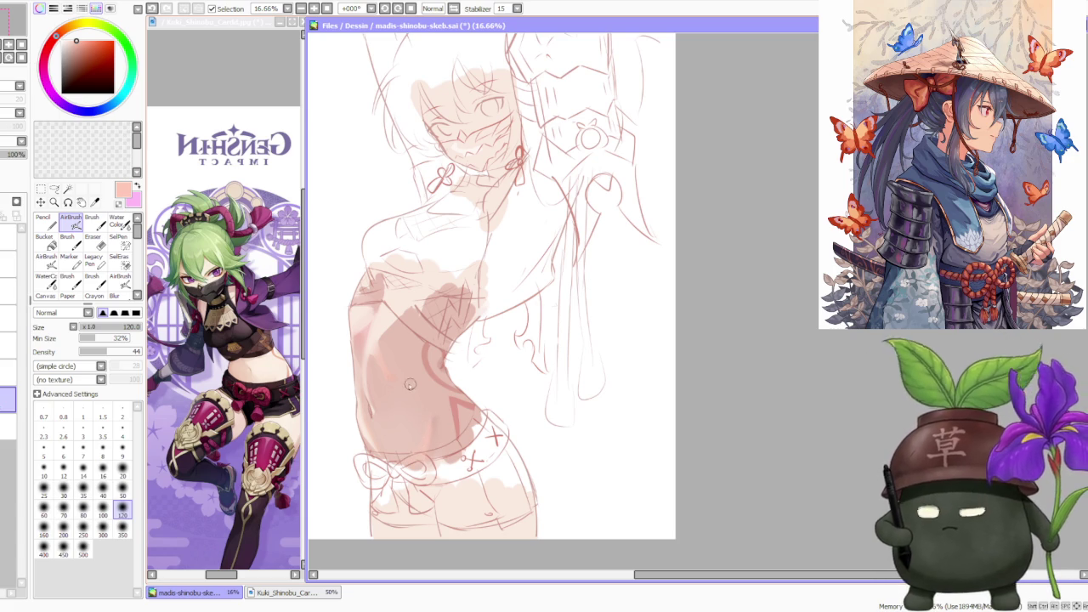
{"action": "left_click", "coordinate": [103, 508]}
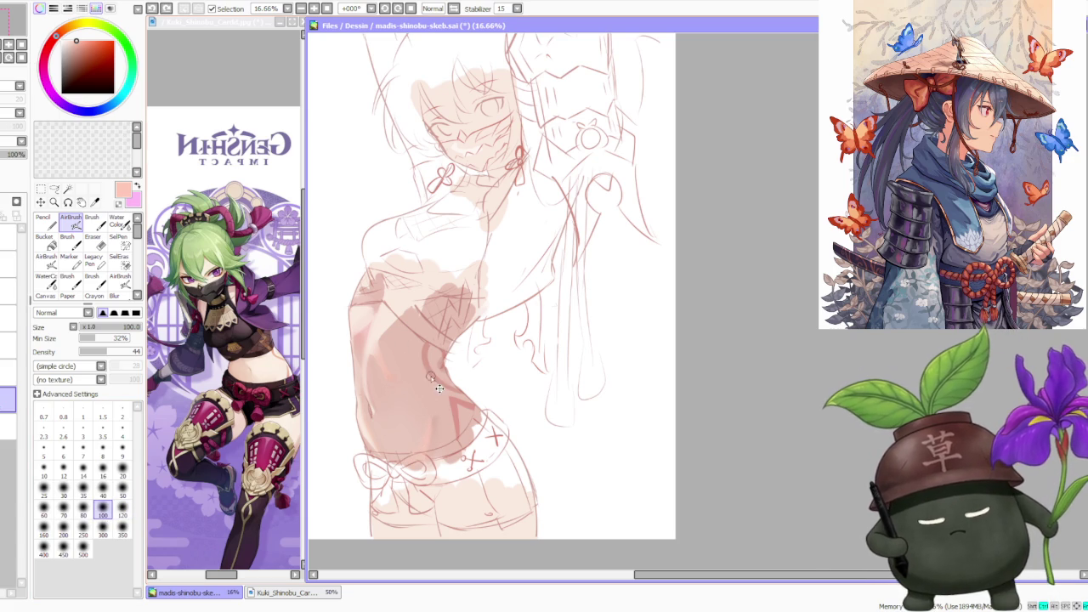
{"action": "left_click", "coordinate": [53, 188]}
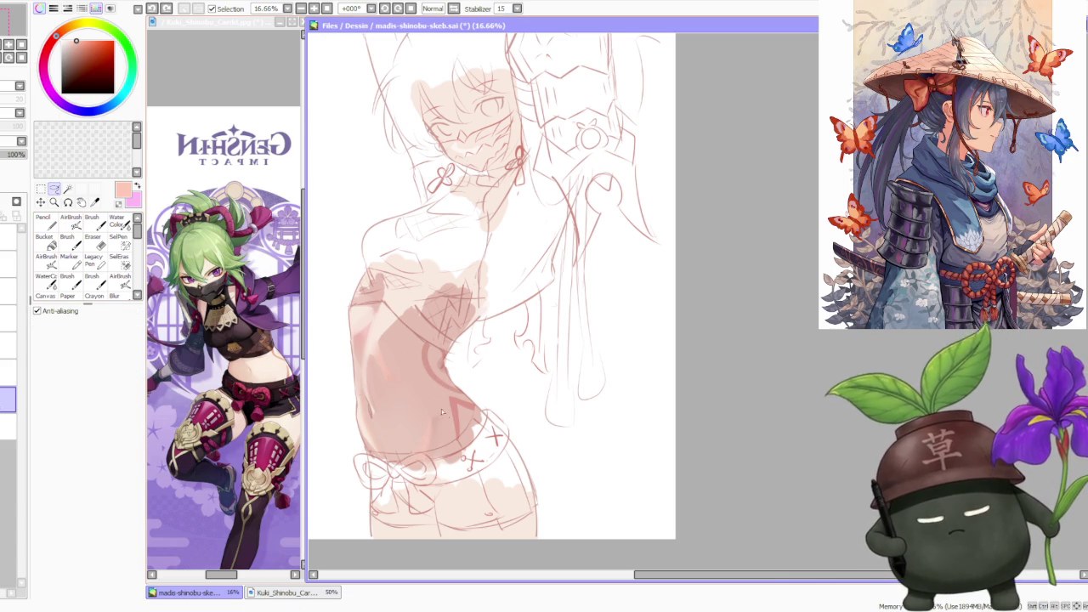
- Lasso the lower belly beside the waistband and blend the skin shading inside it
{"action": "left_click_drag", "start_coordinate": [446, 416], "coordinate": [430, 456]}
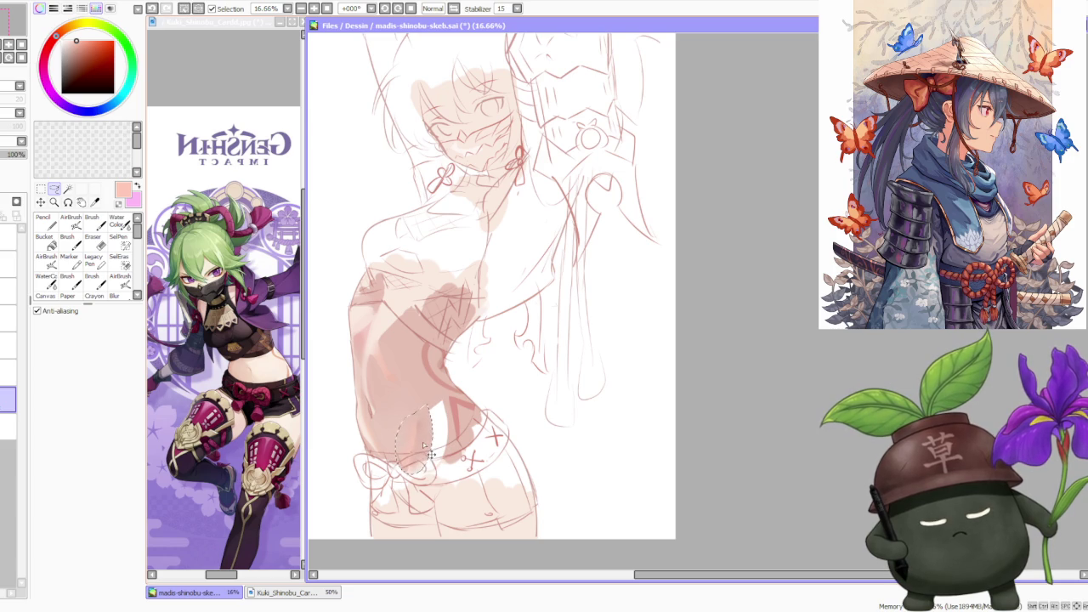
{"action": "left_click", "coordinate": [93, 223]}
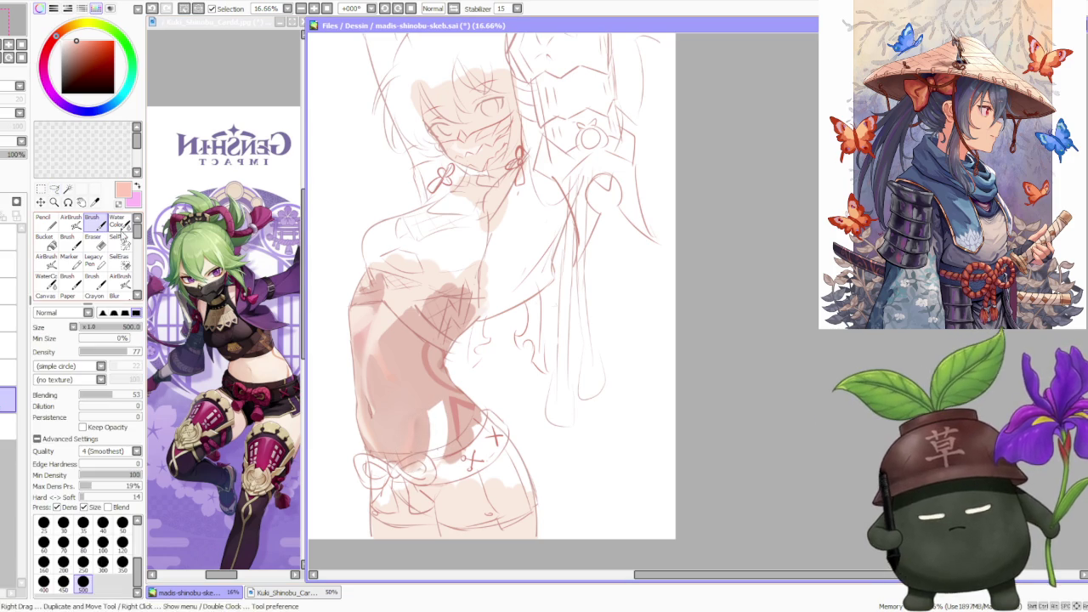
{"action": "left_click", "coordinate": [402, 374], "text": "alt"}
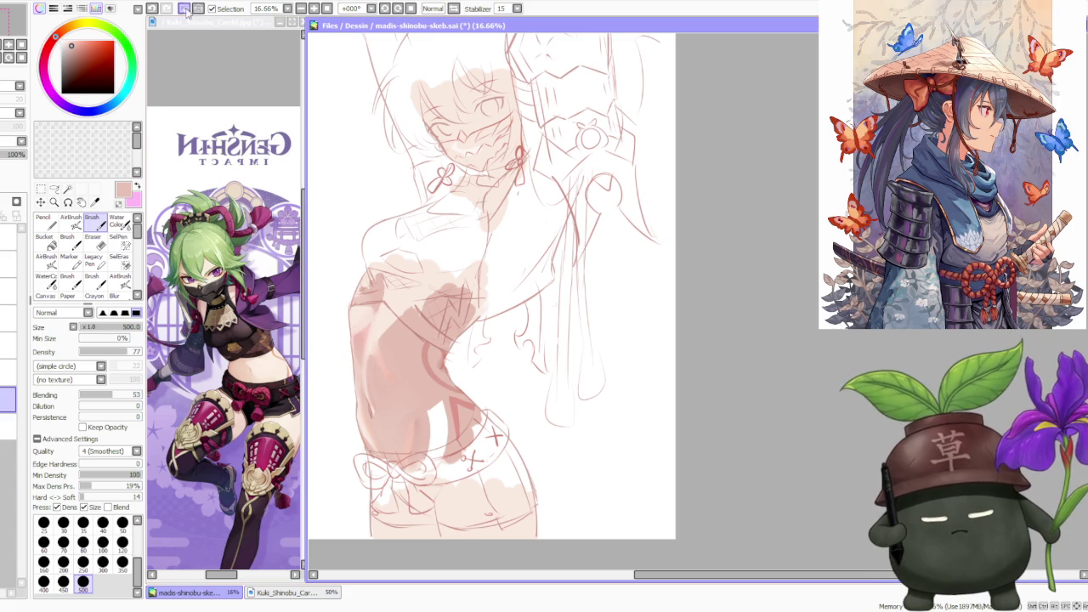
{"action": "left_click_drag", "start_coordinate": [404, 391], "coordinate": [434, 438]}
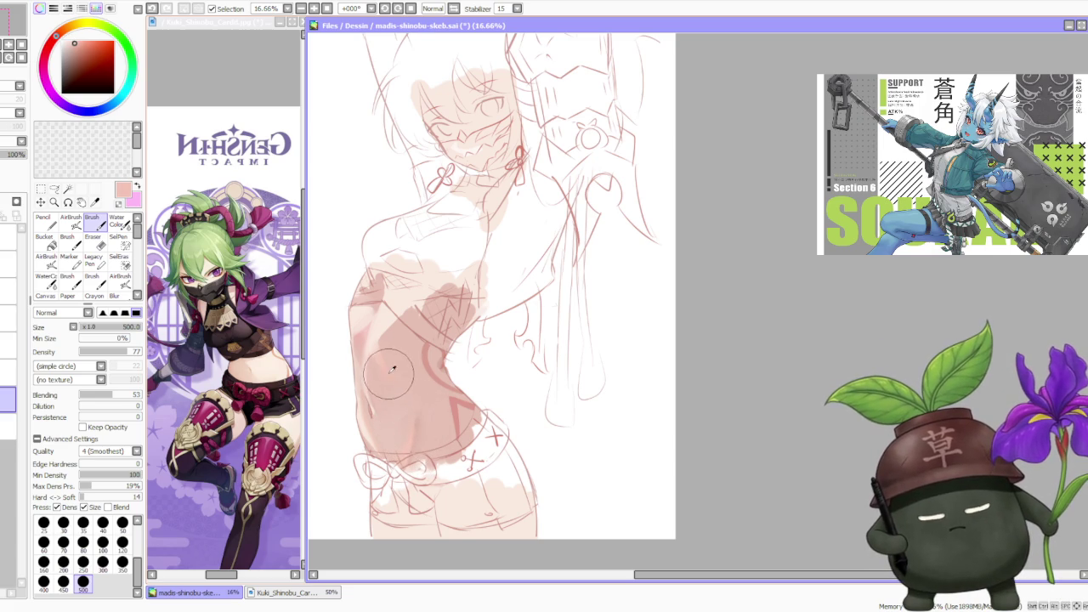
- Set the AirBrush to size 120 with a lighter, warmer peach colour
{"action": "left_click", "coordinate": [71, 219]}
{"action": "left_click_drag", "start_coordinate": [57, 38], "coordinate": [52, 41]}
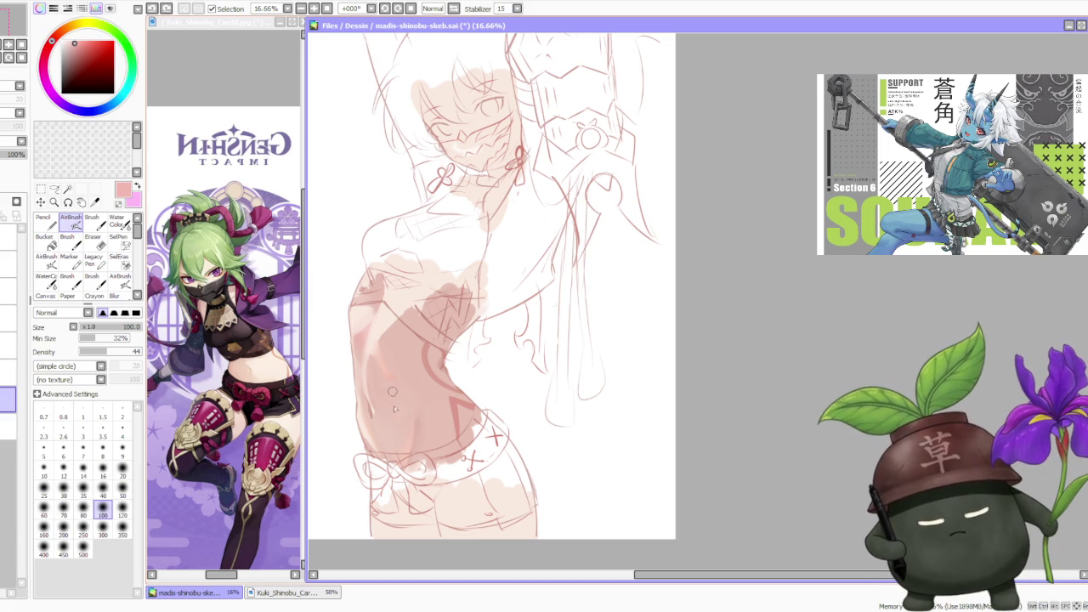
{"action": "left_click", "coordinate": [122, 510]}
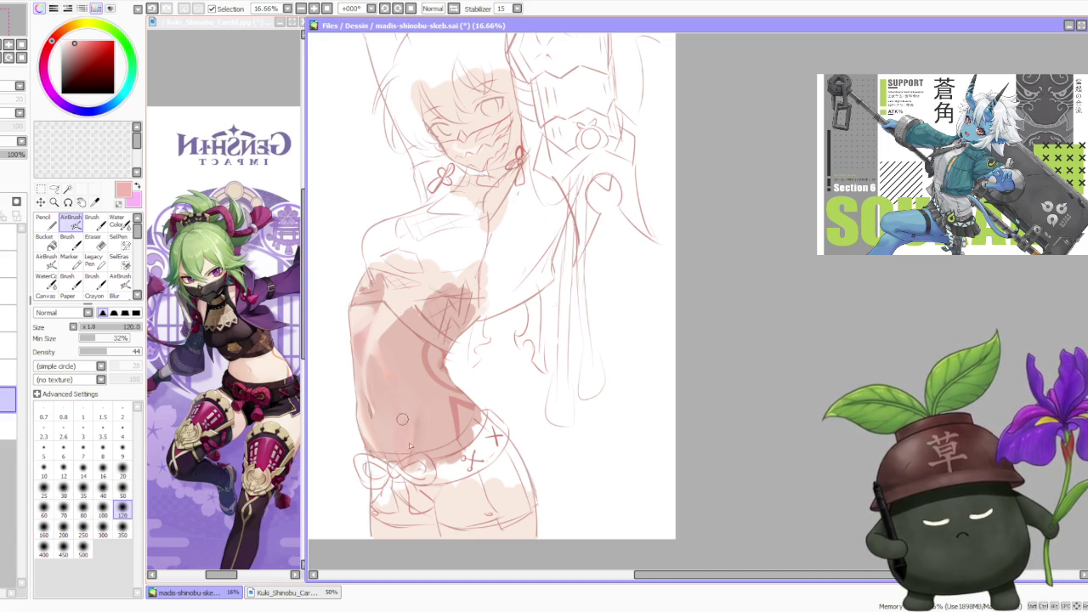
{"action": "left_click", "coordinate": [395, 366], "text": "alt"}
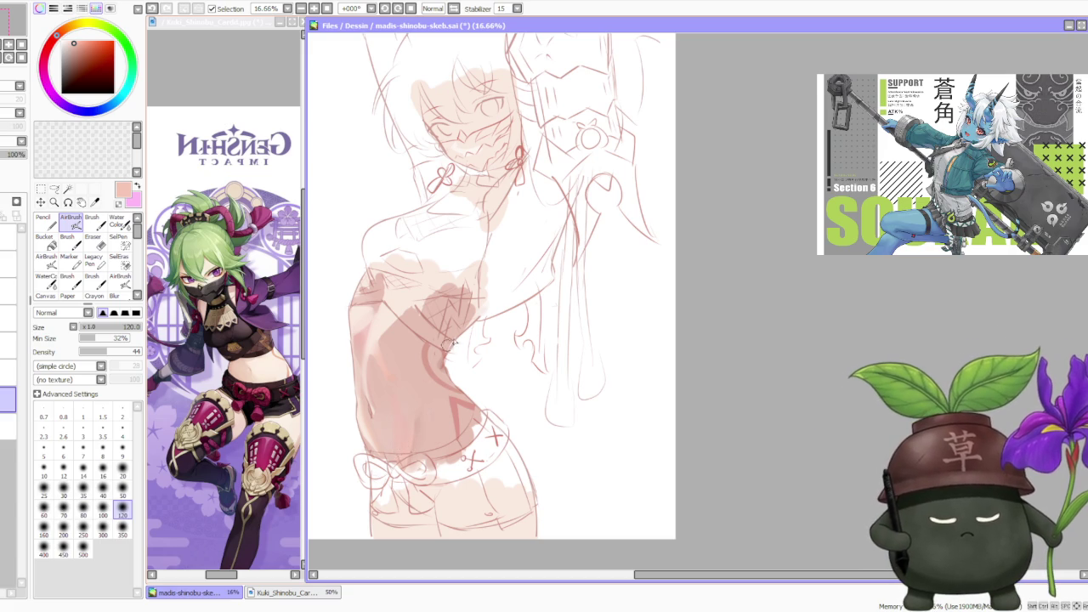
- Brush light pink shading across the torso
{"action": "scroll", "coordinate": [451, 347], "scroll_direction": "down", "scroll_amount": 1}
{"action": "scroll", "coordinate": [473, 327], "scroll_direction": "up", "scroll_amount": 1}
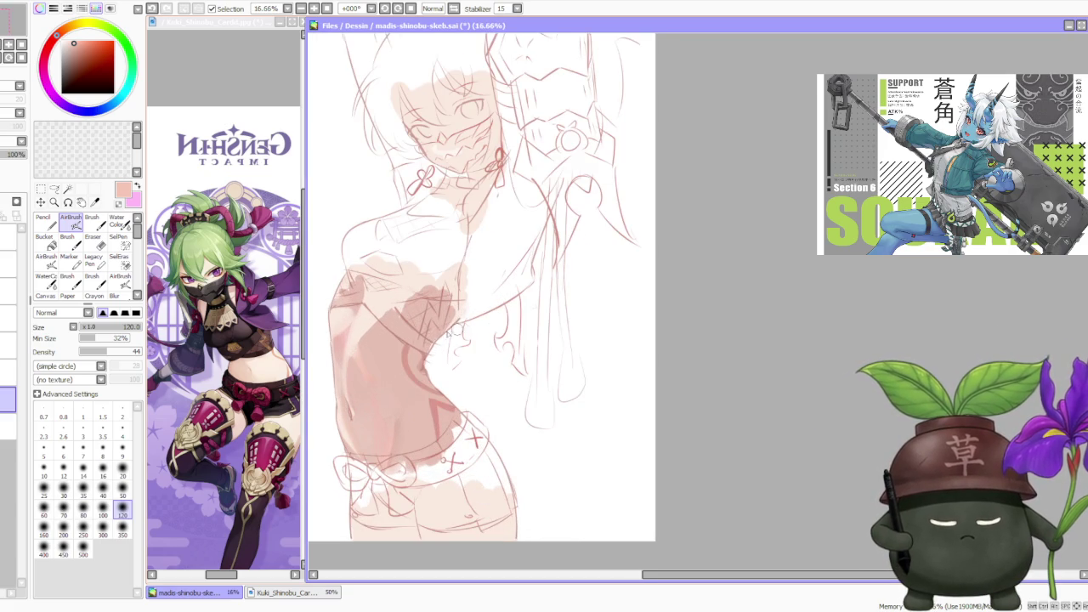
{"action": "left_click", "coordinate": [419, 363], "text": "alt"}
{"action": "key", "text": "b"}
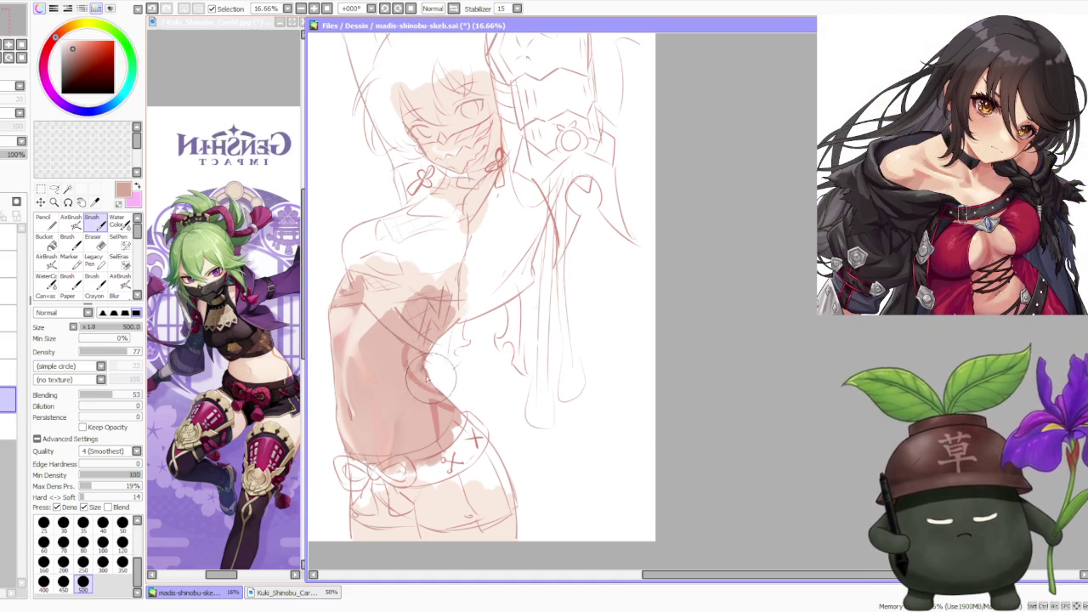
{"action": "left_click", "coordinate": [364, 370], "text": "alt"}
{"action": "left_click_drag", "start_coordinate": [433, 375], "coordinate": [455, 417]}
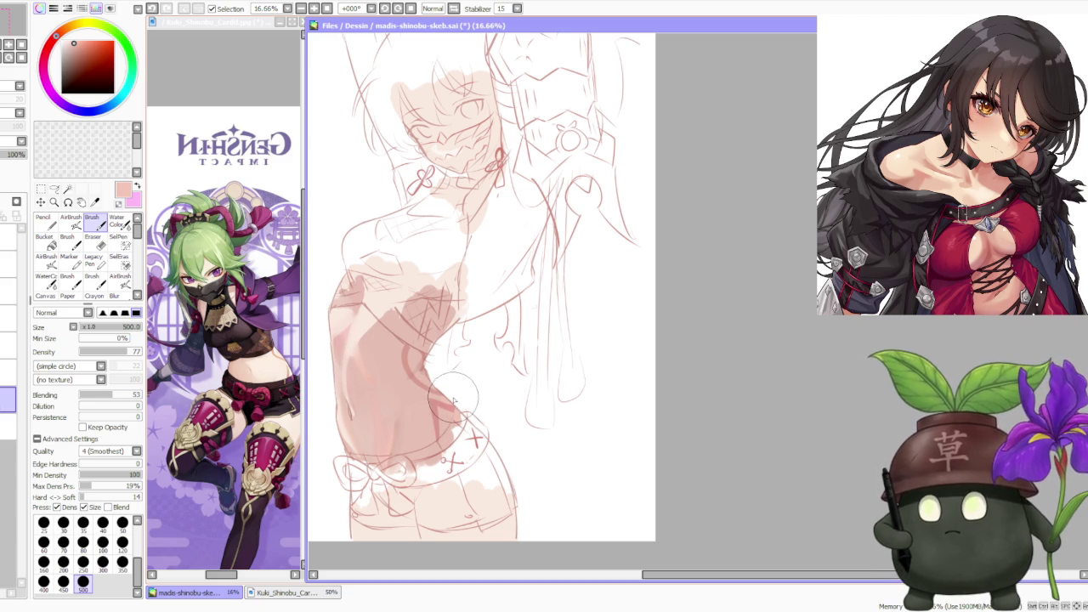
- Set the AirBrush to a darker red at size 500
{"action": "left_click", "coordinate": [71, 223]}
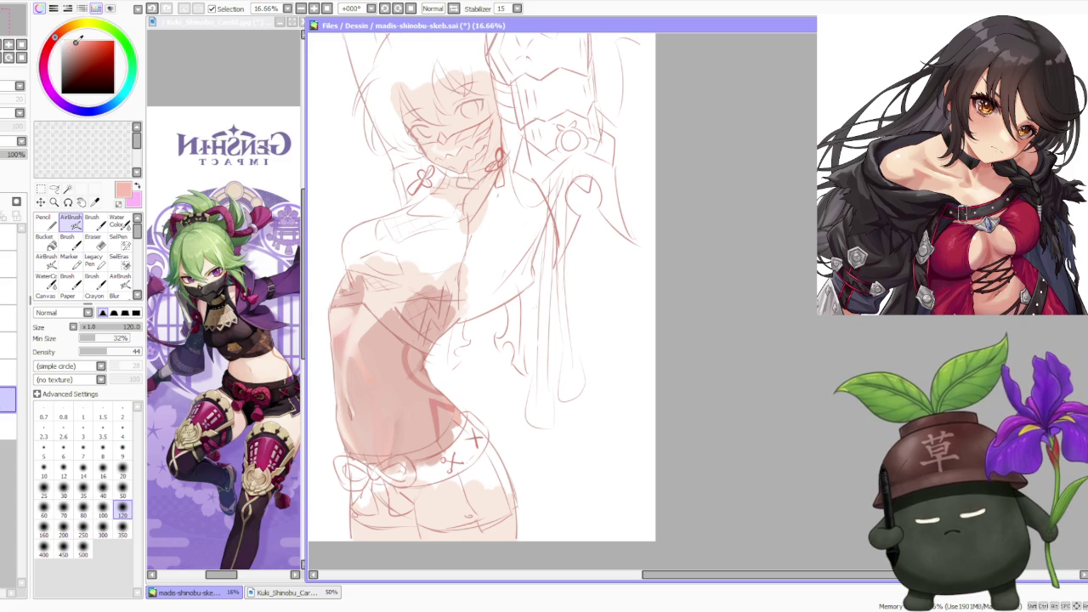
{"action": "left_click", "coordinate": [102, 528]}
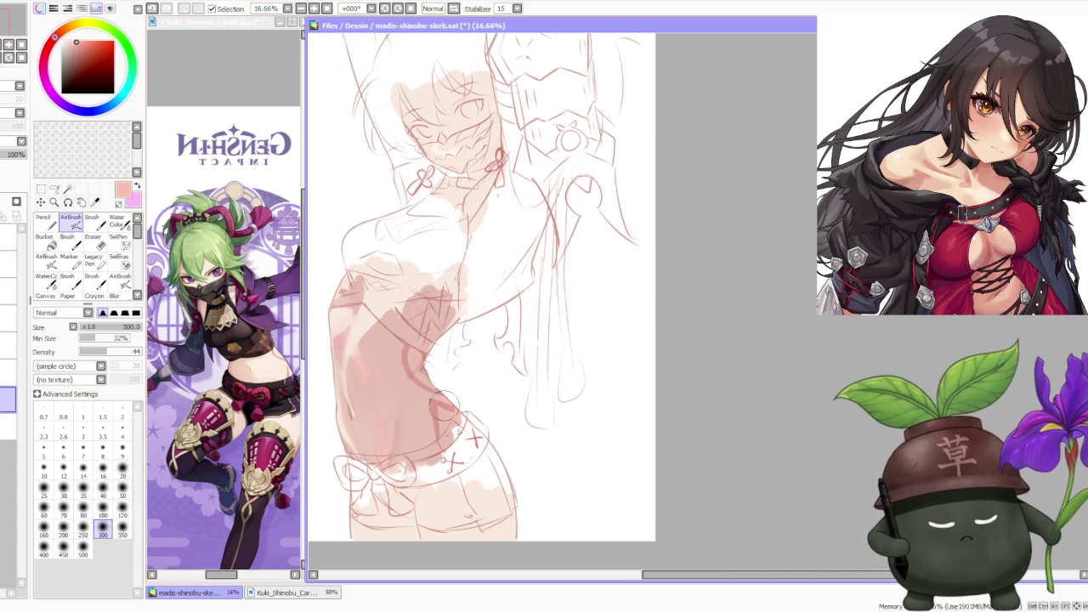
{"action": "scroll", "coordinate": [481, 350], "scroll_direction": "down", "scroll_amount": 1}
{"action": "scroll", "coordinate": [456, 346], "scroll_direction": "up", "scroll_amount": 1}
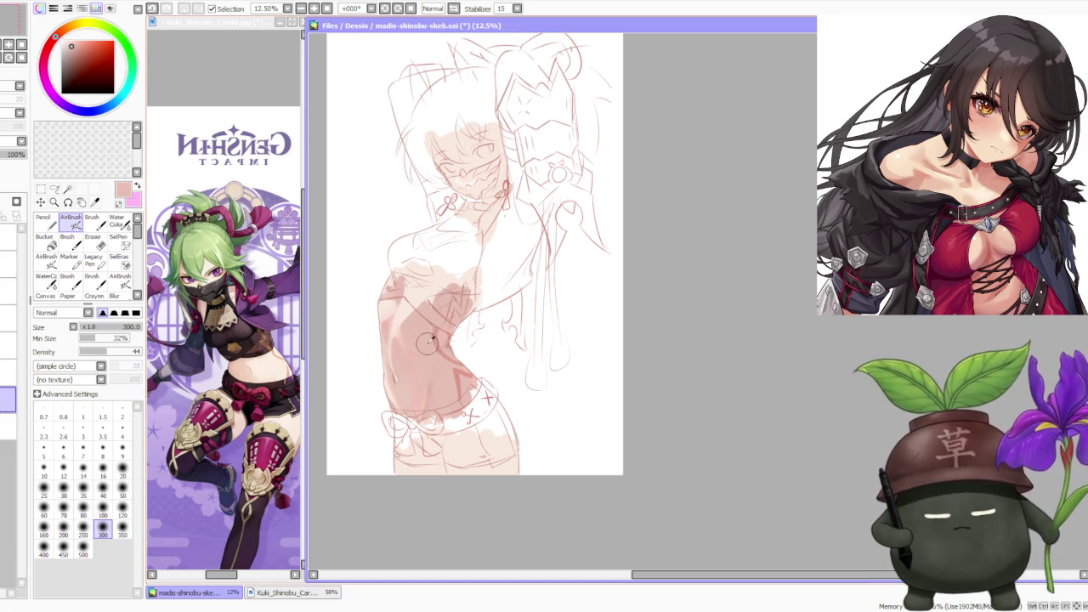
{"action": "left_click", "coordinate": [50, 44]}
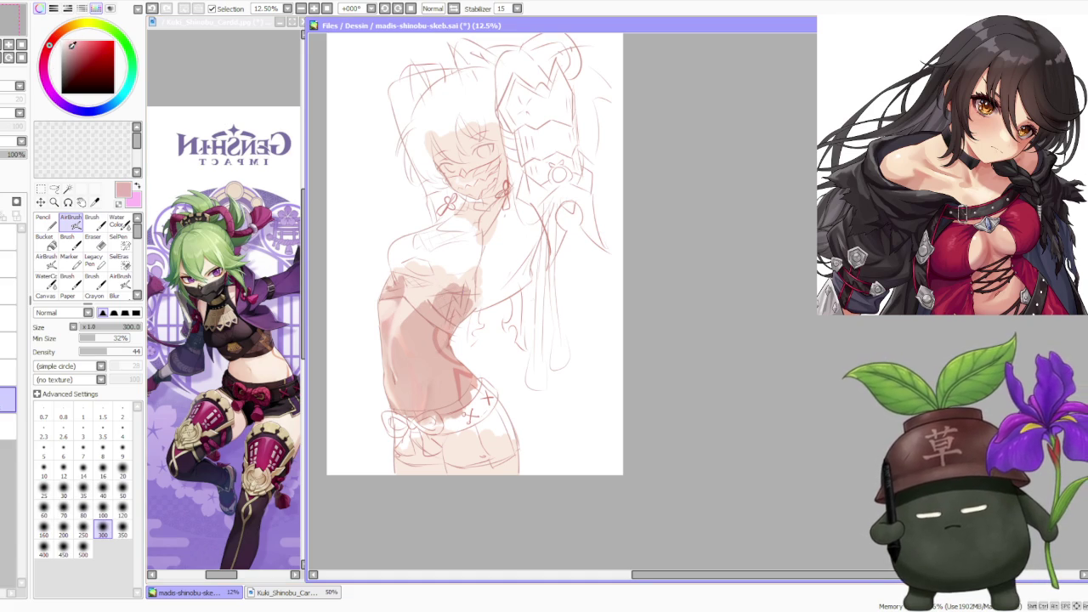
{"action": "left_click", "coordinate": [83, 552]}
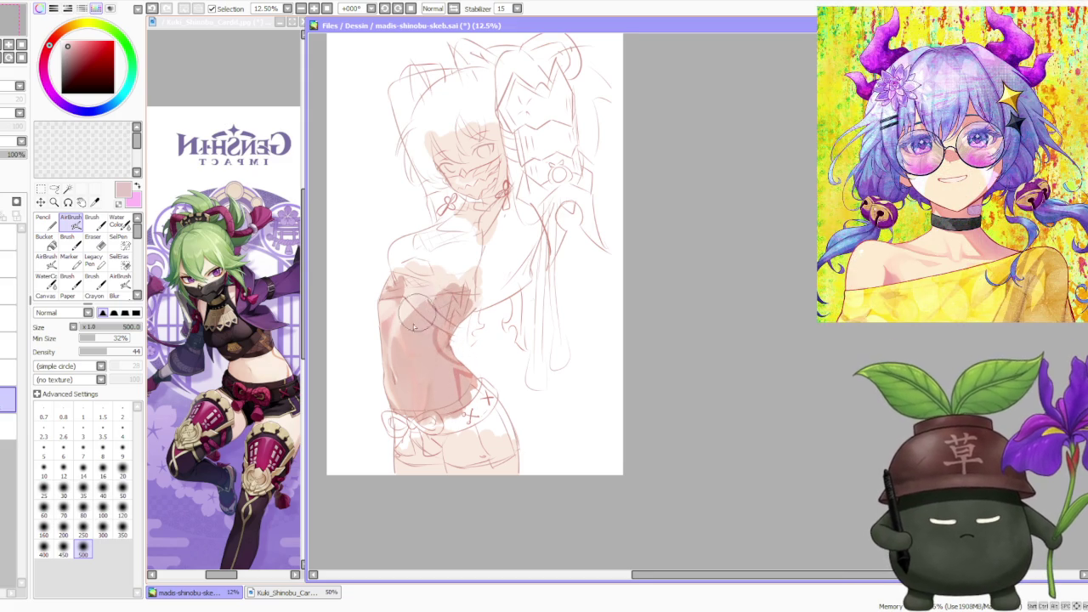
{"action": "scroll", "coordinate": [420, 313], "scroll_direction": "up", "scroll_amount": 1}
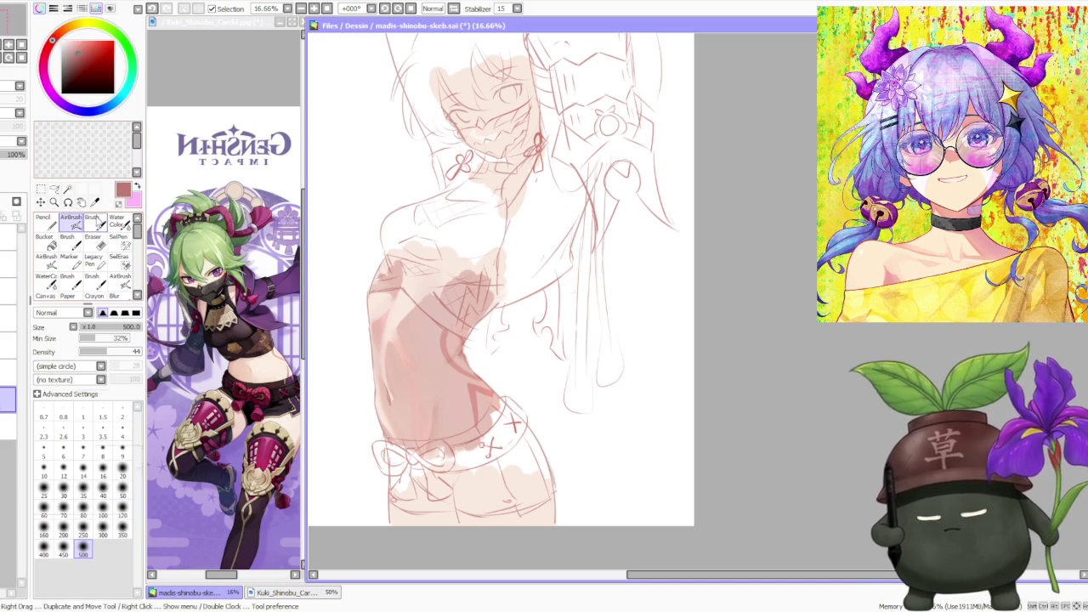
- Even out the torso's left-side shading from ribs to hip with broad Brush strokes, then Water Color
{"action": "left_click", "coordinate": [92, 219]}
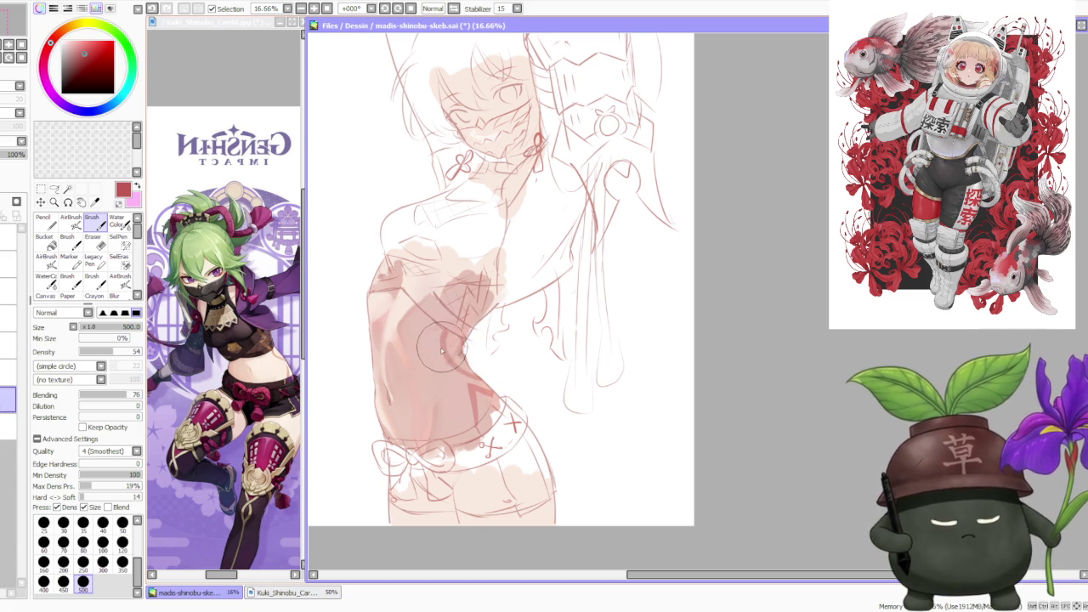
{"action": "scroll", "coordinate": [442, 332], "scroll_direction": "down", "scroll_amount": 1}
{"action": "key", "text": "c"}
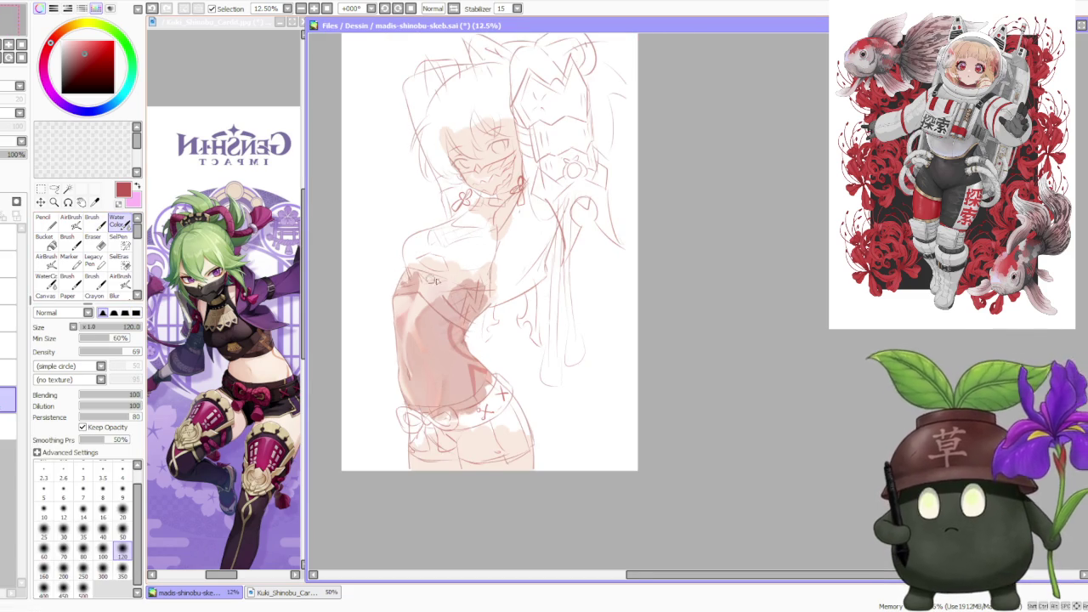
{"action": "scroll", "coordinate": [433, 314], "scroll_direction": "up", "scroll_amount": 2}
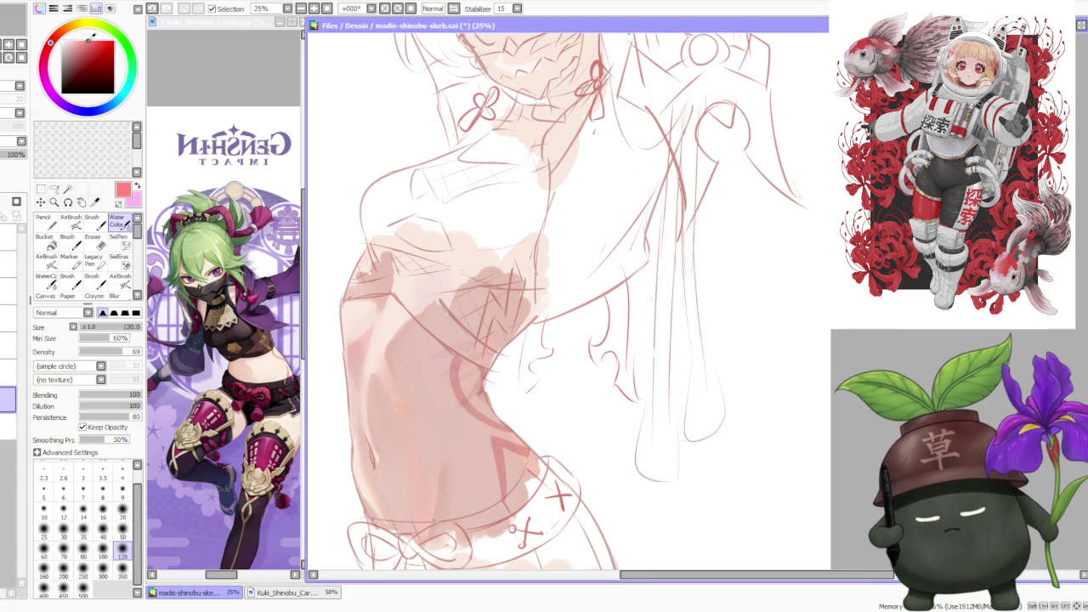
- Set the AirBrush to size 50 and pick the light pink skin colour from the canvas
{"action": "left_click", "coordinate": [70, 219]}
{"action": "left_click", "coordinate": [122, 495]}
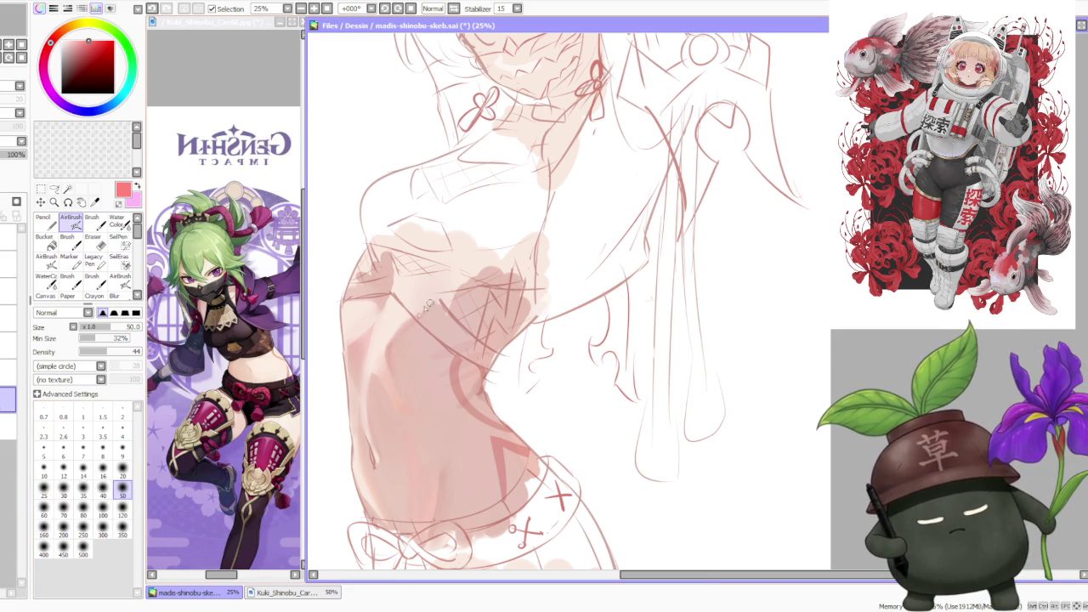
{"action": "scroll", "coordinate": [420, 316], "scroll_direction": "down", "scroll_amount": 2}
{"action": "scroll", "coordinate": [419, 316], "scroll_direction": "down", "scroll_amount": 2}
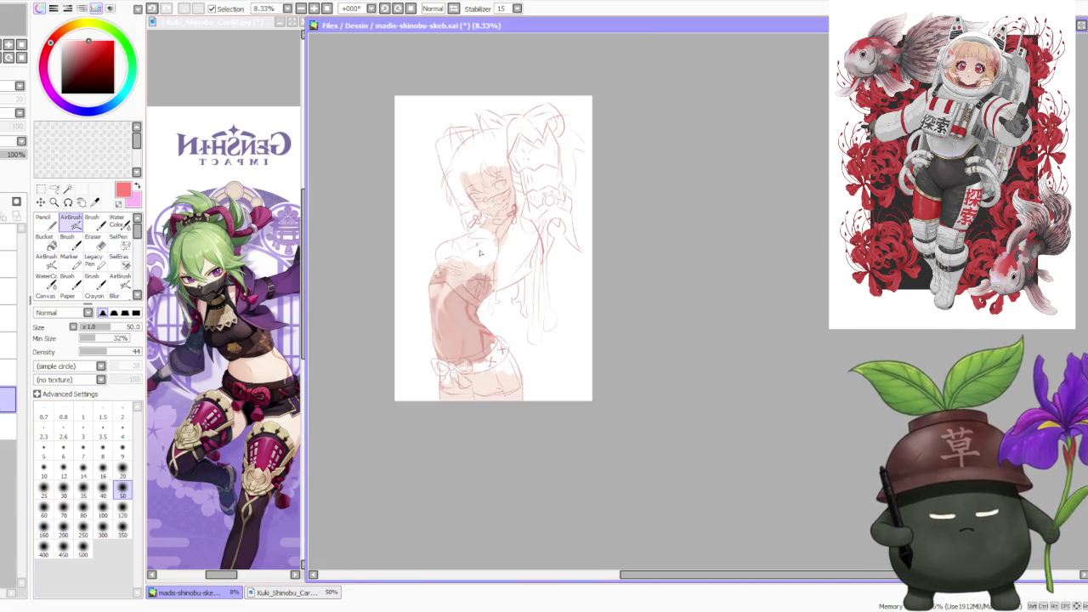
{"action": "scroll", "coordinate": [463, 263], "scroll_direction": "up", "scroll_amount": 4}
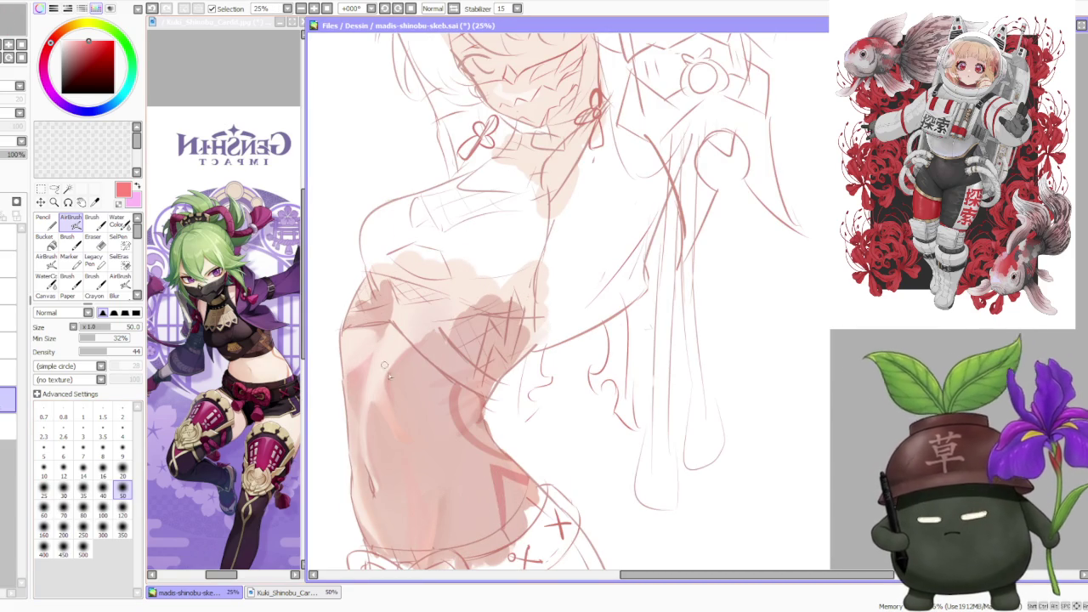
{"action": "left_click", "coordinate": [407, 419], "text": "alt"}
{"action": "key", "text": "b"}
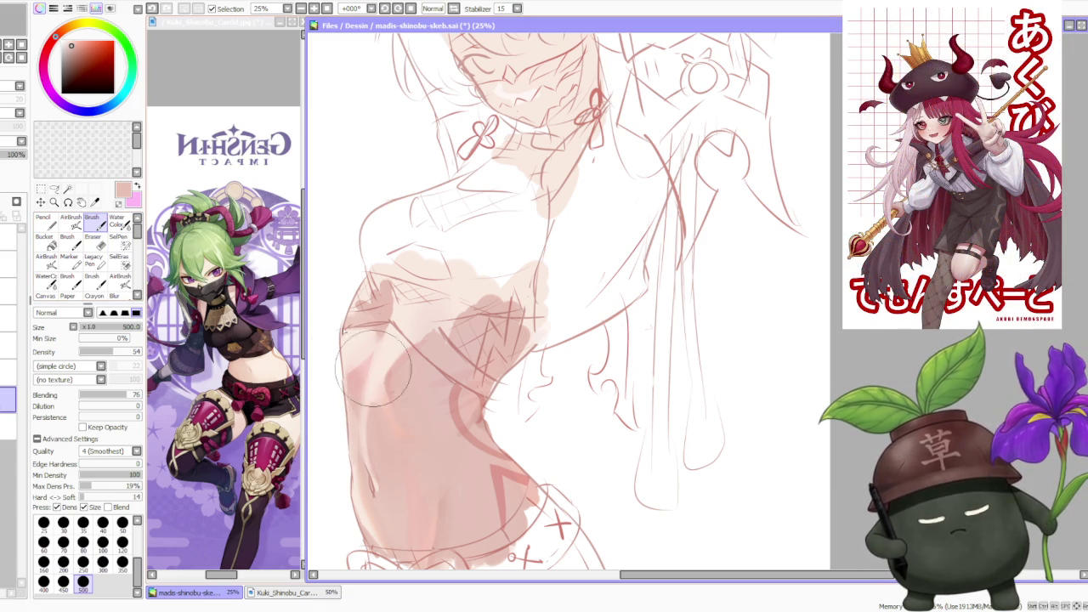
- Pick a lighter peach and blend the skin shading on the hip with the Brush
{"action": "key", "text": "c"}
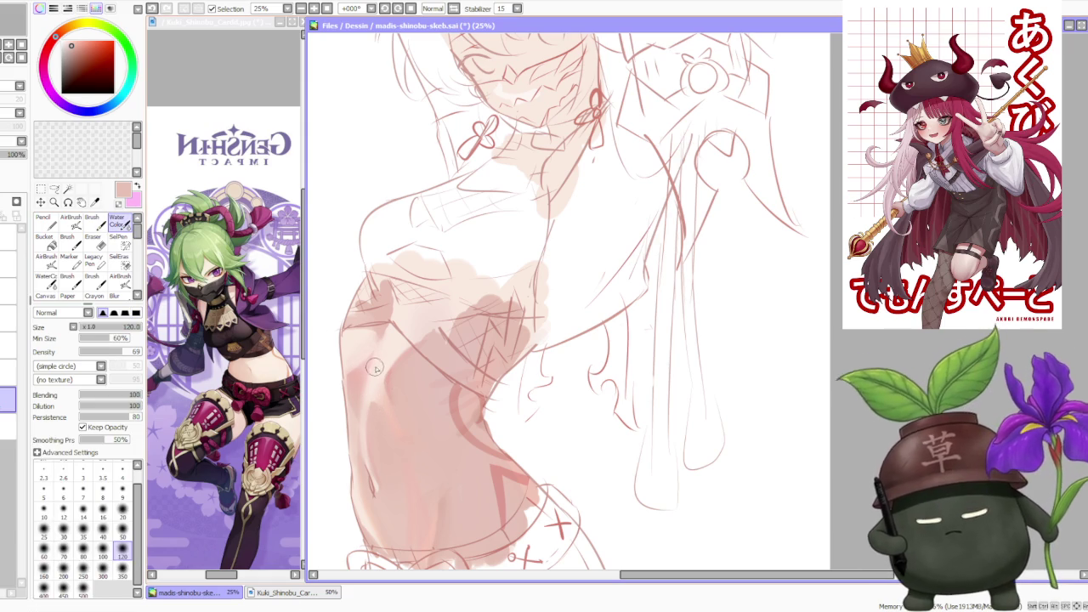
{"action": "left_click", "coordinate": [374, 368], "text": "alt"}
{"action": "key", "text": "v"}
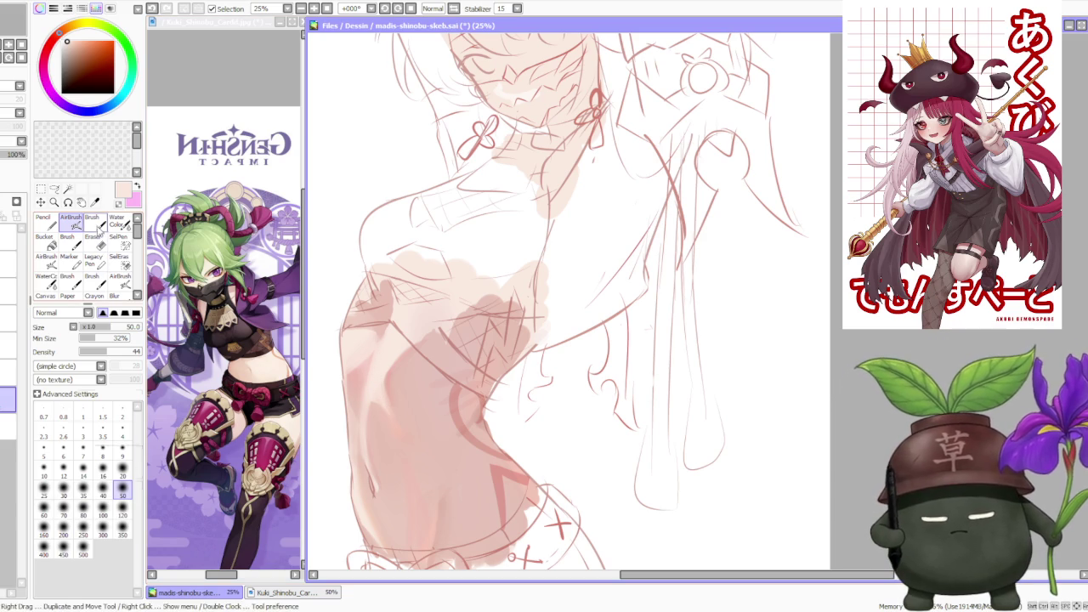
{"action": "left_click", "coordinate": [99, 228]}
{"action": "left_click", "coordinate": [368, 425], "text": "alt"}
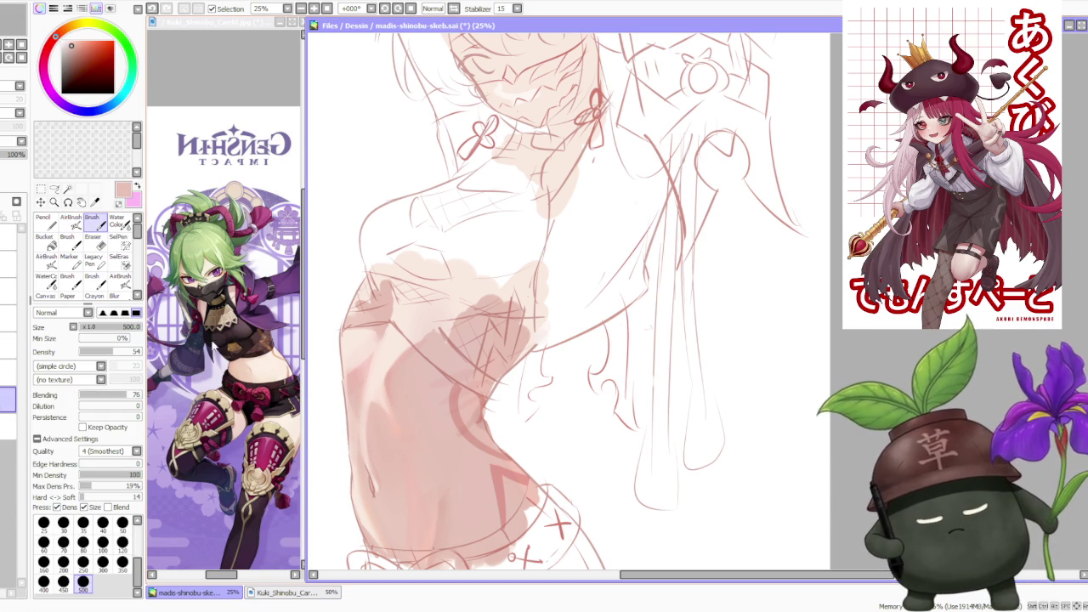
{"action": "left_click_drag", "start_coordinate": [366, 389], "coordinate": [378, 399]}
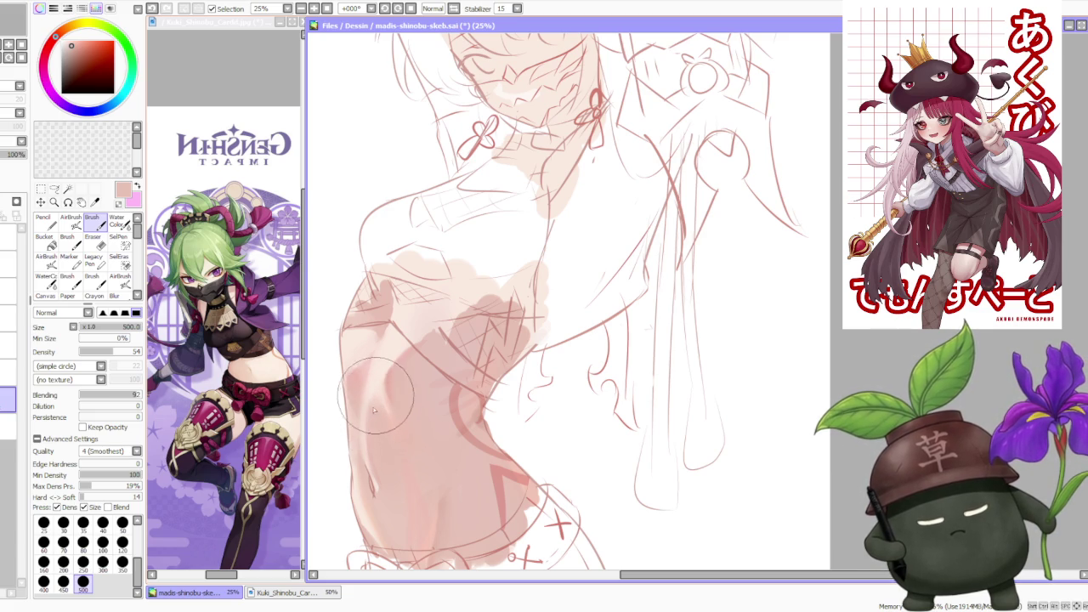
{"action": "scroll", "coordinate": [379, 388], "scroll_direction": "down", "scroll_amount": 2}
{"action": "scroll", "coordinate": [461, 283], "scroll_direction": "down", "scroll_amount": 1}
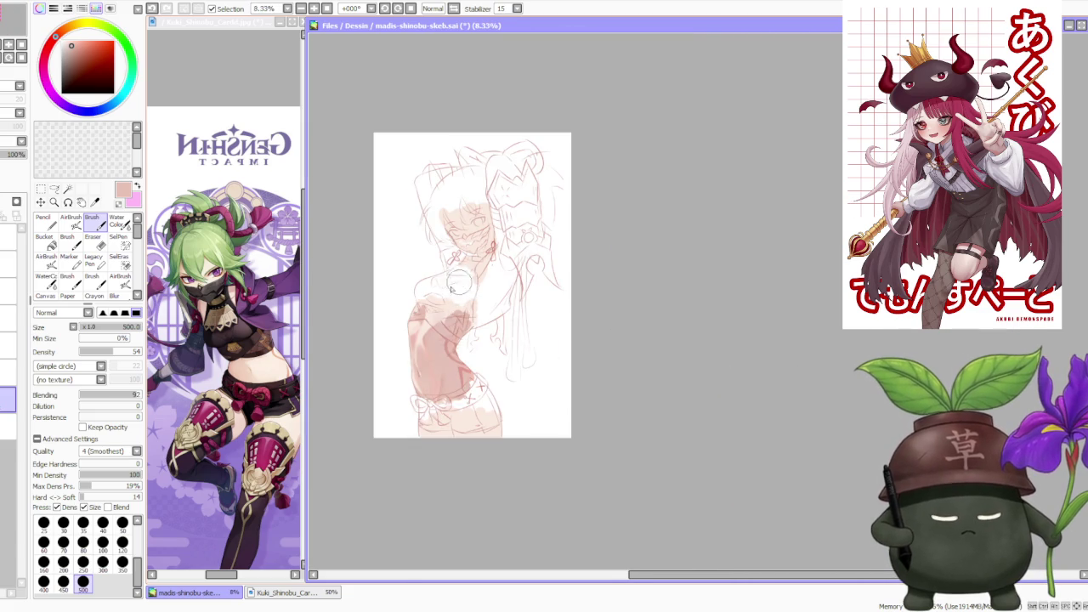
- Blend a pale skin pink into the shading on the left torso
{"action": "scroll", "coordinate": [459, 285], "scroll_direction": "up", "scroll_amount": 3}
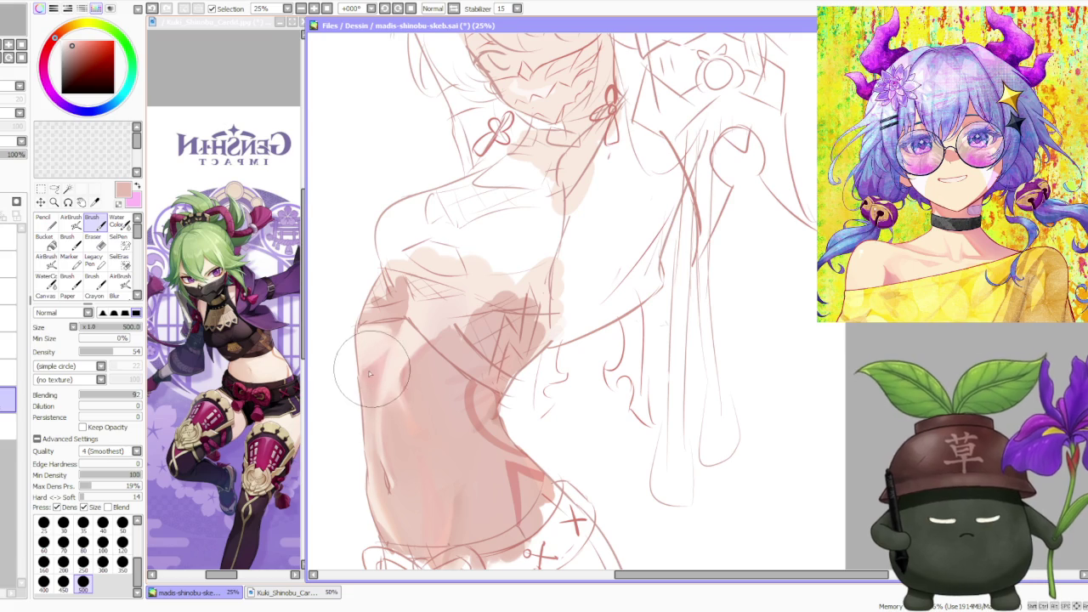
{"action": "left_click", "coordinate": [358, 342], "text": "alt"}
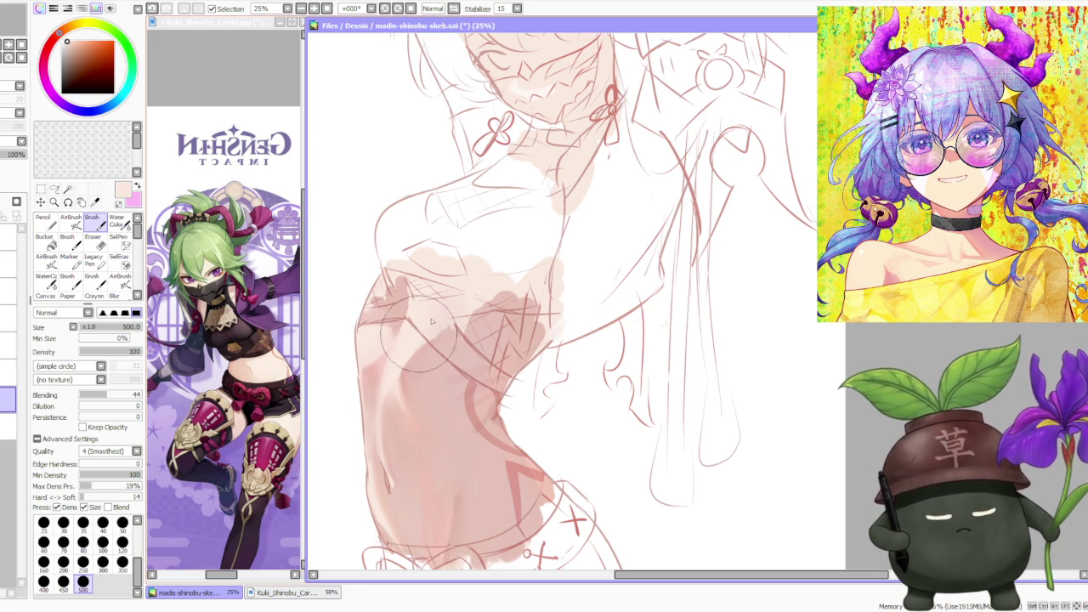
{"action": "left_click_drag", "start_coordinate": [363, 359], "coordinate": [403, 343]}
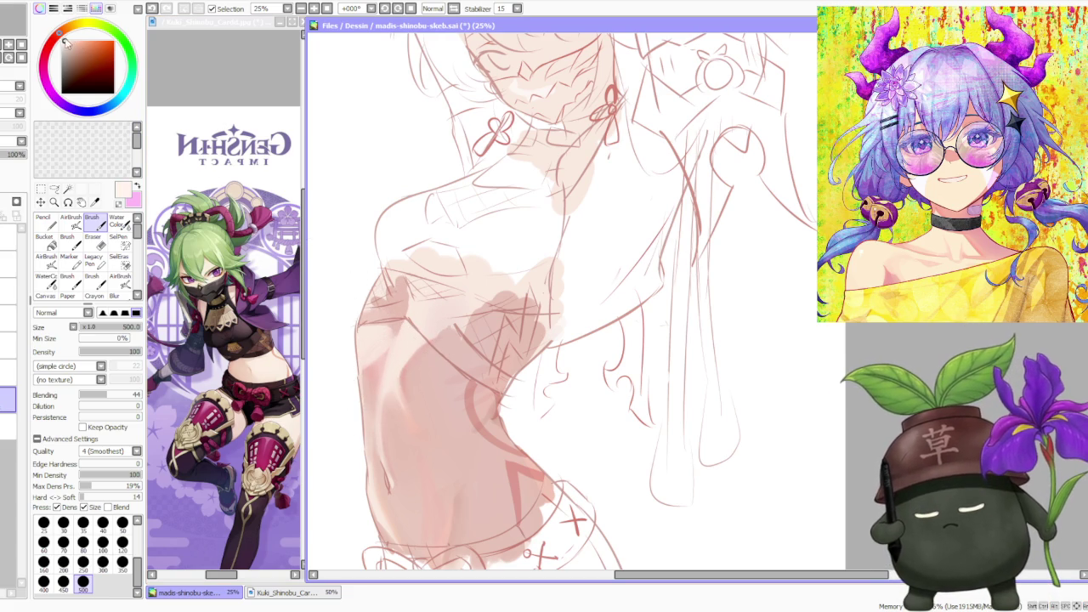
{"action": "mouse_move", "coordinate": [406, 323]}
{"action": "left_mouse_down"}
{"action": "mouse_move", "coordinate": [386, 373]}
{"action": "mouse_move", "coordinate": [405, 328]}
{"action": "left_mouse_up"}
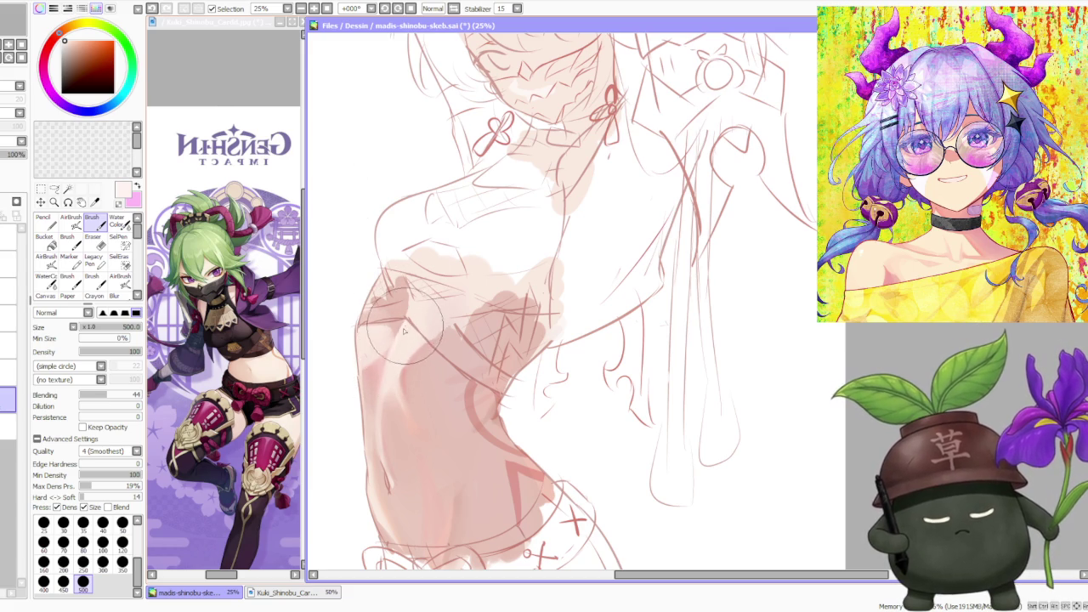
- Airbrush pink shading down the left torso edge at size 120
{"action": "key", "text": "v"}
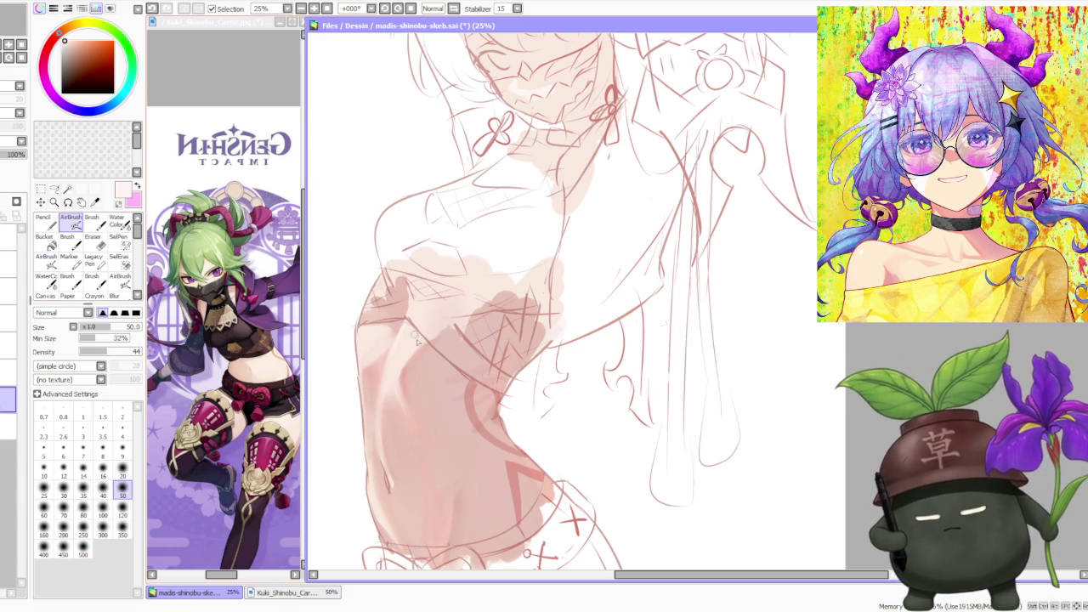
{"action": "left_click", "coordinate": [122, 510]}
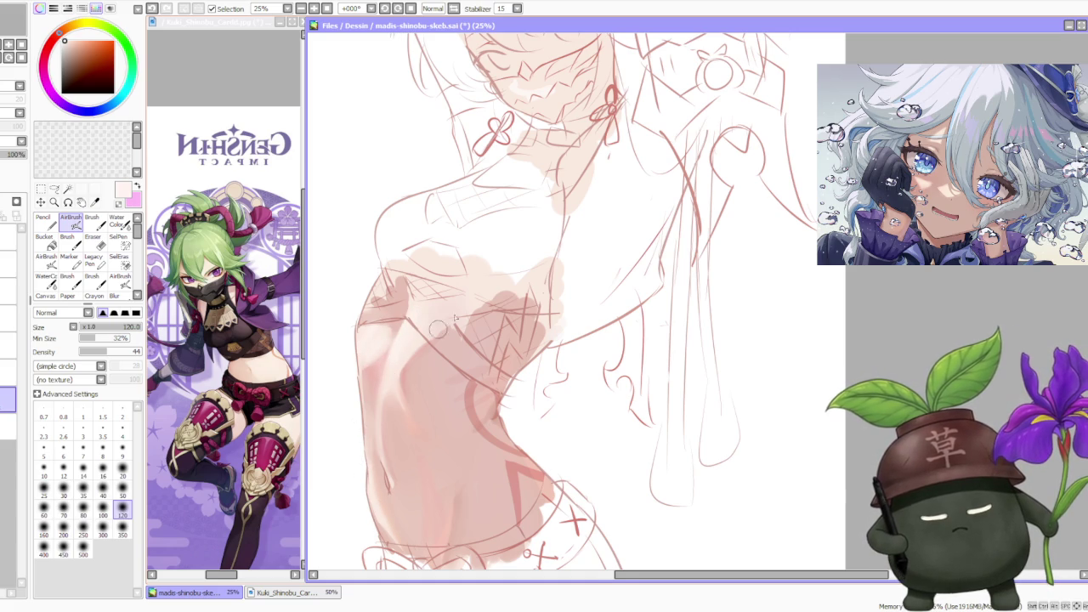
{"action": "scroll", "coordinate": [512, 299], "scroll_direction": "down", "scroll_amount": 3}
{"action": "scroll", "coordinate": [484, 290], "scroll_direction": "up", "scroll_amount": 1}
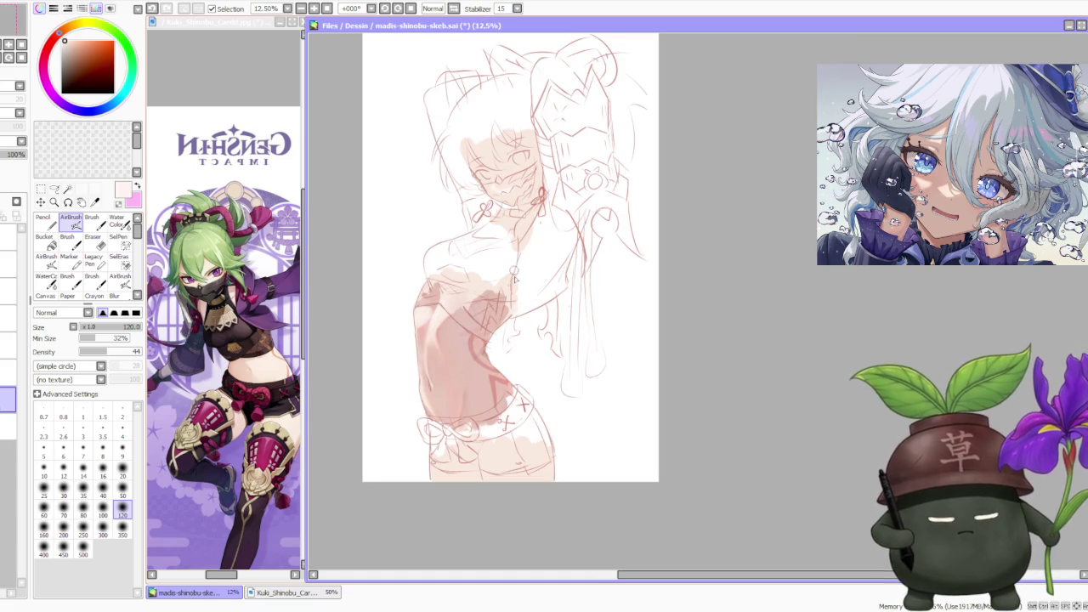
{"action": "scroll", "coordinate": [512, 299], "scroll_direction": "down", "scroll_amount": 2}
{"action": "scroll", "coordinate": [490, 310], "scroll_direction": "up", "scroll_amount": 3}
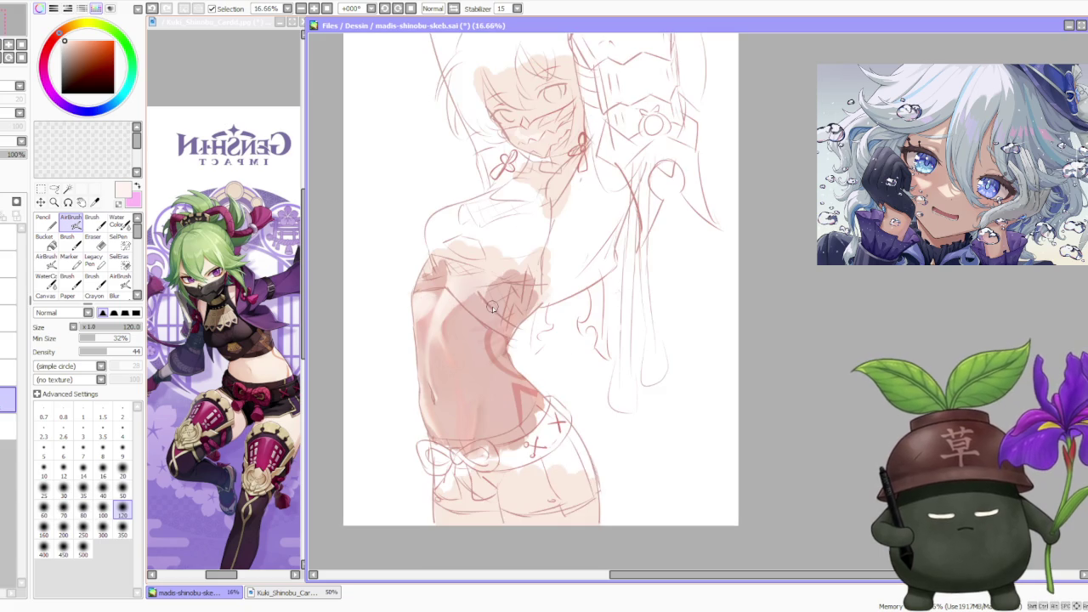
{"action": "scroll", "coordinate": [491, 304], "scroll_direction": "up", "scroll_amount": 1}
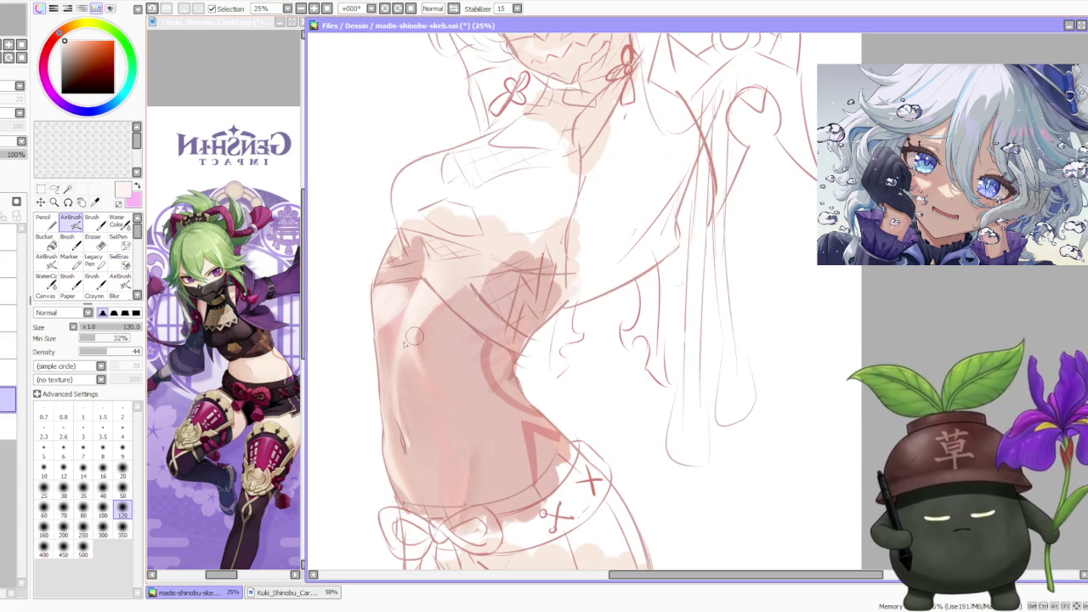
{"action": "left_click", "coordinate": [387, 336], "text": "alt"}
{"action": "left_click", "coordinate": [400, 327], "text": "alt"}
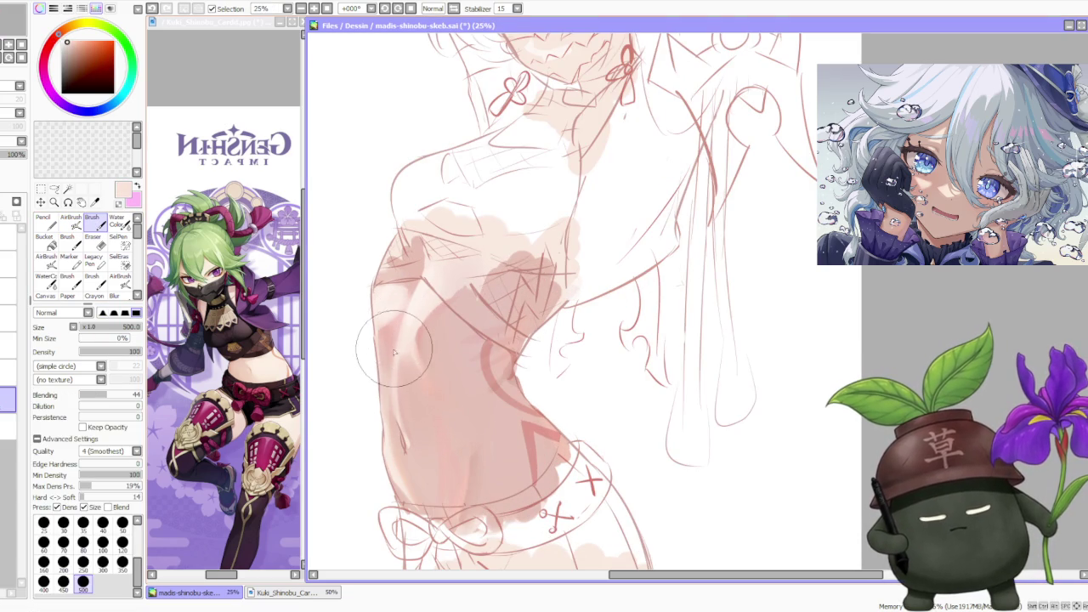
{"action": "left_click", "coordinate": [396, 357], "text": "alt"}
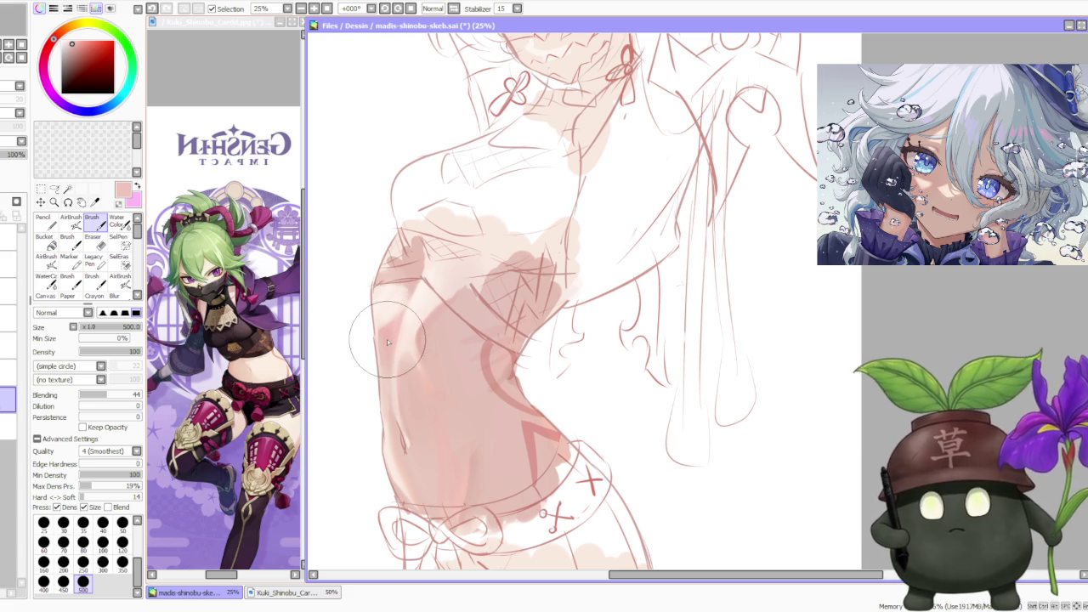
{"action": "left_click_drag", "start_coordinate": [387, 340], "coordinate": [382, 413]}
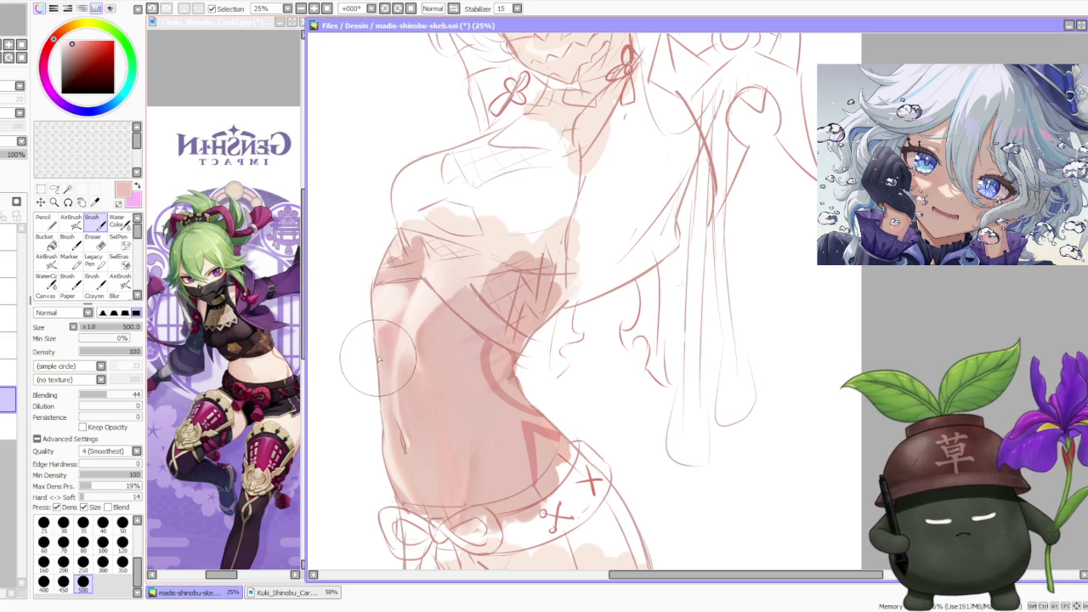
{"action": "left_click", "coordinate": [387, 421], "text": "alt"}
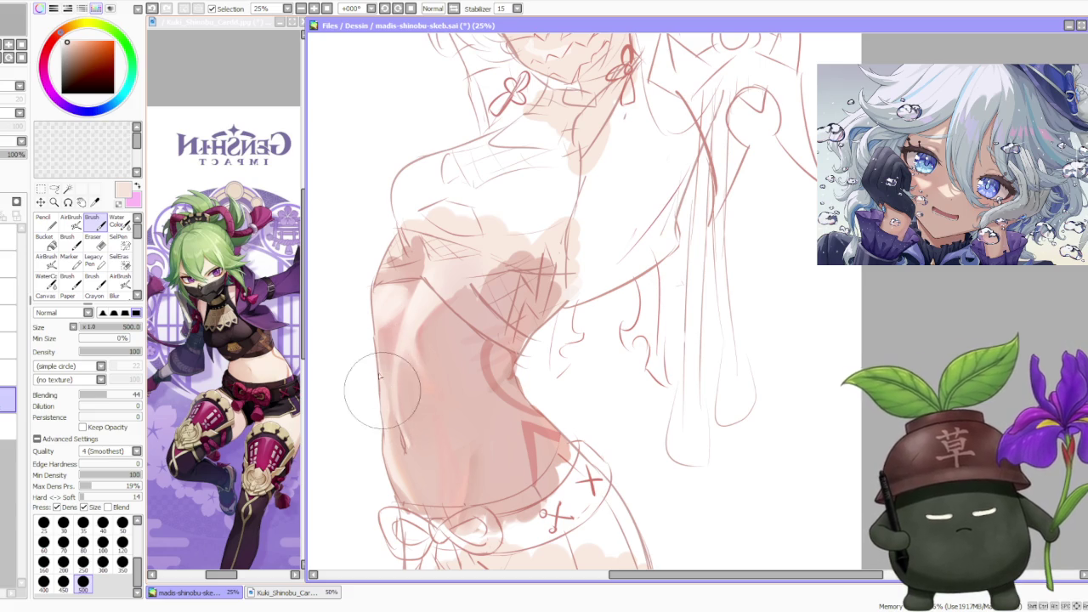
- Pick pale, saturated and lighter pinks with the blending Brush for the belly shading
{"action": "scroll", "coordinate": [472, 297], "scroll_direction": "down", "scroll_amount": 1}
{"action": "scroll", "coordinate": [476, 264], "scroll_direction": "down", "scroll_amount": 1}
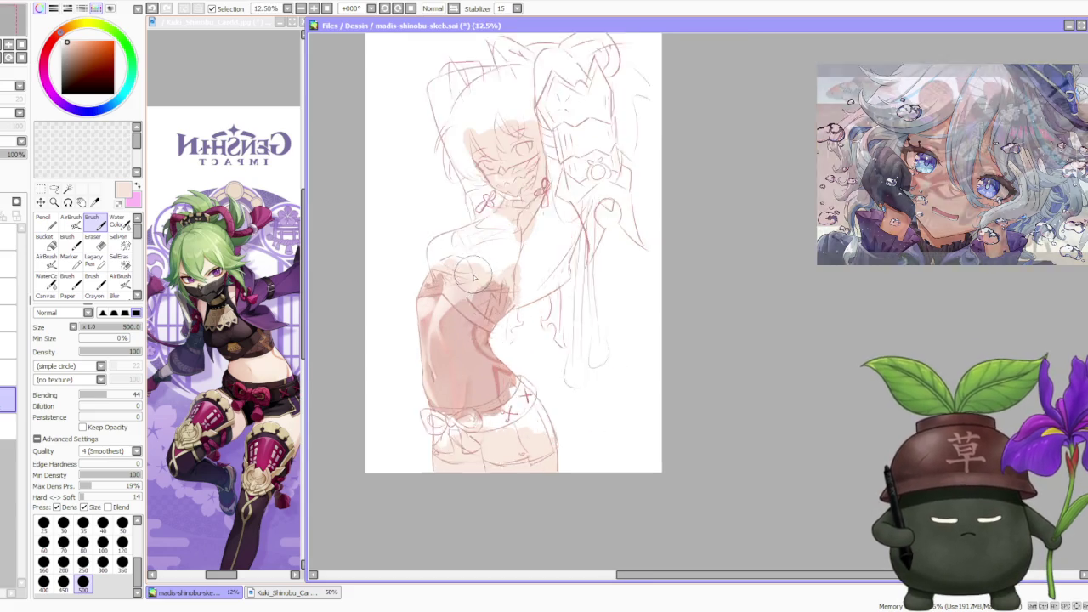
{"action": "scroll", "coordinate": [475, 276], "scroll_direction": "up", "scroll_amount": 1}
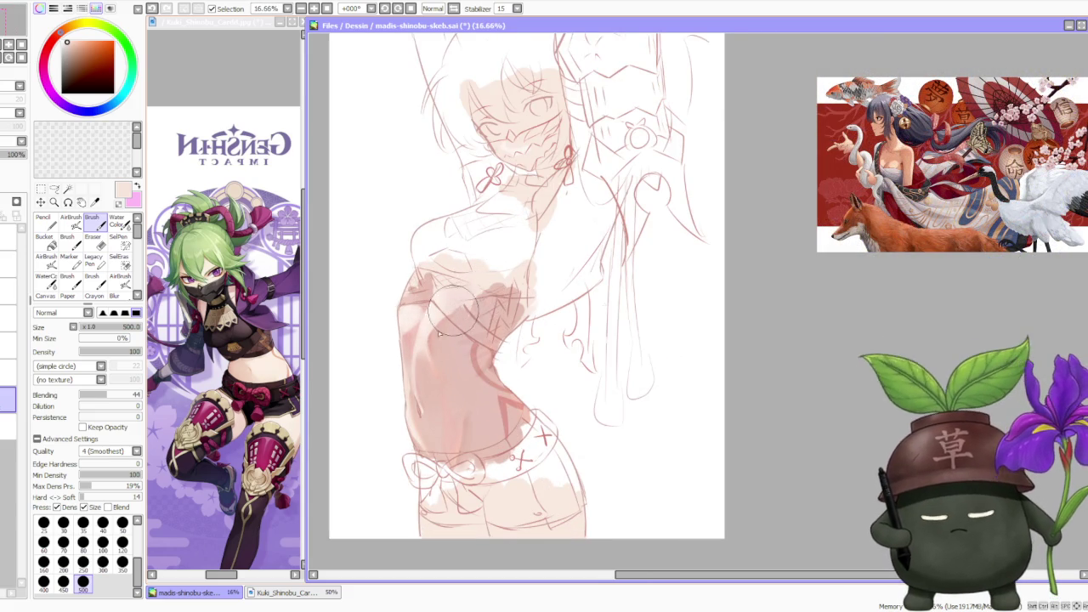
{"action": "scroll", "coordinate": [451, 317], "scroll_direction": "up", "scroll_amount": 1}
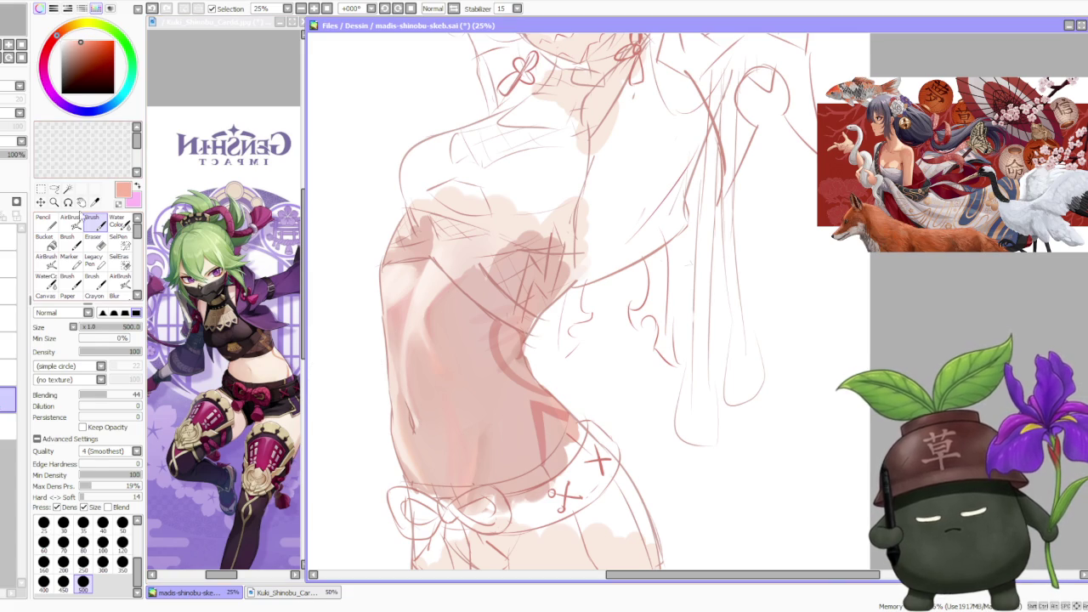
{"action": "left_click", "coordinate": [71, 221]}
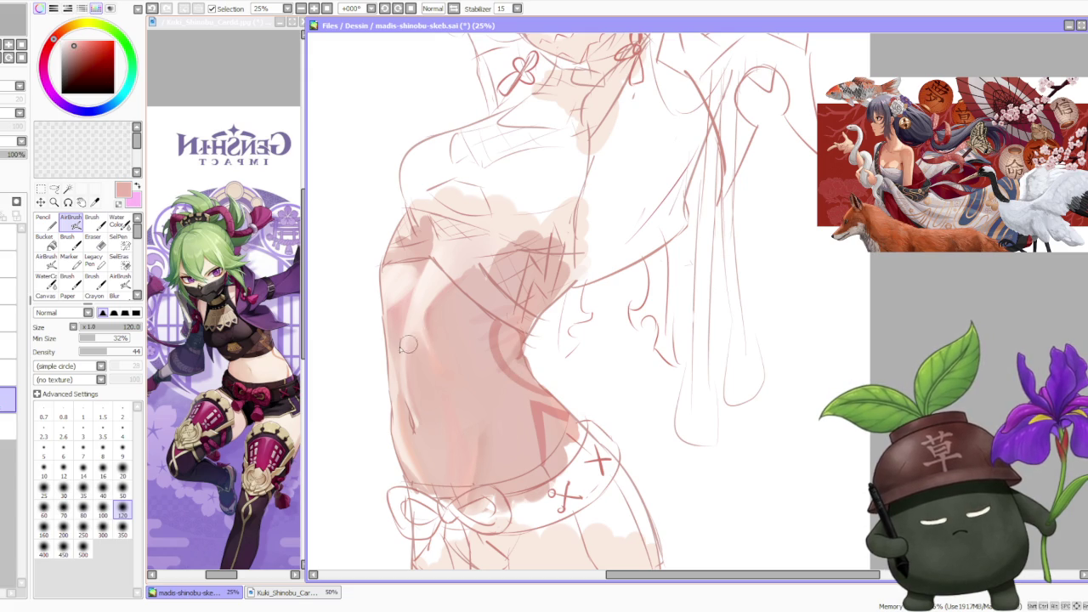
{"action": "left_click", "coordinate": [91, 222]}
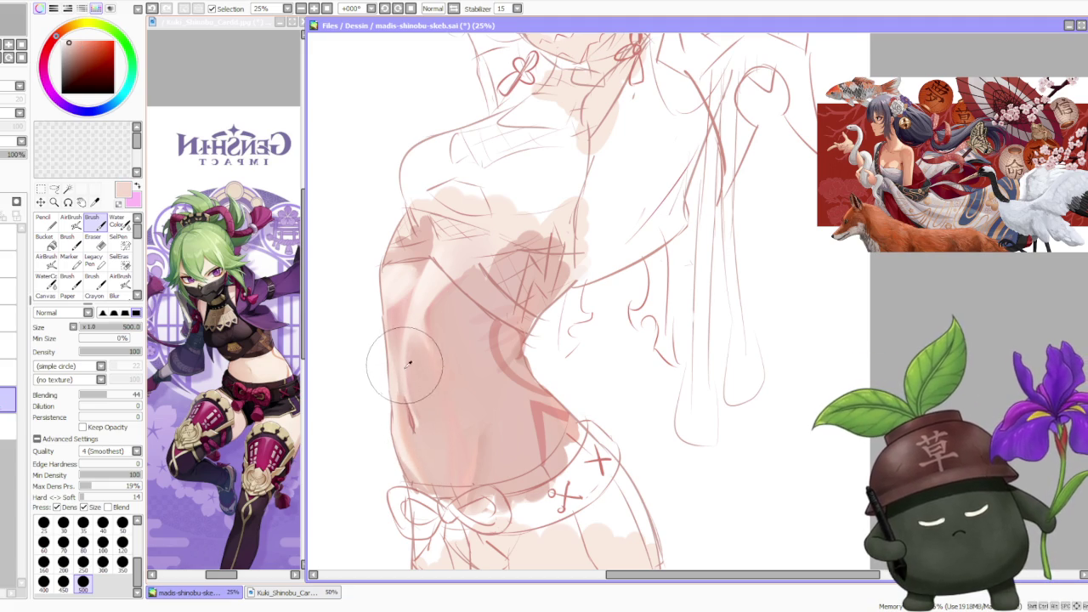
{"action": "left_click", "coordinate": [411, 295], "text": "alt"}
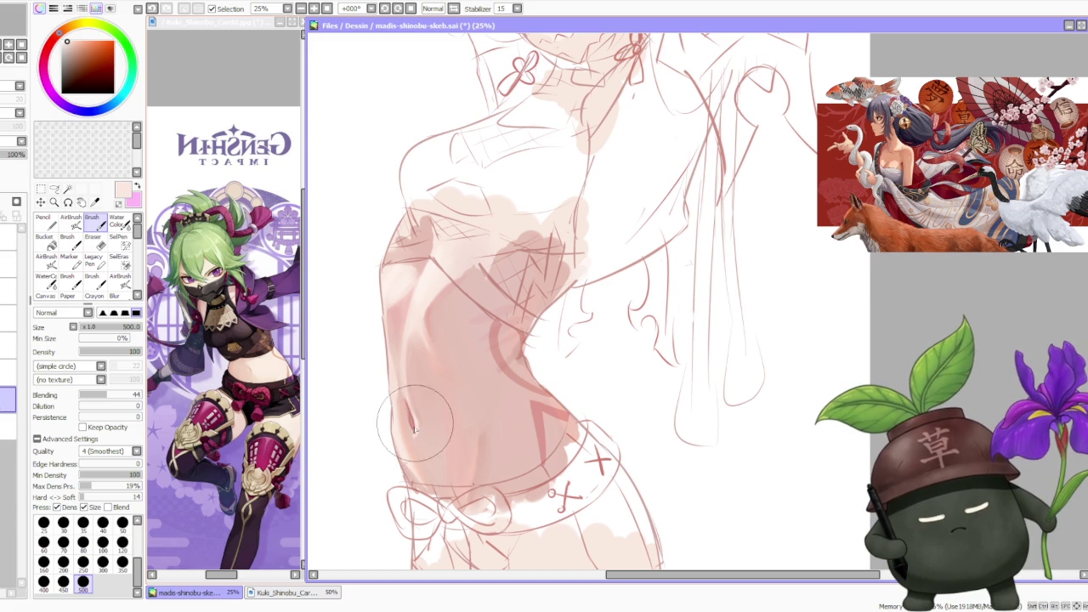
{"action": "left_click_drag", "start_coordinate": [433, 329], "coordinate": [425, 356]}
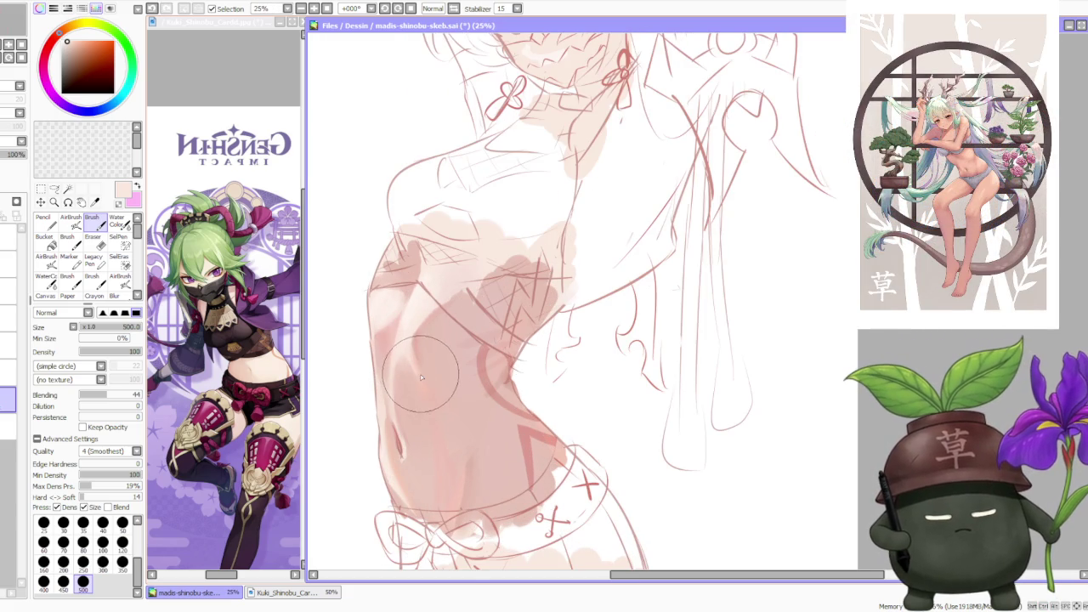
{"action": "left_click", "coordinate": [421, 379], "text": "alt"}
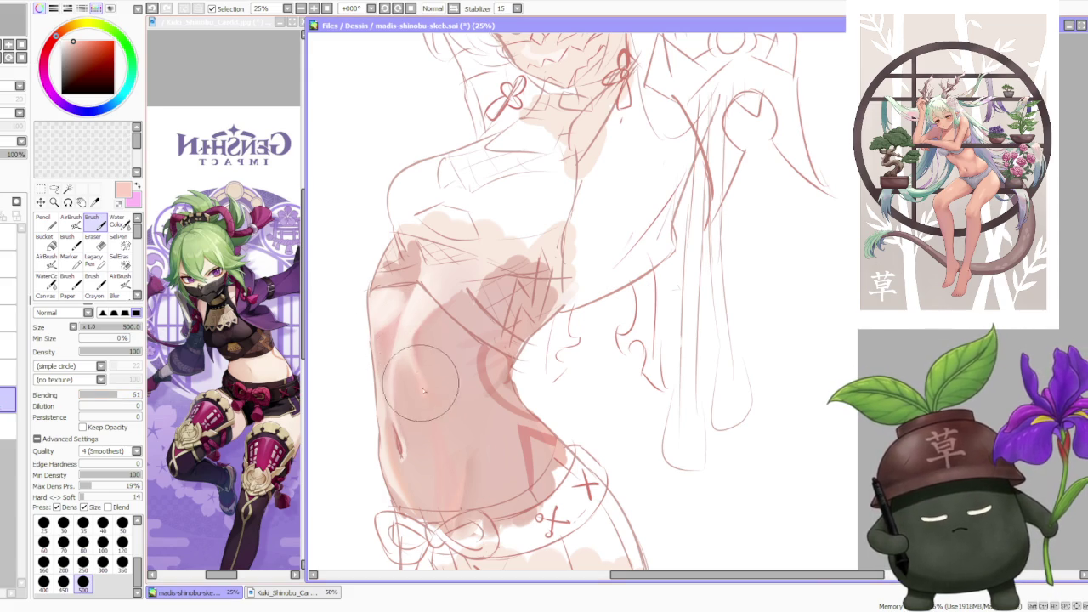
{"action": "left_click", "coordinate": [408, 340], "text": "alt"}
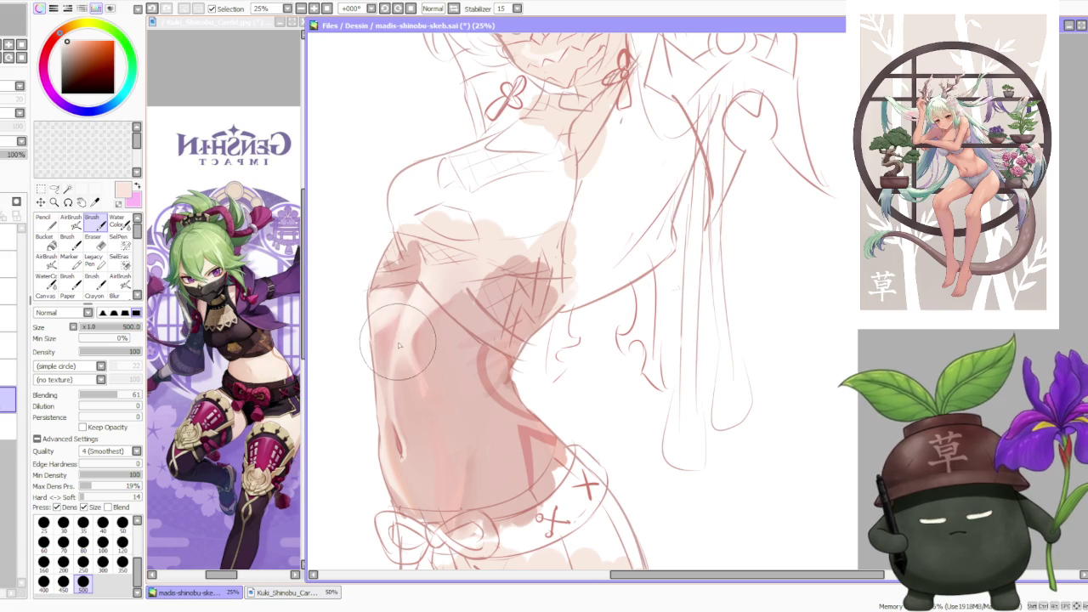
- Sample a darker pink from the drawing with Water Color and return to the Brush
{"action": "key", "text": "c"}
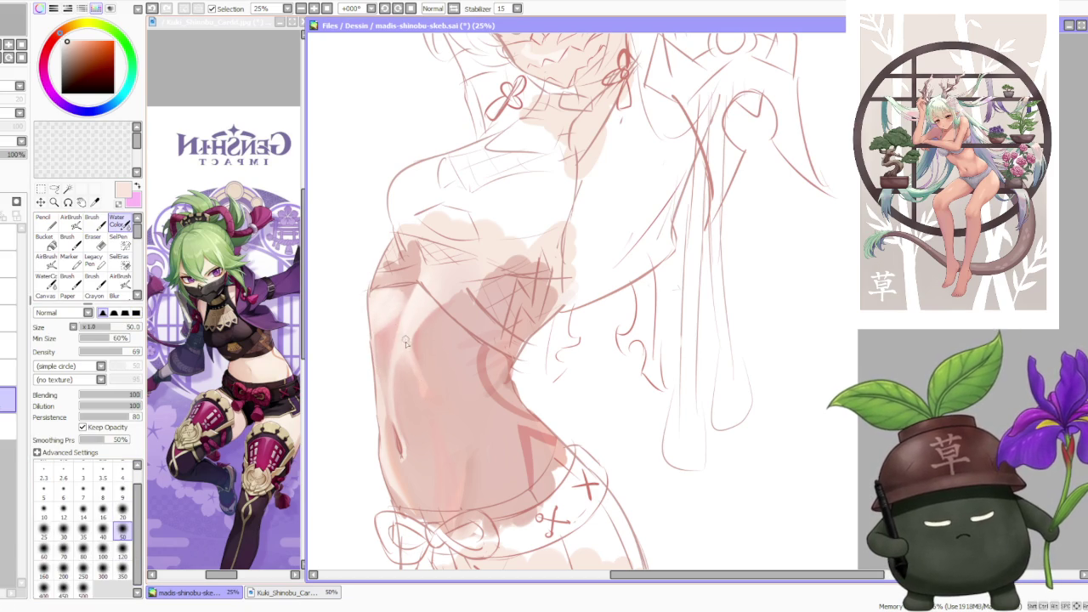
{"action": "scroll", "coordinate": [420, 382], "scroll_direction": "down", "scroll_amount": 2}
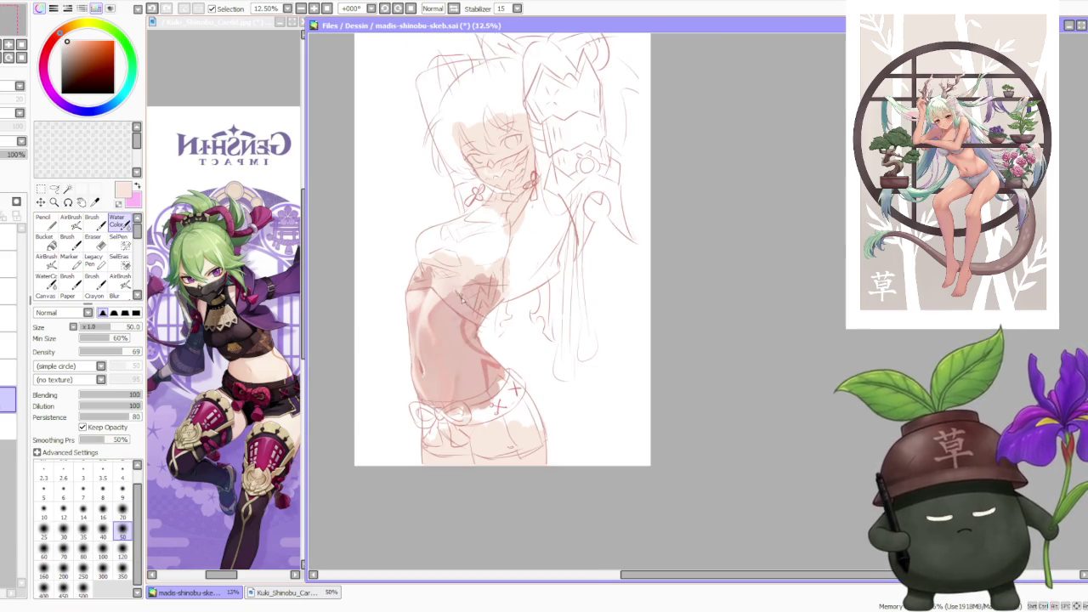
{"action": "scroll", "coordinate": [448, 269], "scroll_direction": "down", "scroll_amount": 1}
{"action": "scroll", "coordinate": [459, 247], "scroll_direction": "up", "scroll_amount": 1}
{"action": "scroll", "coordinate": [466, 272], "scroll_direction": "up", "scroll_amount": 1}
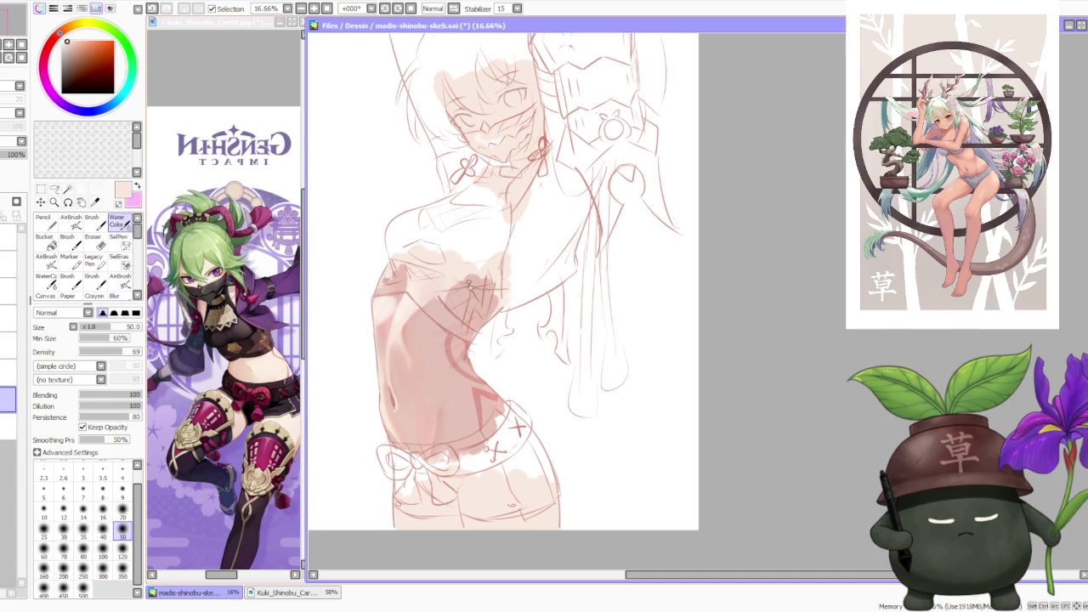
{"action": "left_click", "coordinate": [460, 400], "text": "alt"}
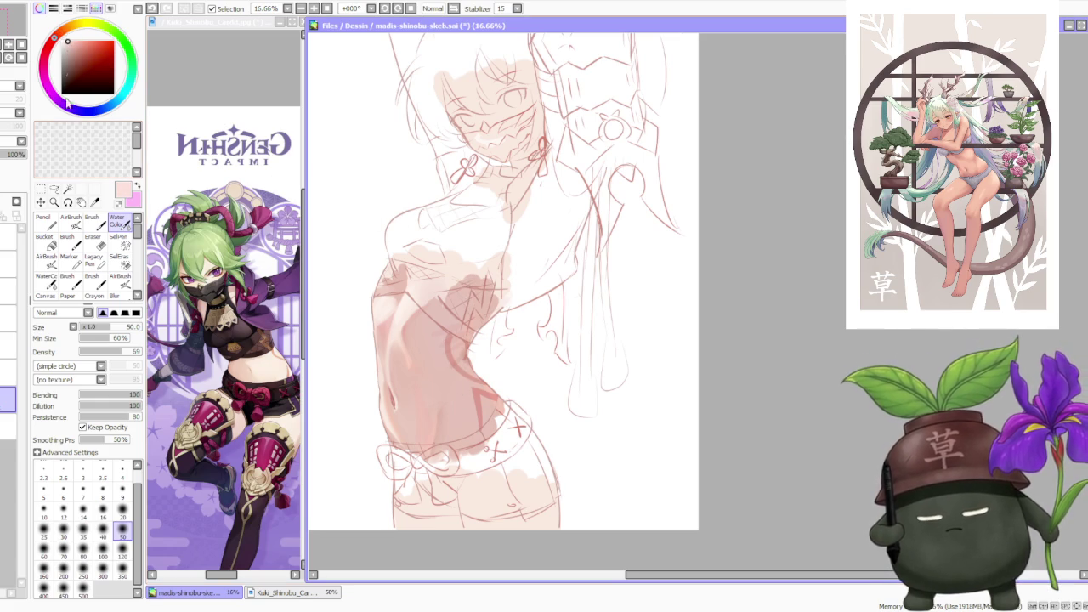
{"action": "left_click", "coordinate": [91, 221]}
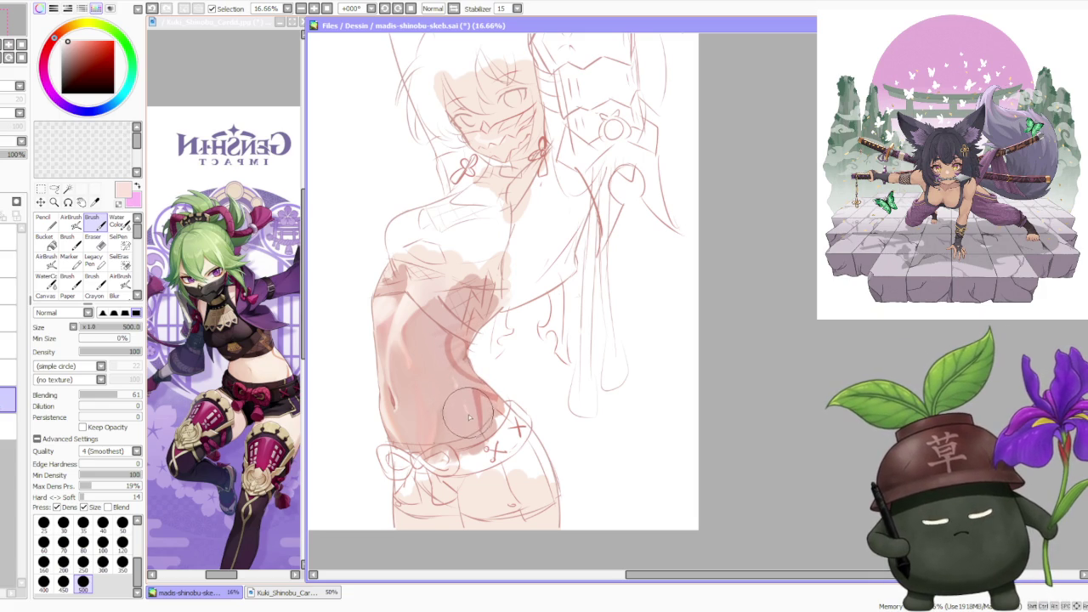
{"action": "scroll", "coordinate": [474, 418], "scroll_direction": "up", "scroll_amount": 1}
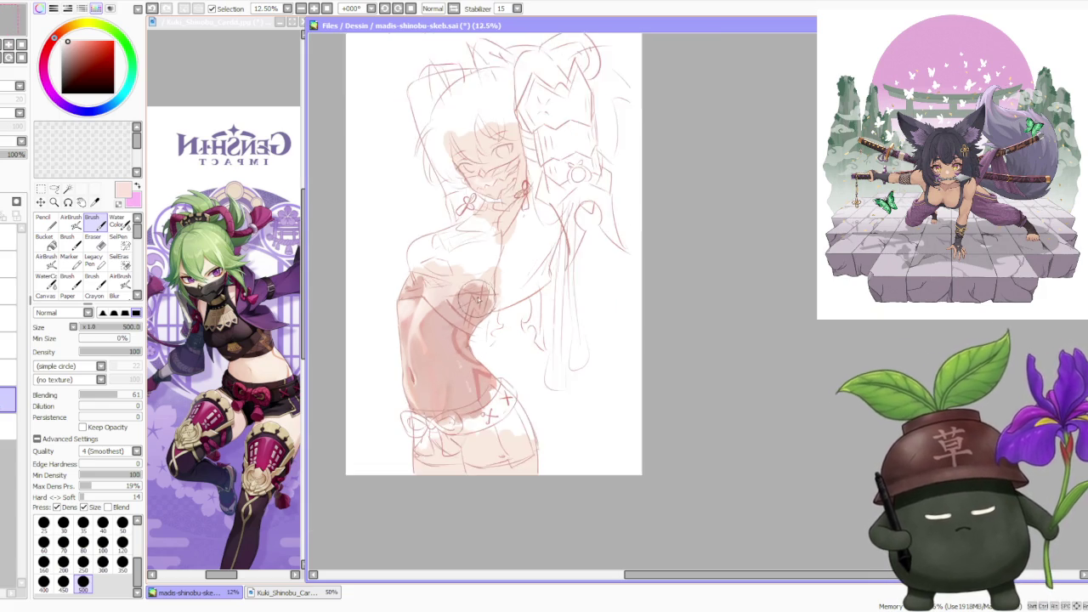
- Airbrush darker pink shading down the left side of the torso at size 350
{"action": "scroll", "coordinate": [480, 374], "scroll_direction": "down", "scroll_amount": 2}
{"action": "scroll", "coordinate": [484, 340], "scroll_direction": "up", "scroll_amount": 1}
{"action": "scroll", "coordinate": [487, 323], "scroll_direction": "up", "scroll_amount": 1}
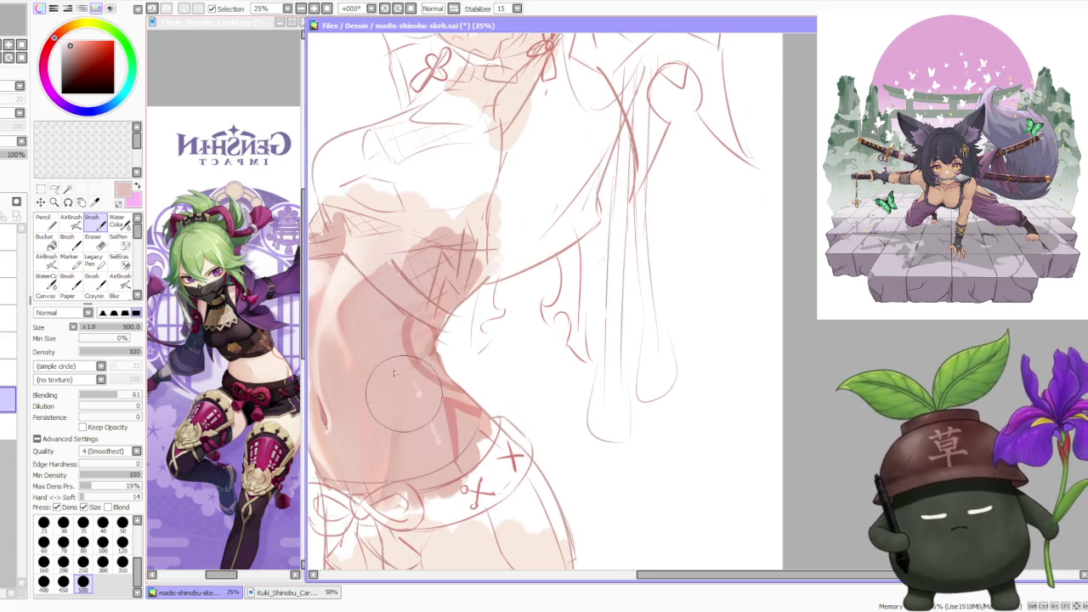
{"action": "left_click", "coordinate": [53, 43]}
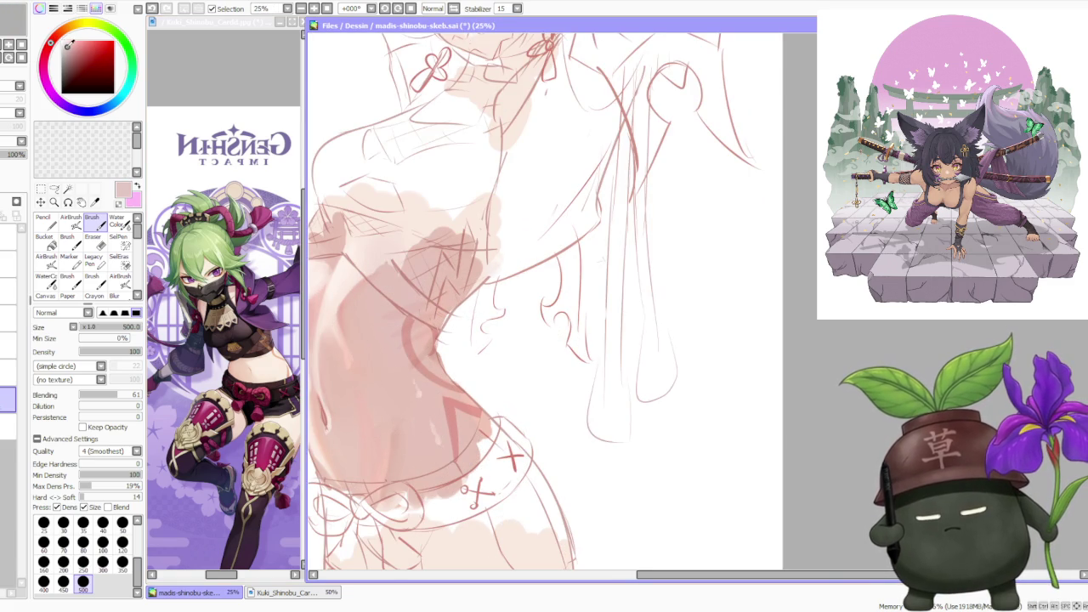
{"action": "left_click", "coordinate": [71, 221]}
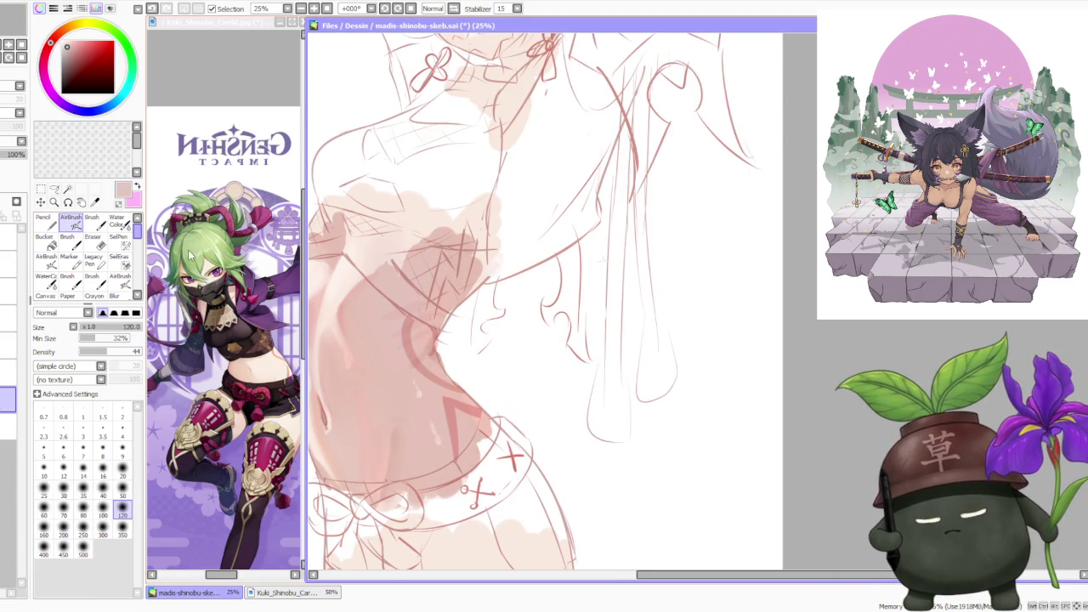
{"action": "left_click", "coordinate": [122, 533]}
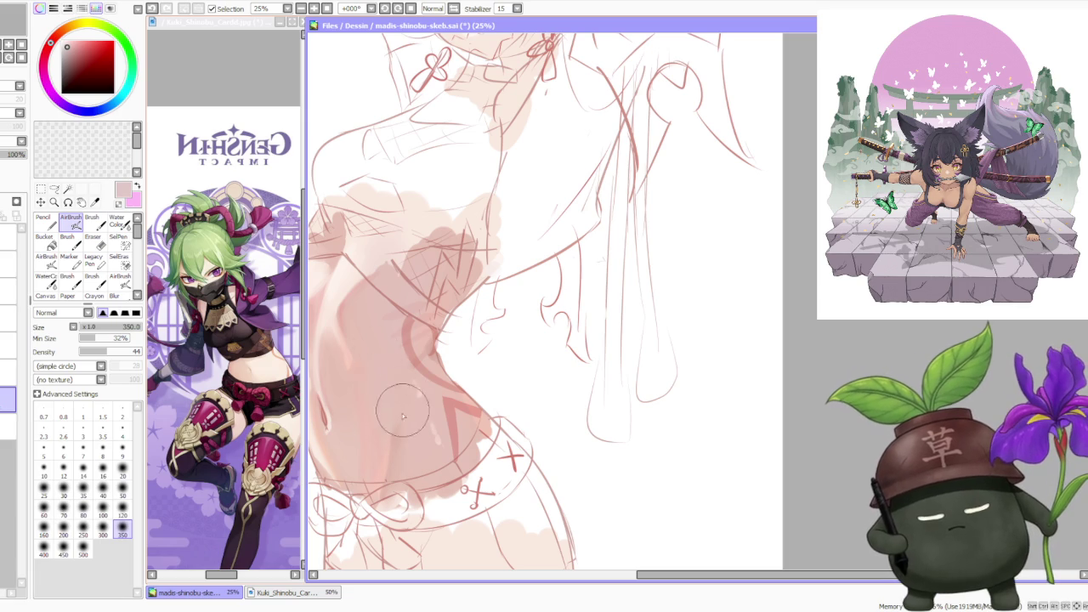
{"action": "left_click_drag", "start_coordinate": [366, 303], "coordinate": [390, 402]}
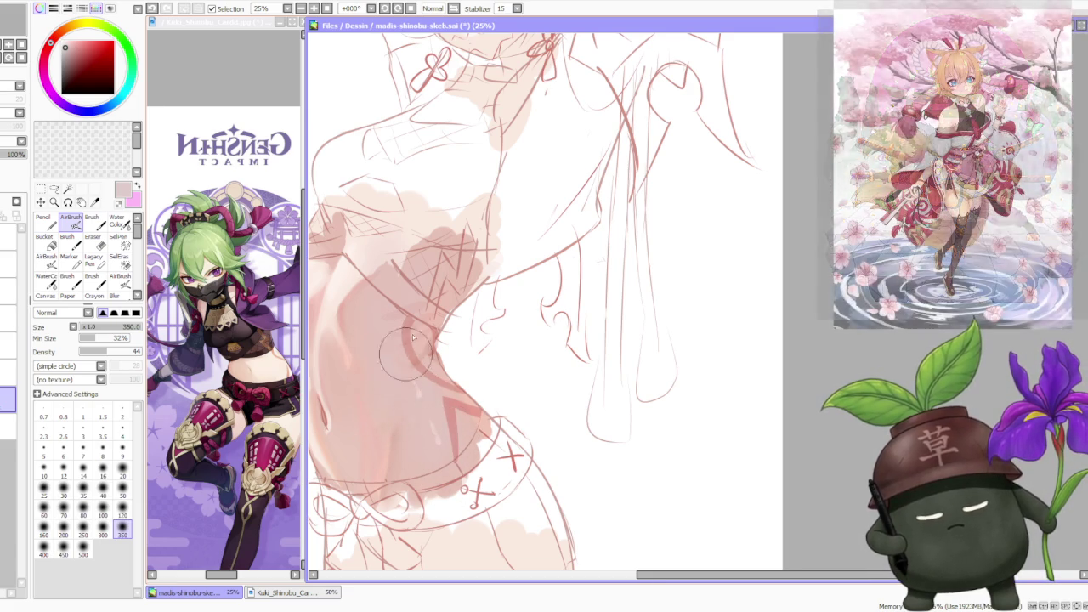
- Switch back to the blending Brush and darken the shading colour slightly
{"action": "scroll", "coordinate": [413, 338], "scroll_direction": "down", "scroll_amount": 3}
{"action": "scroll", "coordinate": [434, 272], "scroll_direction": "up", "scroll_amount": 2}
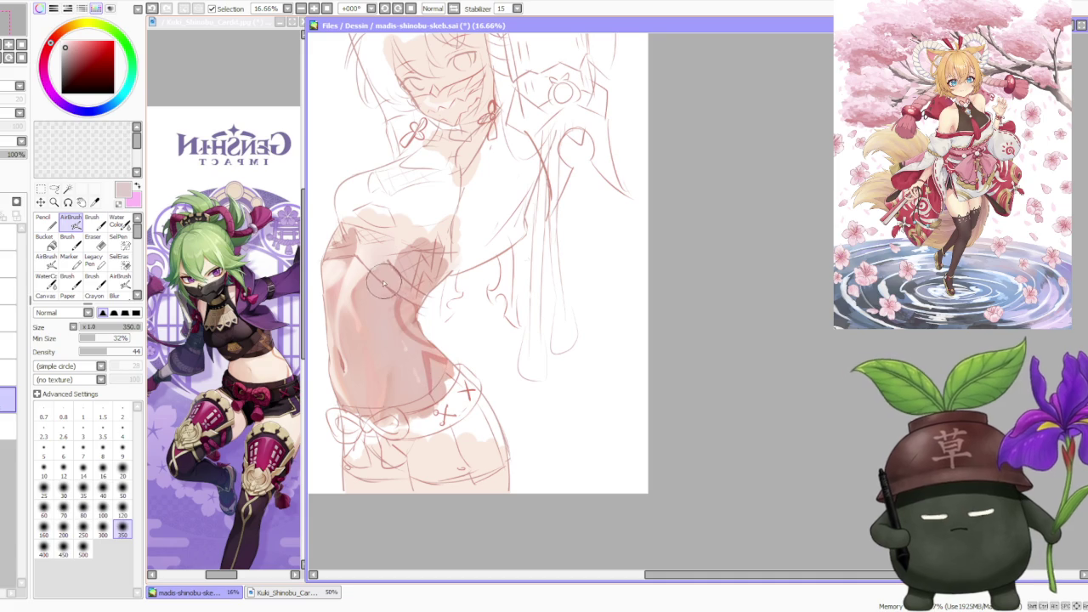
{"action": "scroll", "coordinate": [392, 308], "scroll_direction": "up", "scroll_amount": 1}
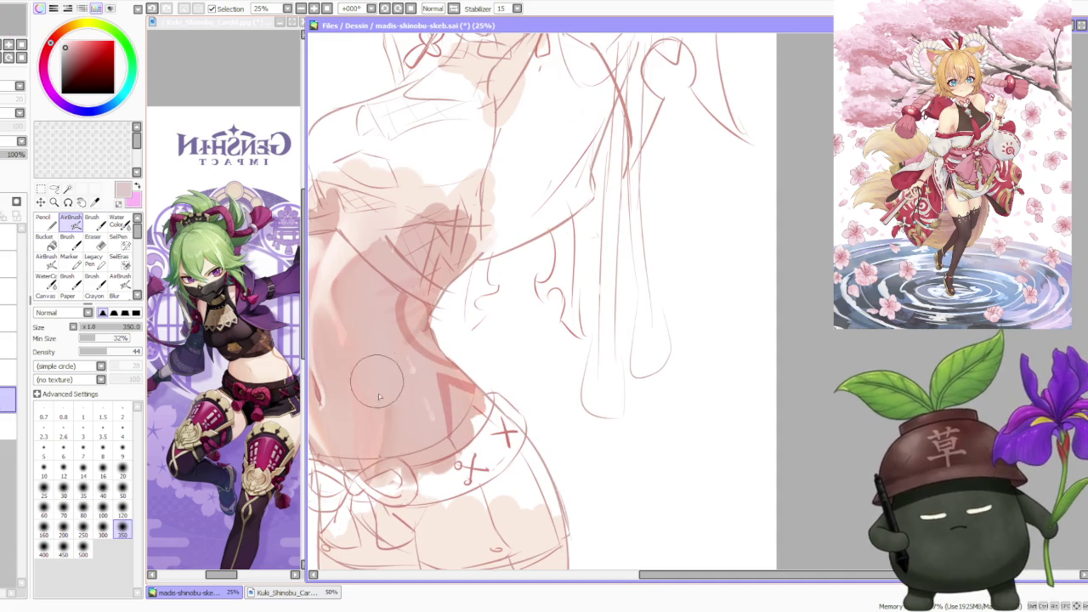
{"action": "left_click", "coordinate": [399, 419], "text": "alt"}
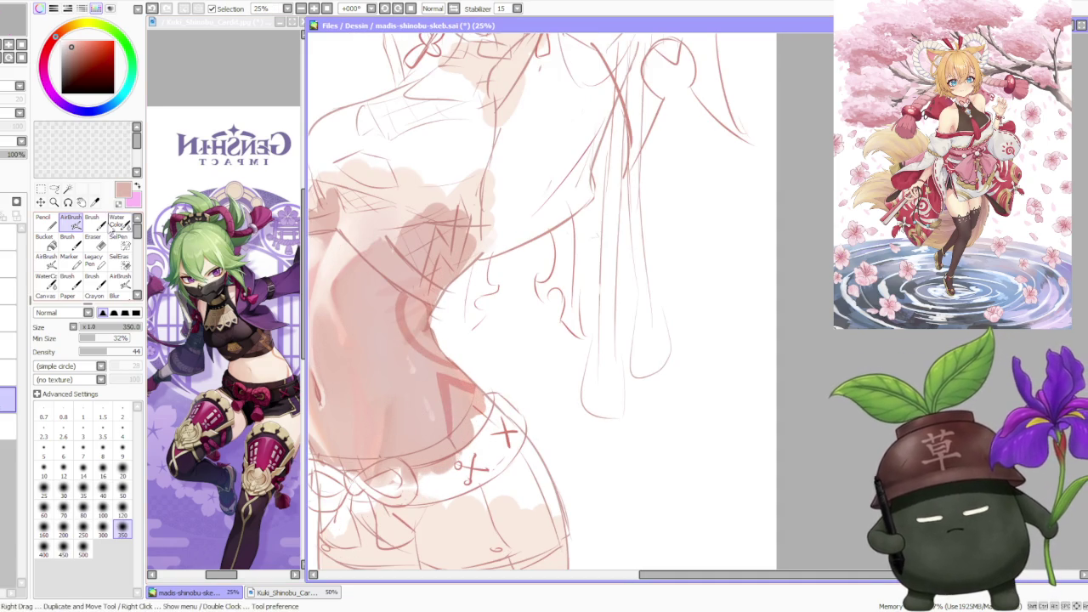
{"action": "key", "text": "b"}
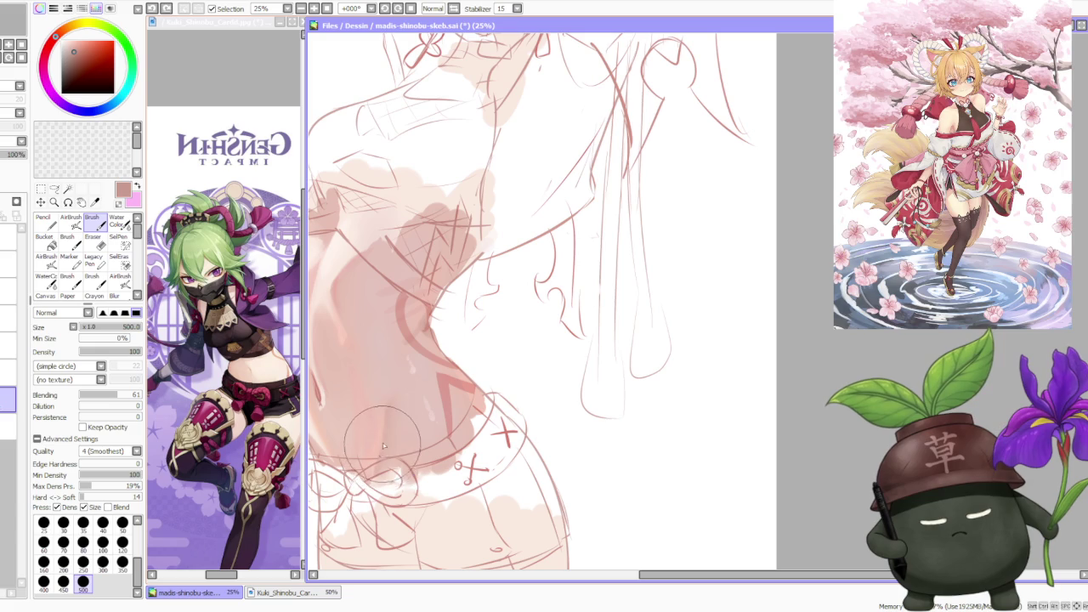
{"action": "left_click", "coordinate": [56, 39]}
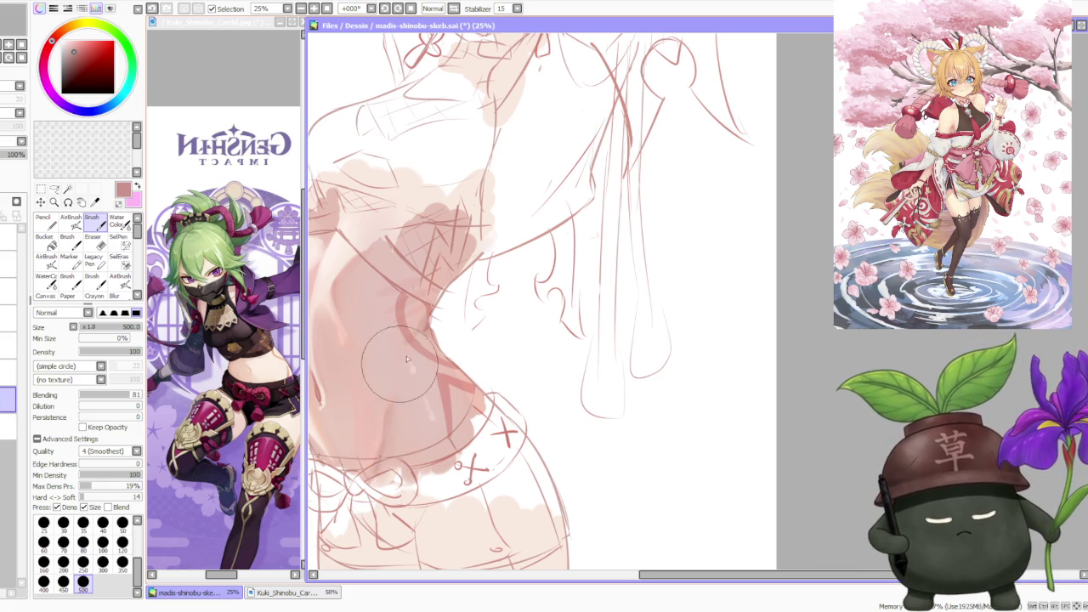
{"action": "scroll", "coordinate": [408, 357], "scroll_direction": "down", "scroll_amount": 2}
{"action": "scroll", "coordinate": [419, 367], "scroll_direction": "up", "scroll_amount": 1}
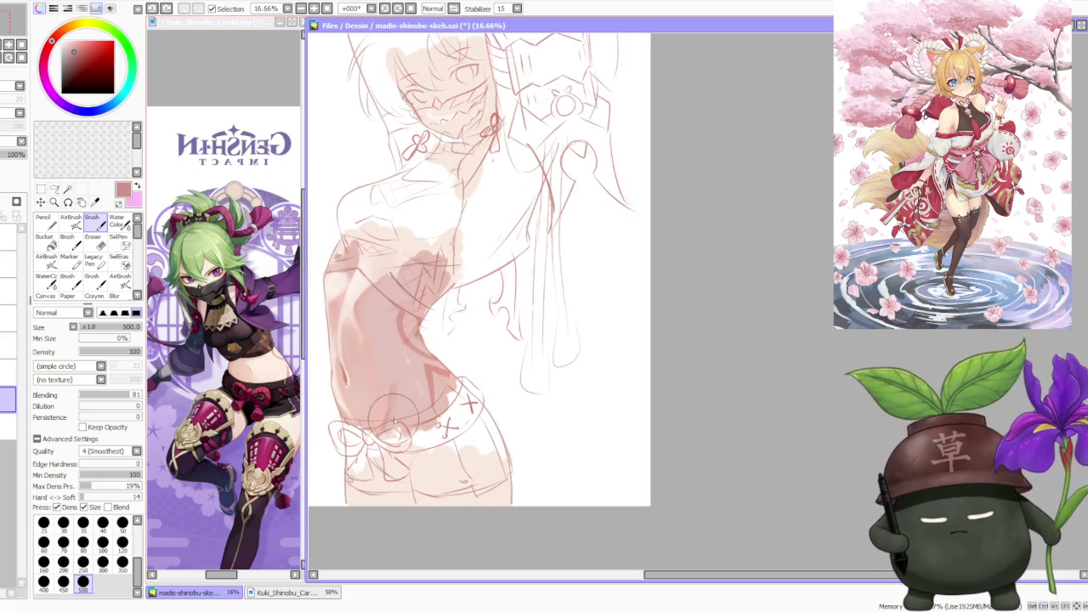
{"action": "scroll", "coordinate": [400, 400], "scroll_direction": "up", "scroll_amount": 1}
{"action": "scroll", "coordinate": [390, 414], "scroll_direction": "up", "scroll_amount": 1}
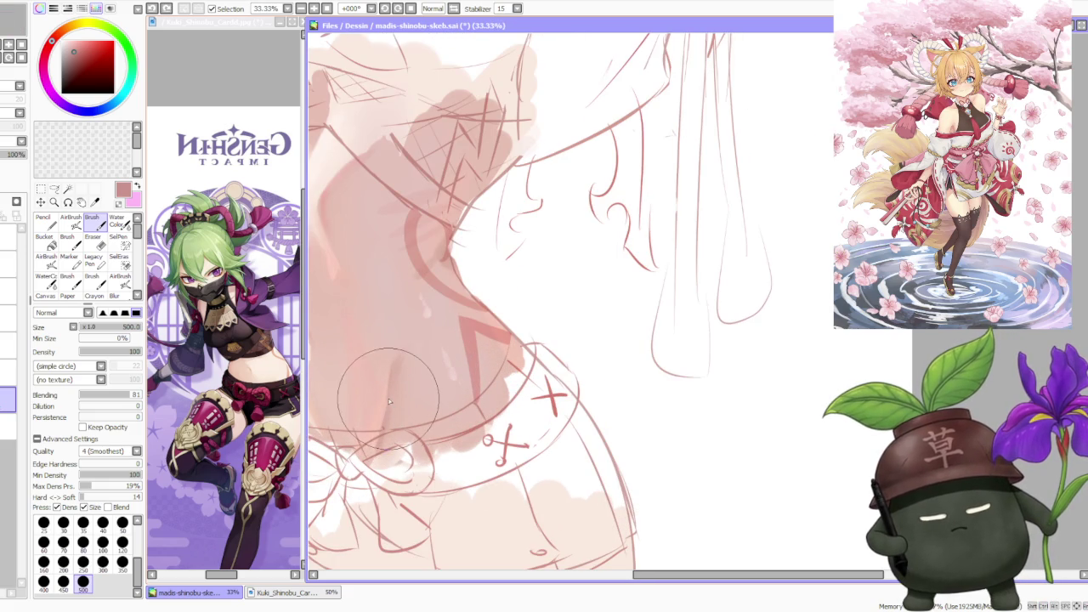
- Sample a lighter pink from the torso and work it into the belly with Water Color, AirBrush and Brush
{"action": "left_click", "coordinate": [376, 406], "text": "alt"}
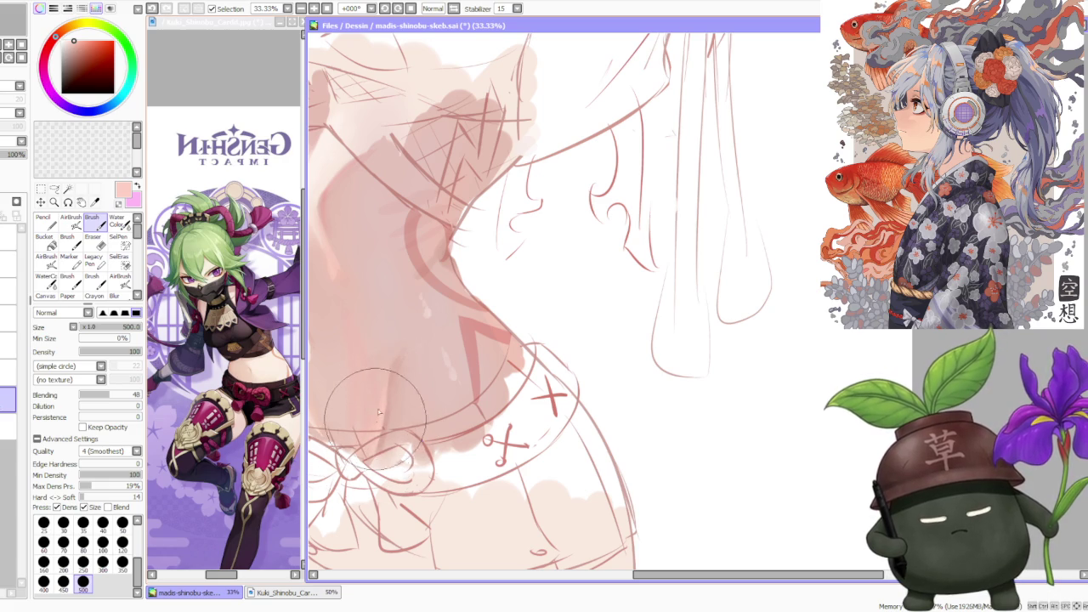
{"action": "scroll", "coordinate": [385, 393], "scroll_direction": "down", "scroll_amount": 1}
{"action": "scroll", "coordinate": [408, 399], "scroll_direction": "down", "scroll_amount": 1}
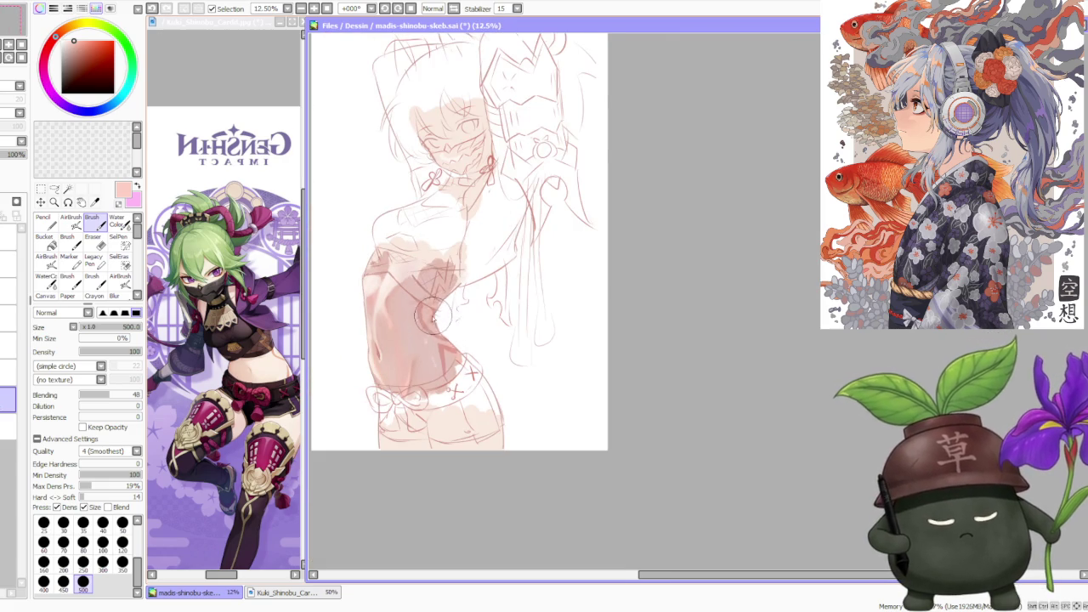
{"action": "scroll", "coordinate": [442, 323], "scroll_direction": "up", "scroll_amount": 1}
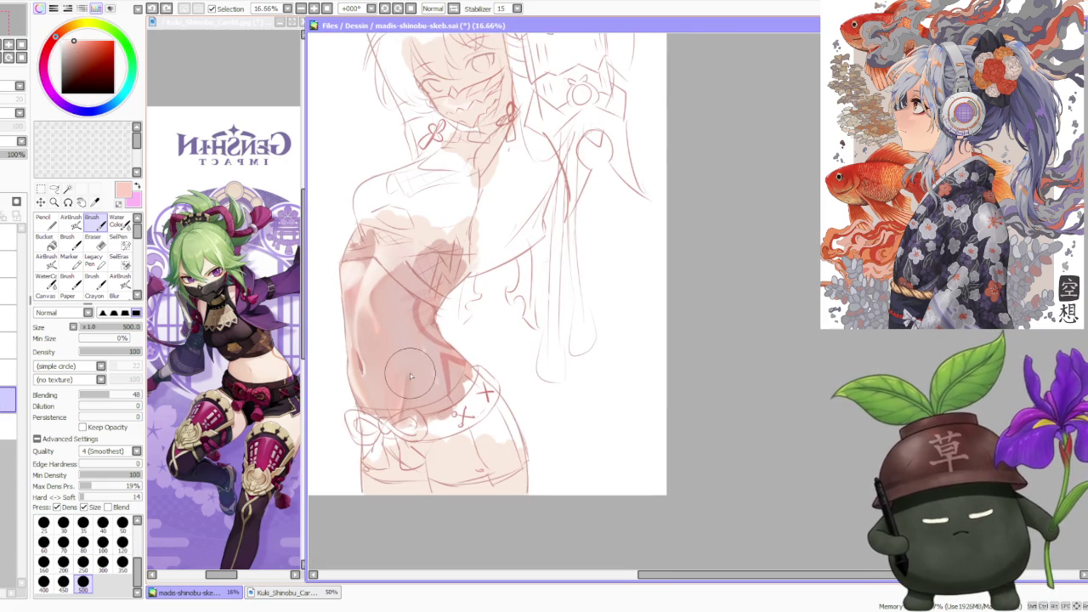
{"action": "scroll", "coordinate": [410, 378], "scroll_direction": "up", "scroll_amount": 1}
{"action": "key", "text": "c"}
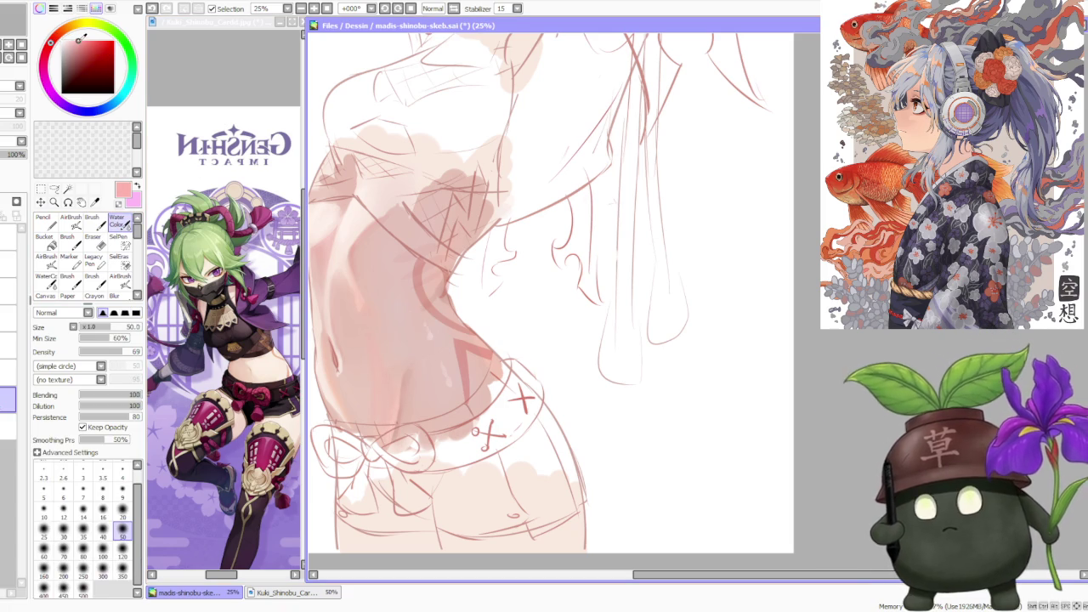
{"action": "key", "text": "v"}
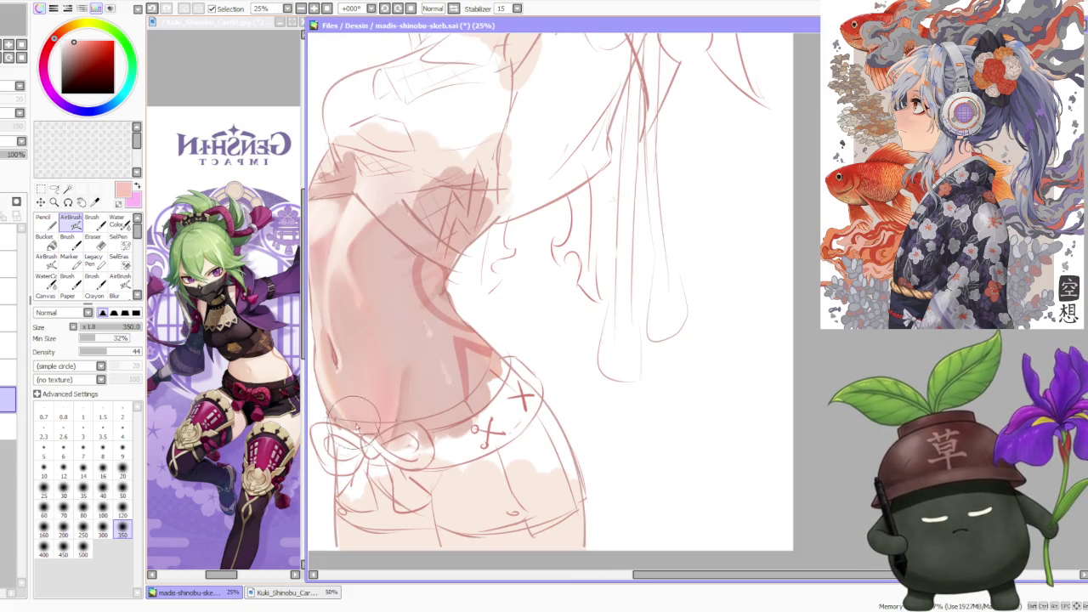
{"action": "scroll", "coordinate": [357, 404], "scroll_direction": "down", "scroll_amount": 1}
{"action": "scroll", "coordinate": [382, 379], "scroll_direction": "down", "scroll_amount": 1}
{"action": "scroll", "coordinate": [416, 292], "scroll_direction": "up", "scroll_amount": 1}
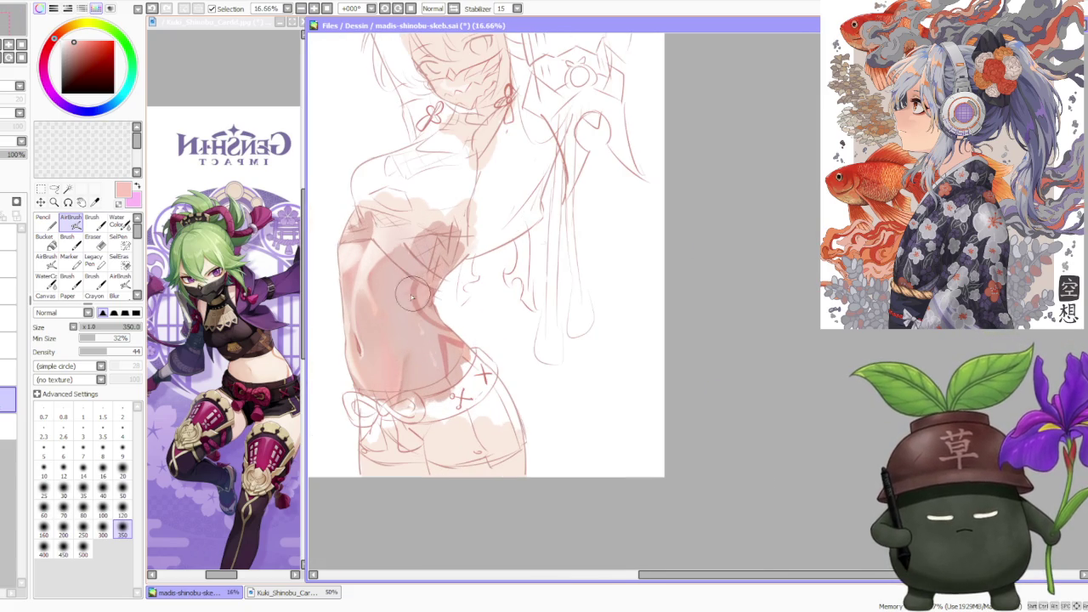
{"action": "scroll", "coordinate": [401, 314], "scroll_direction": "up", "scroll_amount": 1}
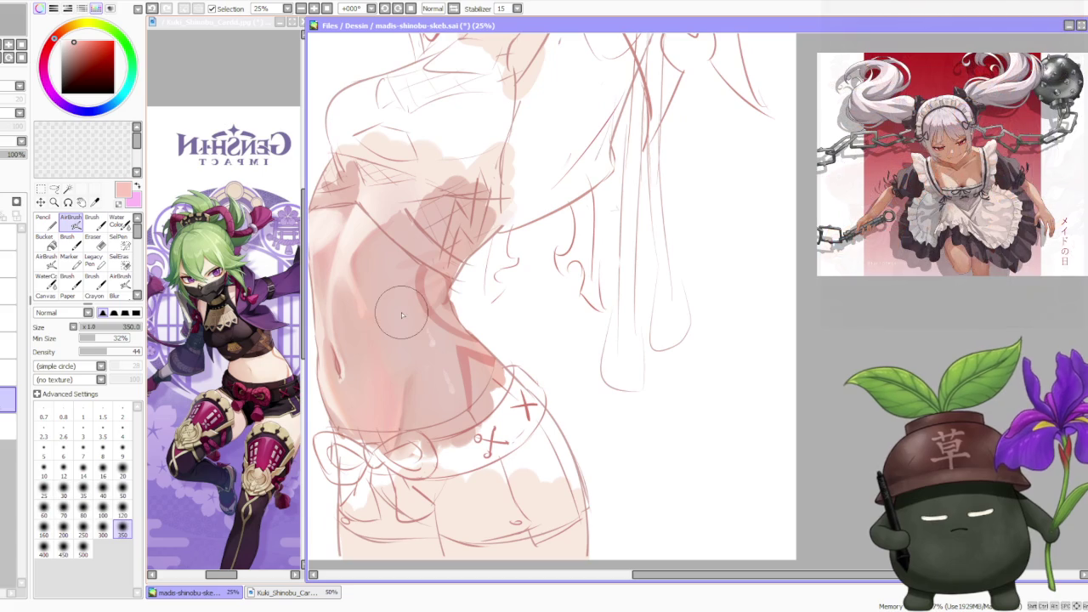
{"action": "key", "text": "b"}
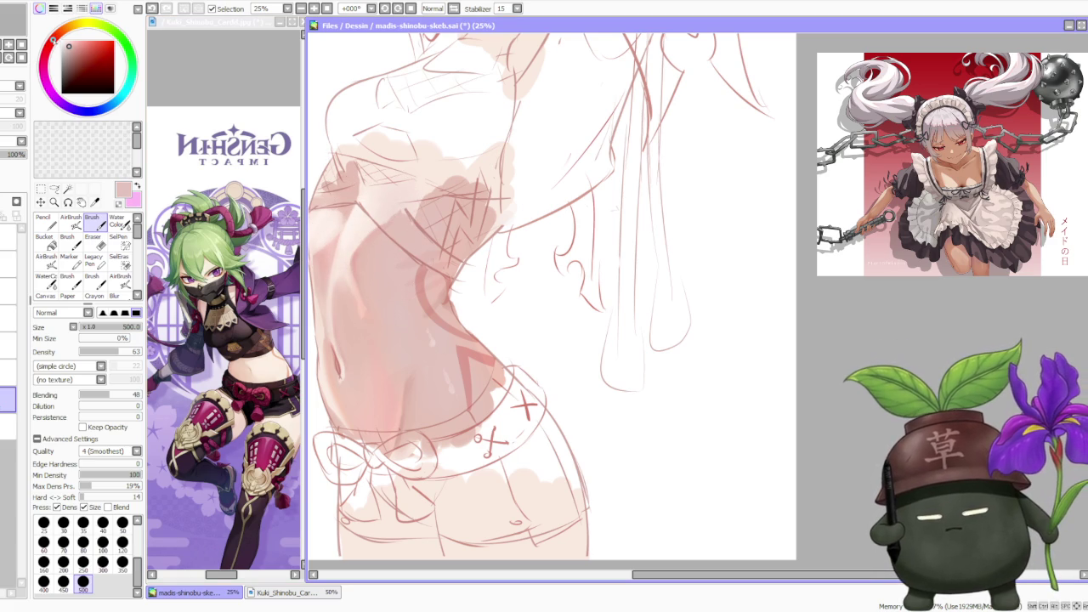
- Airbrush deeper pink around the lower belly and navel, then blend the crease with Water Color
{"action": "left_click", "coordinate": [73, 218]}
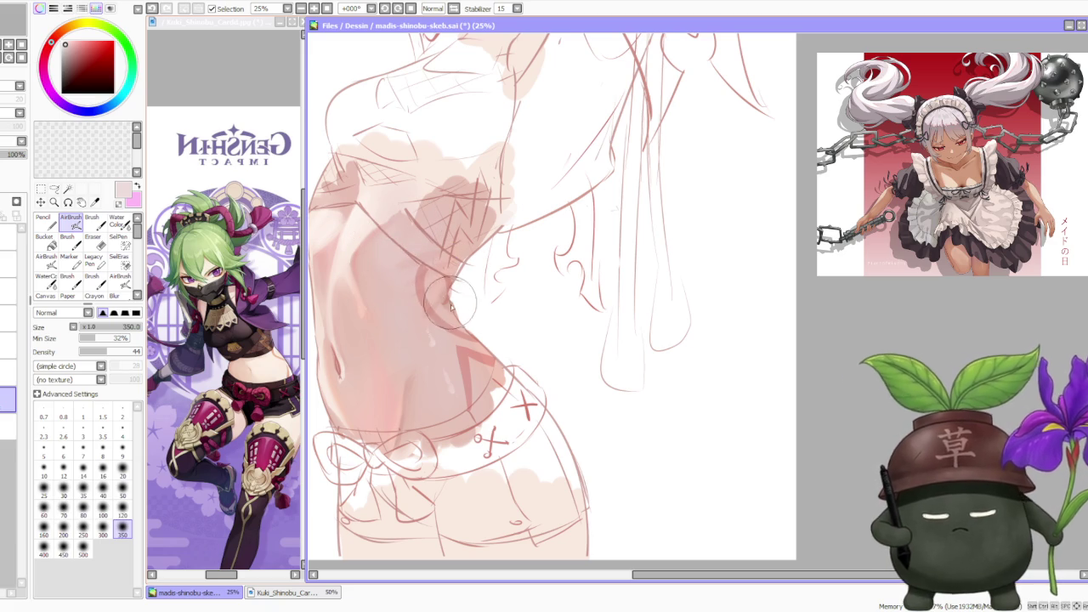
{"action": "scroll", "coordinate": [471, 287], "scroll_direction": "down", "scroll_amount": 2}
{"action": "scroll", "coordinate": [470, 255], "scroll_direction": "down", "scroll_amount": 2}
{"action": "scroll", "coordinate": [468, 220], "scroll_direction": "up", "scroll_amount": 3}
{"action": "scroll", "coordinate": [497, 289], "scroll_direction": "up", "scroll_amount": 1}
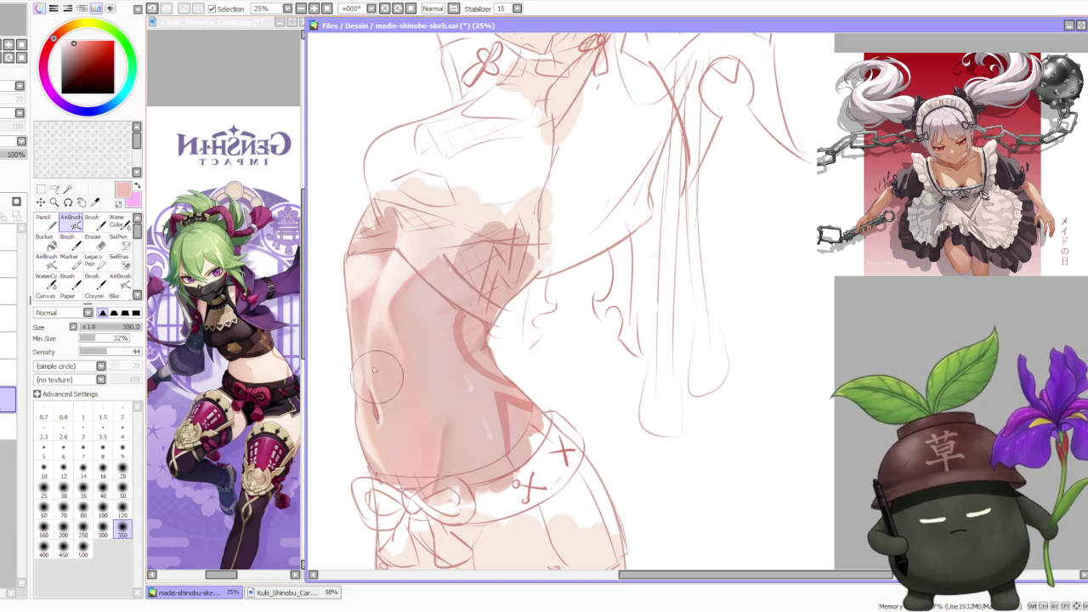
{"action": "left_click", "coordinate": [123, 223]}
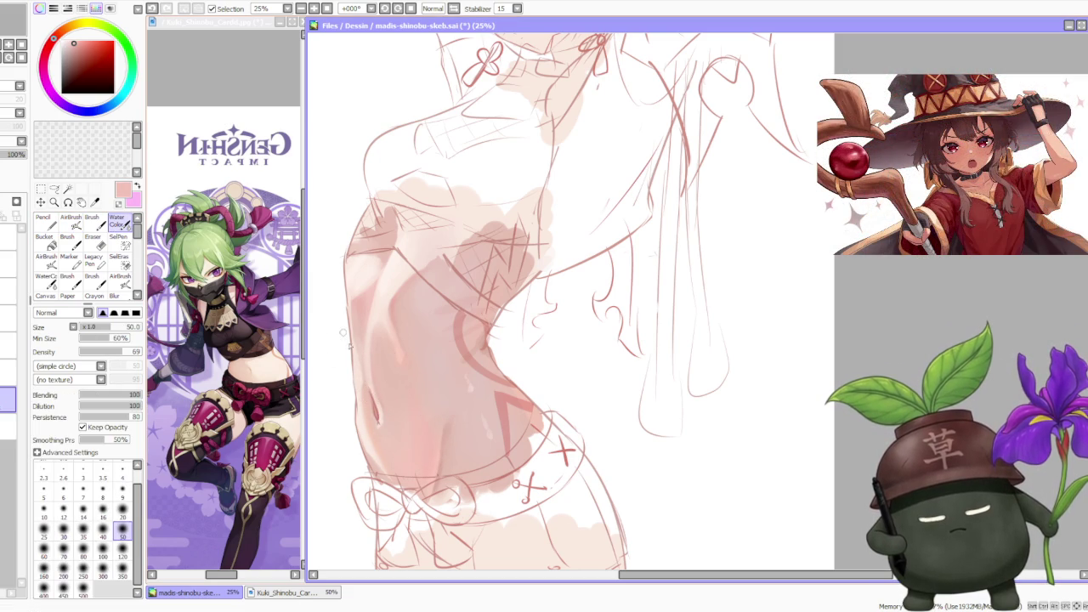
{"action": "scroll", "coordinate": [363, 377], "scroll_direction": "down", "scroll_amount": 2}
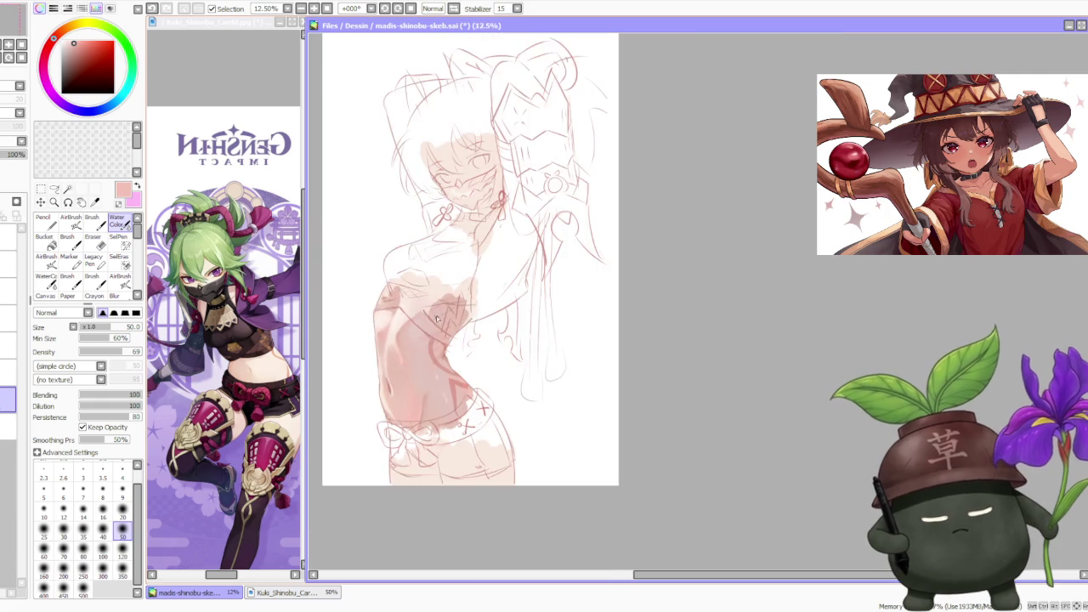
- Airbrush faint shading onto the lower torso with AirBrush at size 120
{"action": "scroll", "coordinate": [464, 291], "scroll_direction": "down", "scroll_amount": 1}
{"action": "scroll", "coordinate": [420, 265], "scroll_direction": "up", "scroll_amount": 1}
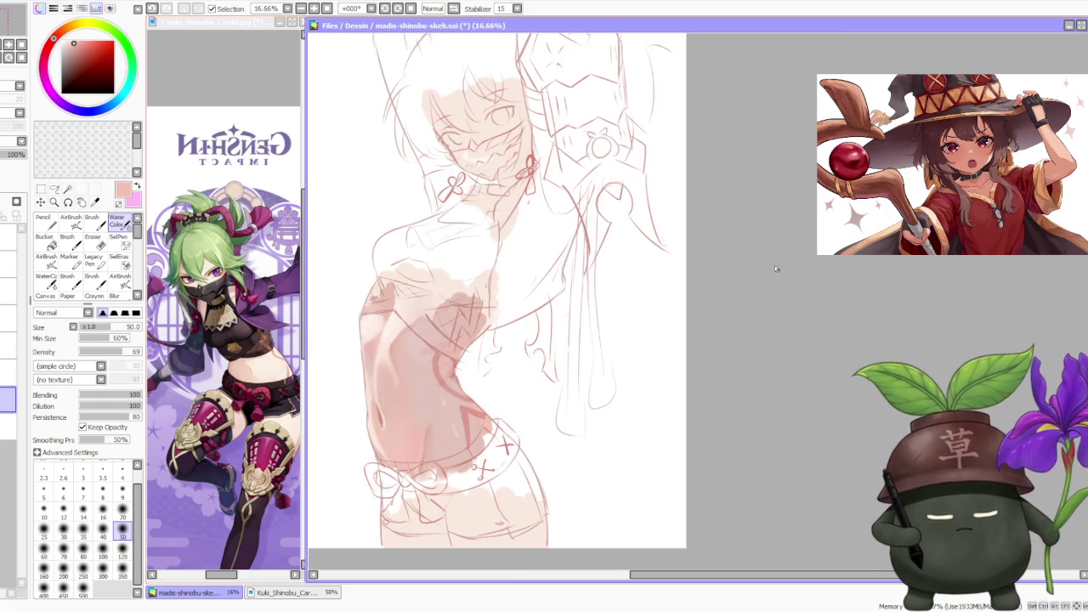
{"action": "scroll", "coordinate": [779, 273], "scroll_direction": "down", "scroll_amount": 1}
{"action": "scroll", "coordinate": [781, 256], "scroll_direction": "up", "scroll_amount": 2}
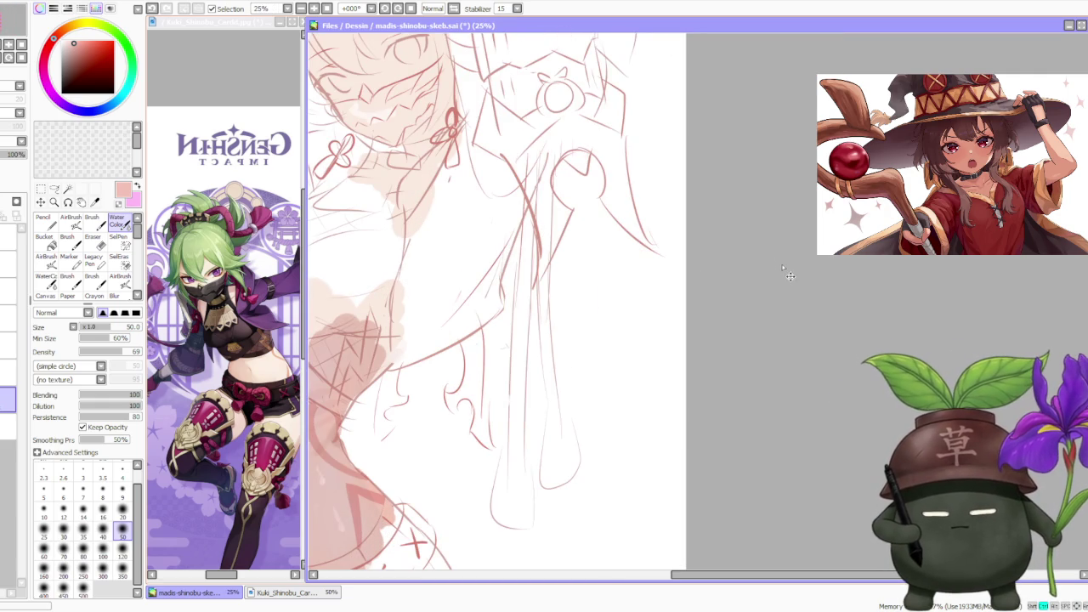
{"action": "scroll", "coordinate": [725, 351], "scroll_direction": "down", "scroll_amount": 2}
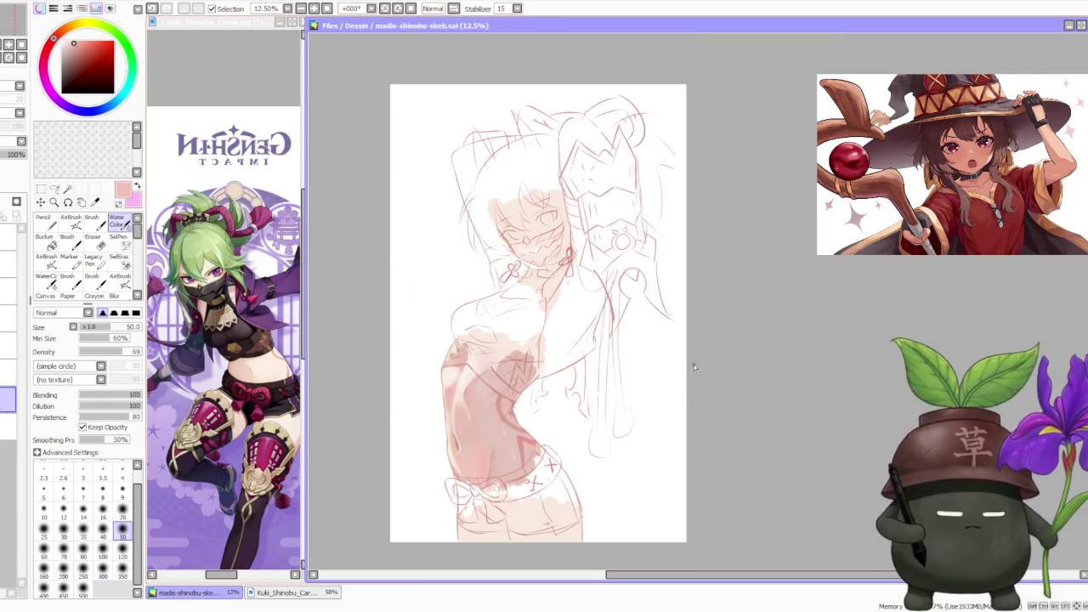
{"action": "scroll", "coordinate": [617, 376], "scroll_direction": "down", "scroll_amount": 1}
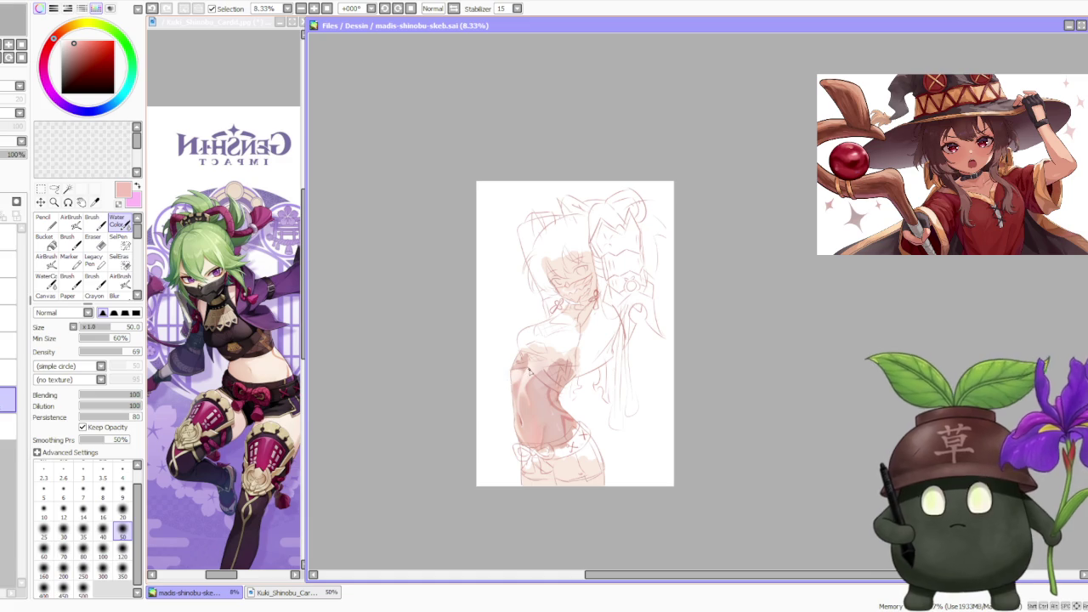
{"action": "scroll", "coordinate": [529, 369], "scroll_direction": "up", "scroll_amount": 1}
{"action": "scroll", "coordinate": [535, 366], "scroll_direction": "up", "scroll_amount": 1}
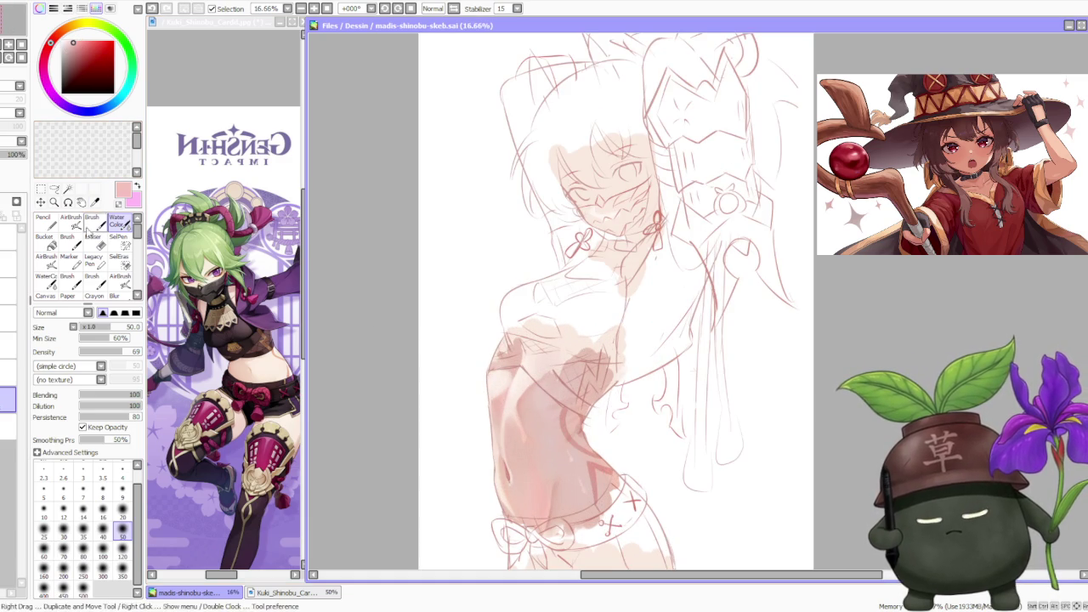
{"action": "left_click", "coordinate": [71, 219]}
{"action": "scroll", "coordinate": [507, 393], "scroll_direction": "up", "scroll_amount": 1}
{"action": "scroll", "coordinate": [508, 393], "scroll_direction": "up", "scroll_amount": 1}
{"action": "left_click", "coordinate": [123, 514]}
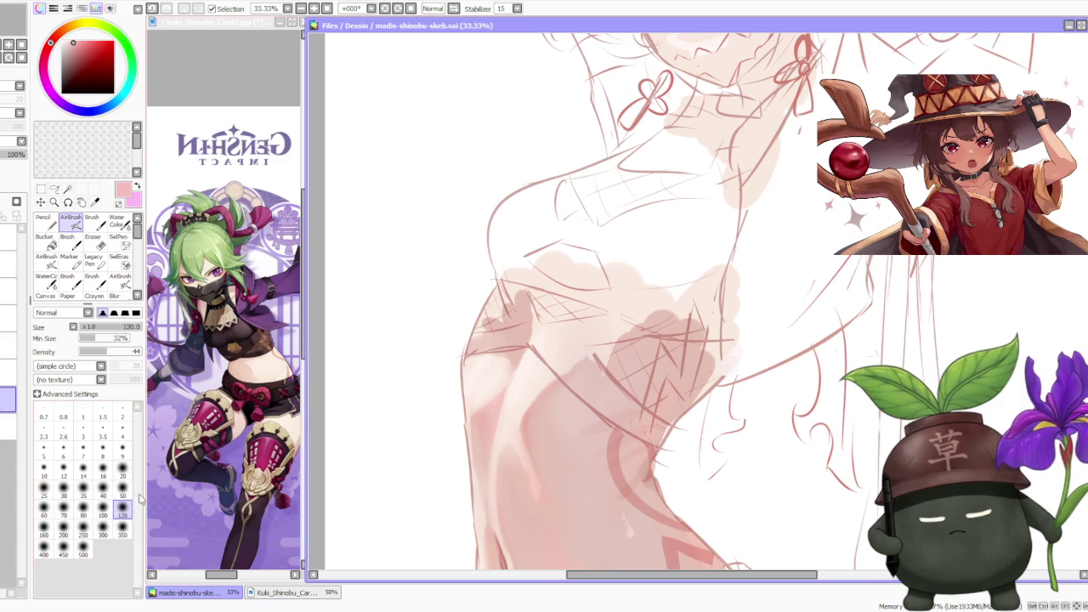
{"action": "left_click_drag", "start_coordinate": [493, 438], "coordinate": [498, 405]}
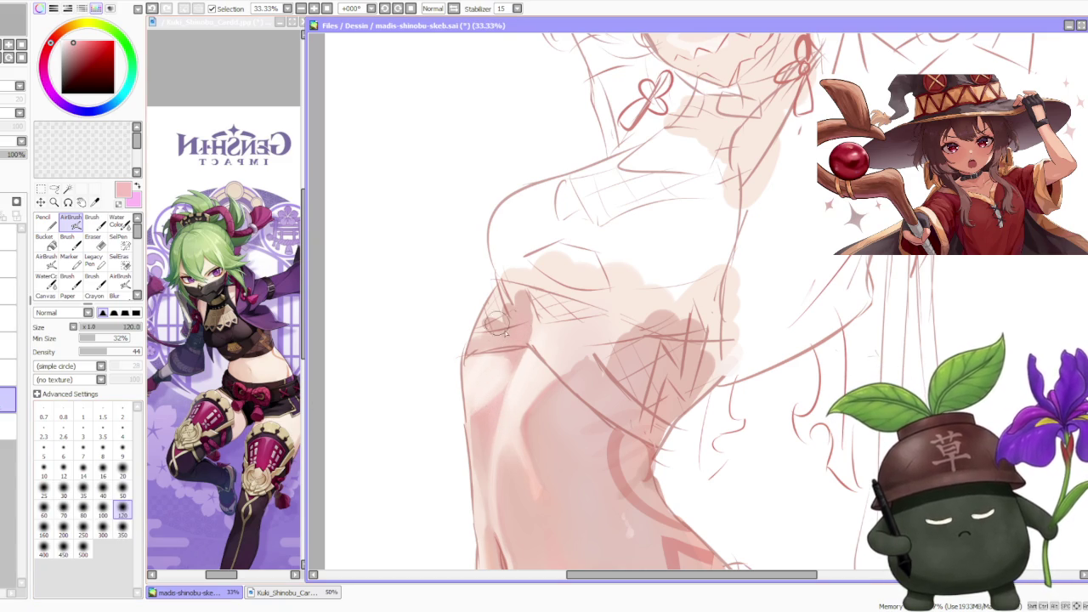
- Sample the pale skin tone, switch to Water Color, and pick up a medium pink from the belly
{"action": "left_click", "coordinate": [488, 357], "text": "alt"}
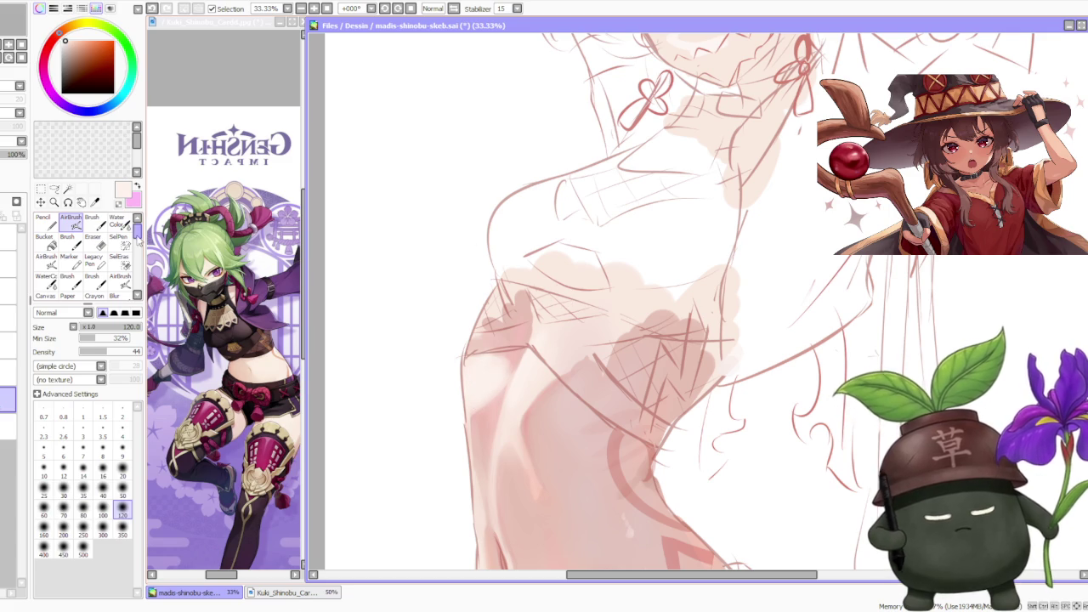
{"action": "key", "text": "c"}
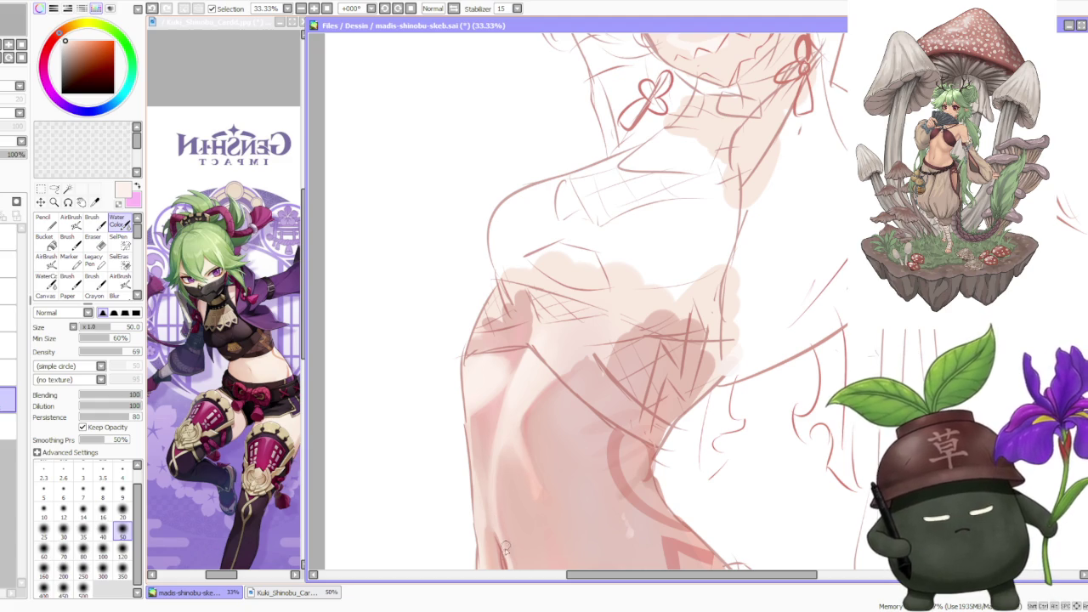
{"action": "left_click", "coordinate": [480, 520], "text": "alt"}
- Sample a lighter pink from the canvas and alternate between AirBrush and Water Color
{"action": "scroll", "coordinate": [558, 498], "scroll_direction": "down", "scroll_amount": 1}
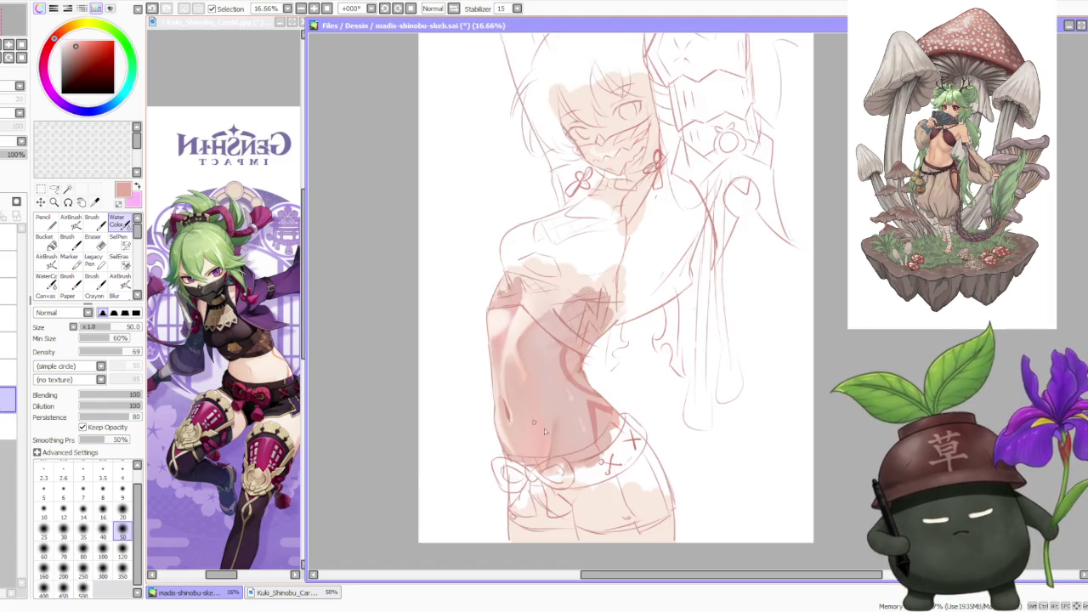
{"action": "scroll", "coordinate": [558, 498], "scroll_direction": "up", "scroll_amount": 2}
{"action": "scroll", "coordinate": [586, 429], "scroll_direction": "down", "scroll_amount": 1}
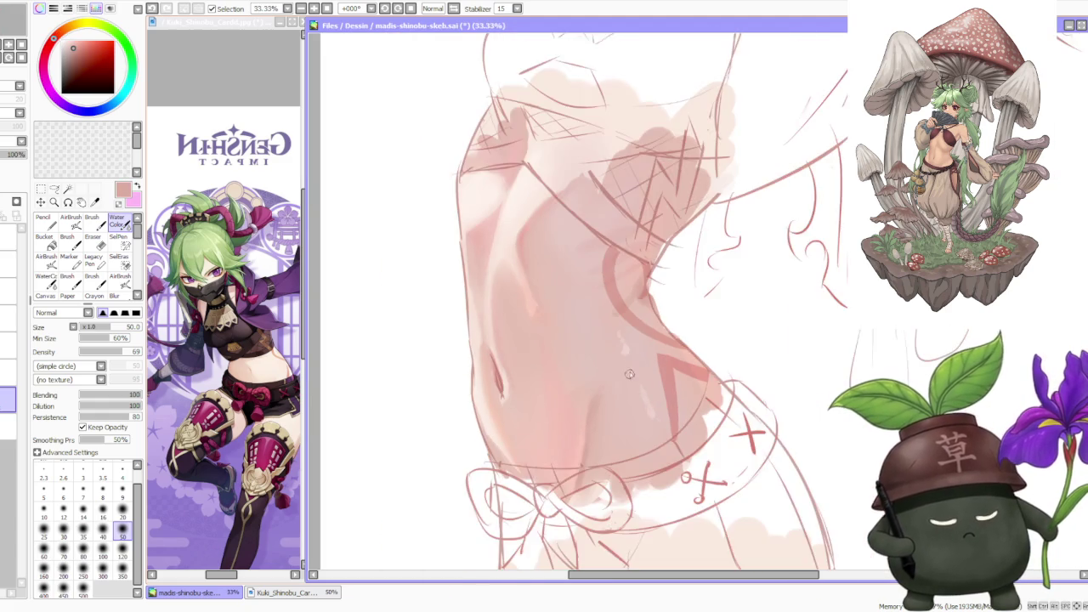
{"action": "scroll", "coordinate": [642, 349], "scroll_direction": "down", "scroll_amount": 1}
{"action": "scroll", "coordinate": [655, 336], "scroll_direction": "down", "scroll_amount": 2}
{"action": "scroll", "coordinate": [671, 359], "scroll_direction": "up", "scroll_amount": 2}
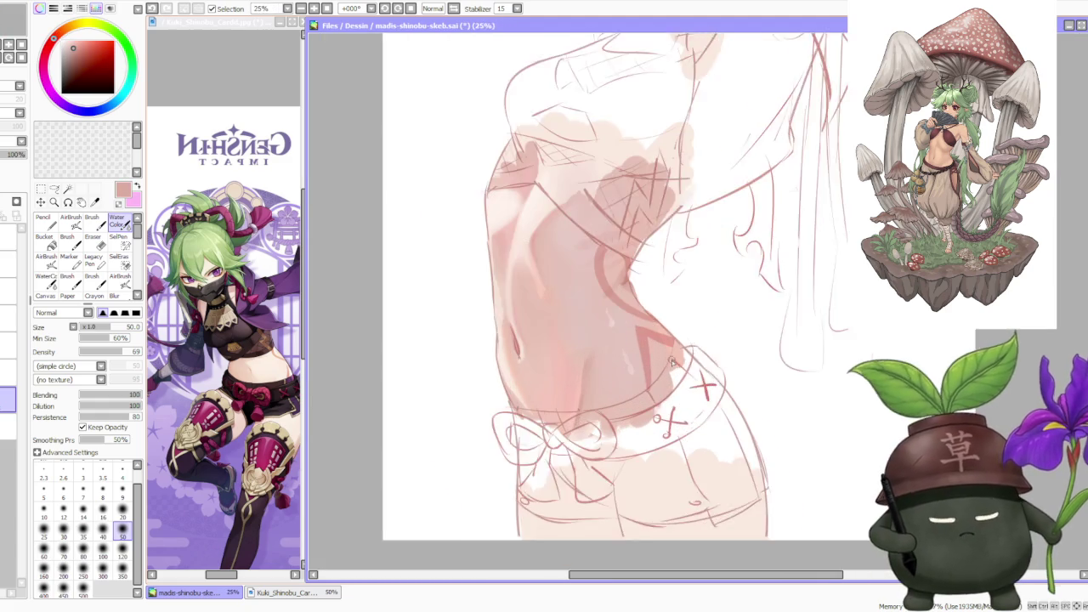
{"action": "scroll", "coordinate": [667, 357], "scroll_direction": "up", "scroll_amount": 1}
{"action": "scroll", "coordinate": [612, 379], "scroll_direction": "up", "scroll_amount": 1}
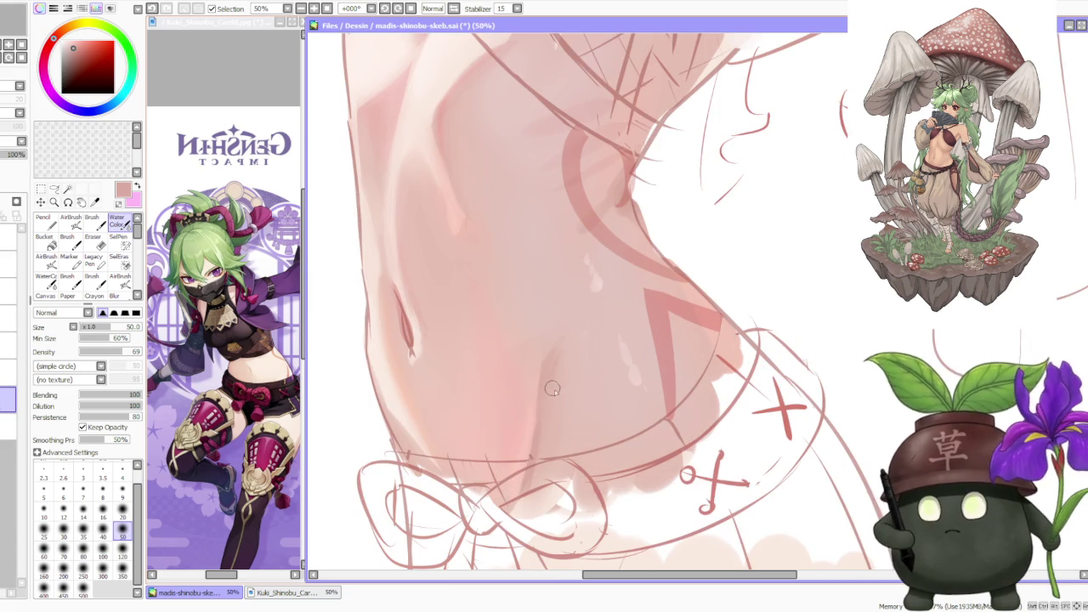
{"action": "left_click", "coordinate": [629, 362], "text": "alt"}
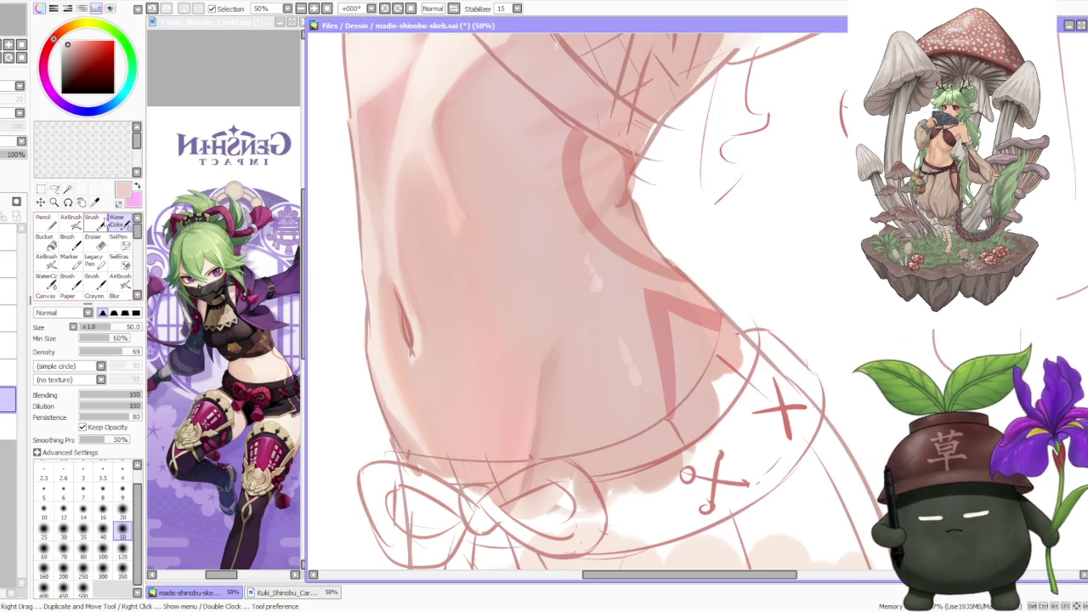
{"action": "left_click", "coordinate": [71, 220]}
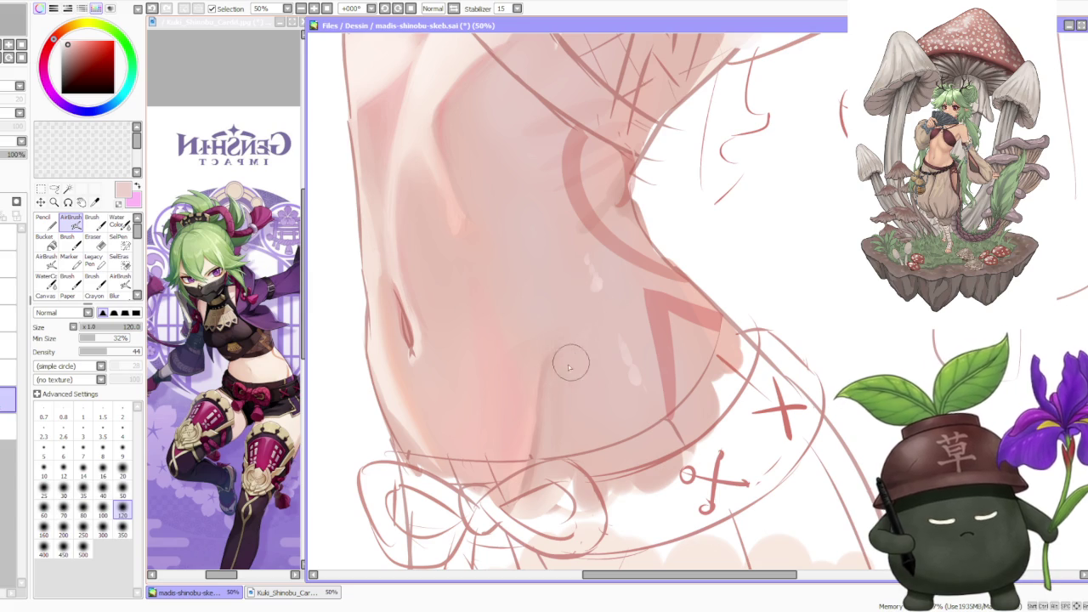
{"action": "left_click", "coordinate": [117, 223]}
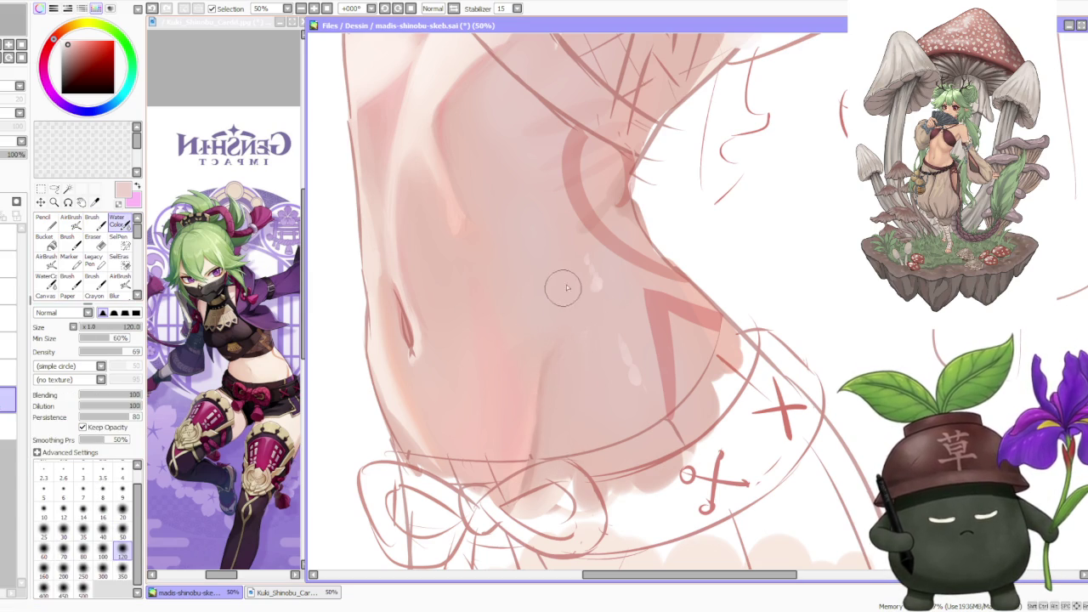
- Airbrush soft pink shading around the waist and hip at size 500
{"action": "scroll", "coordinate": [555, 317], "scroll_direction": "up", "scroll_amount": 1}
{"action": "scroll", "coordinate": [552, 329], "scroll_direction": "down", "scroll_amount": 2}
{"action": "scroll", "coordinate": [552, 332], "scroll_direction": "up", "scroll_amount": 1}
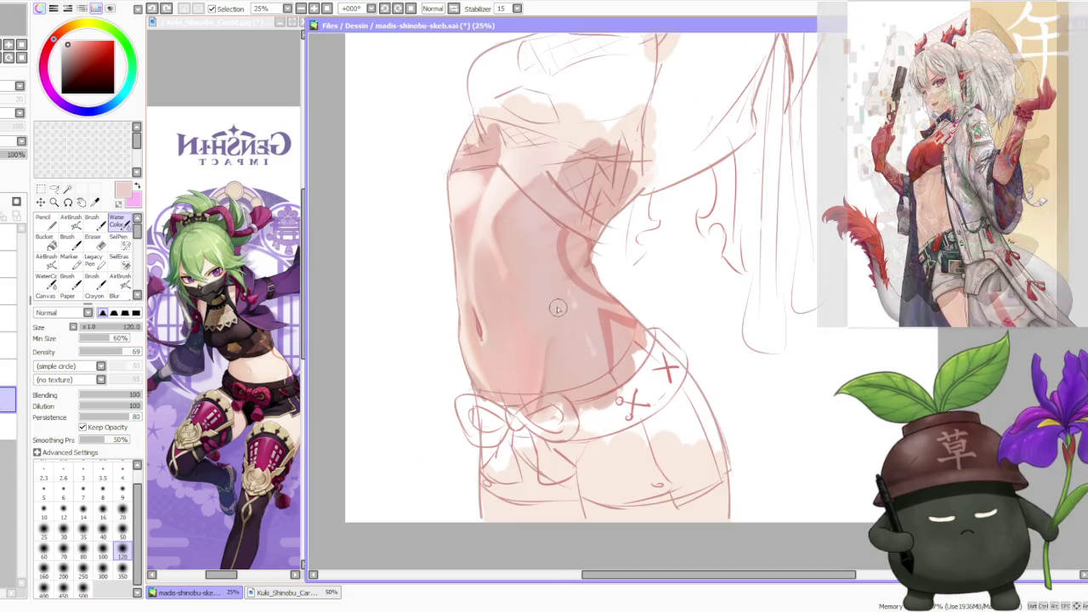
{"action": "scroll", "coordinate": [514, 344], "scroll_direction": "up", "scroll_amount": 1}
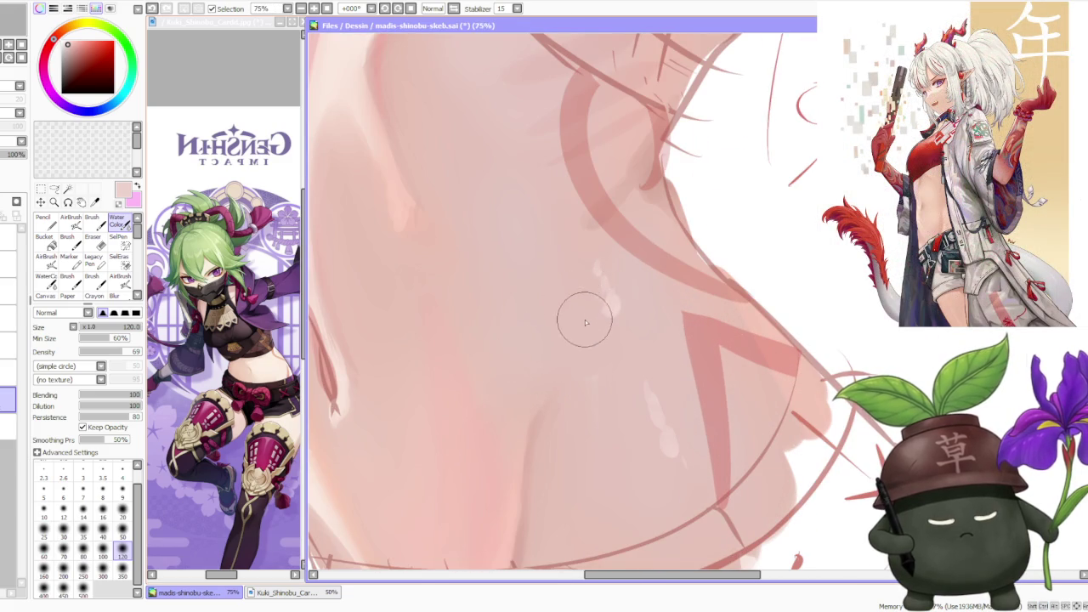
{"action": "scroll", "coordinate": [598, 298], "scroll_direction": "down", "scroll_amount": 2}
{"action": "scroll", "coordinate": [597, 300], "scroll_direction": "down", "scroll_amount": 2}
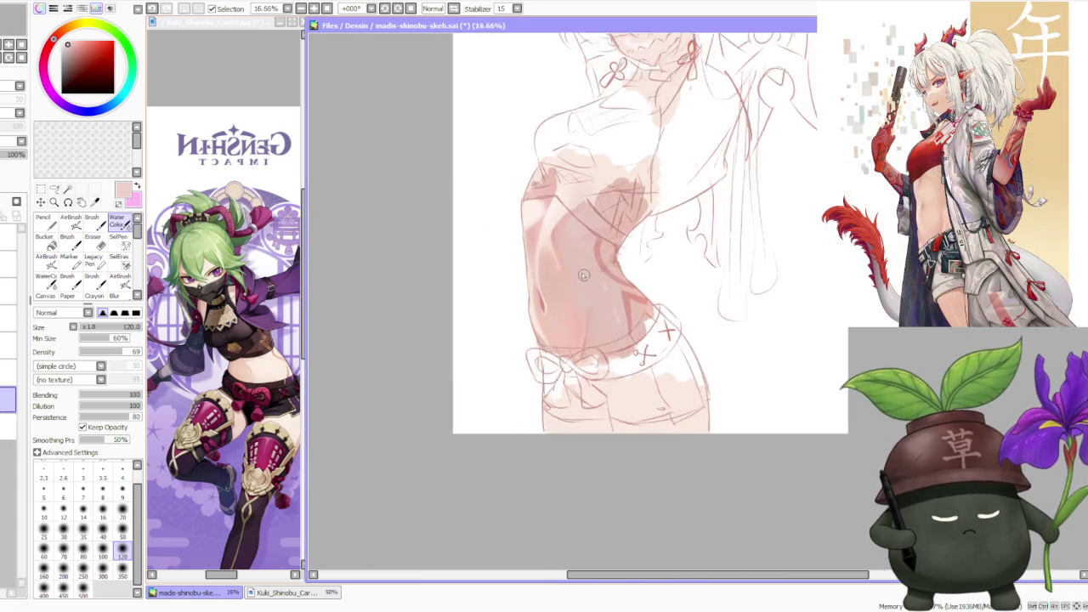
{"action": "scroll", "coordinate": [555, 303], "scroll_direction": "up", "scroll_amount": 1}
{"action": "scroll", "coordinate": [567, 311], "scroll_direction": "up", "scroll_amount": 1}
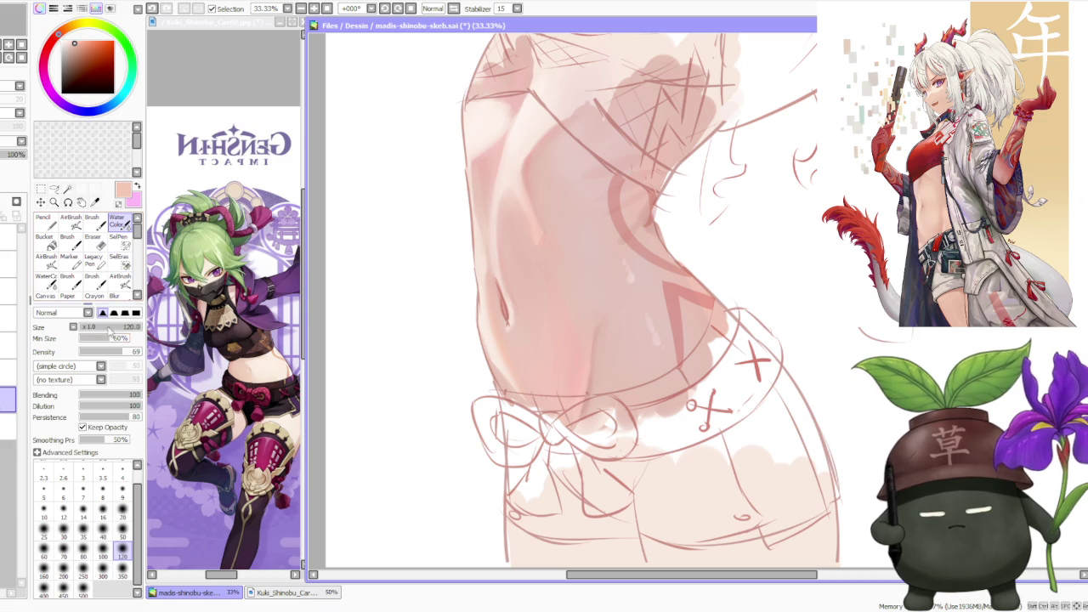
{"action": "left_click", "coordinate": [70, 223]}
{"action": "left_click", "coordinate": [85, 552]}
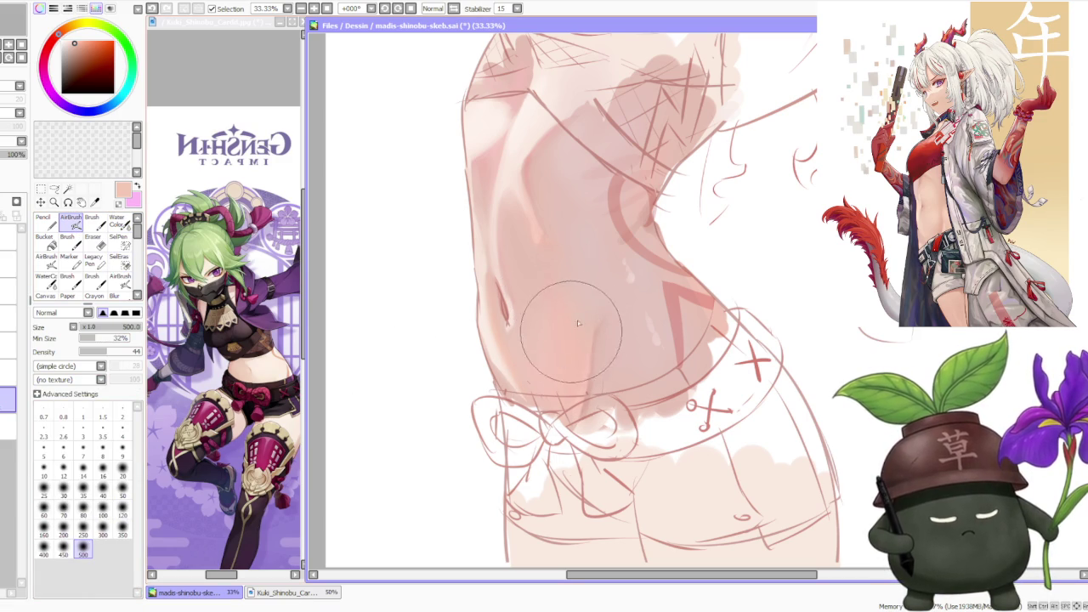
{"action": "scroll", "coordinate": [604, 316], "scroll_direction": "down", "scroll_amount": 2}
{"action": "scroll", "coordinate": [604, 317], "scroll_direction": "up", "scroll_amount": 2}
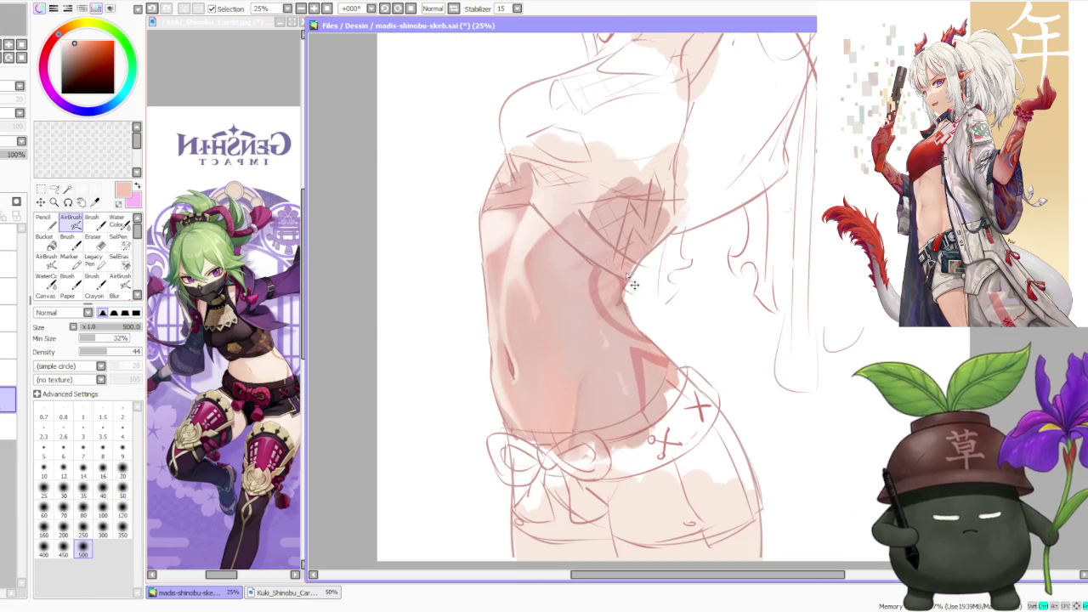
{"action": "left_click", "coordinate": [524, 349], "text": "alt"}
{"action": "mouse_move", "coordinate": [525, 348]}
{"action": "left_mouse_down"}
{"action": "mouse_move", "coordinate": [556, 416]}
{"action": "mouse_move", "coordinate": [550, 379]}
{"action": "mouse_move", "coordinate": [540, 369]}
{"action": "mouse_move", "coordinate": [563, 439]}
{"action": "left_mouse_up"}
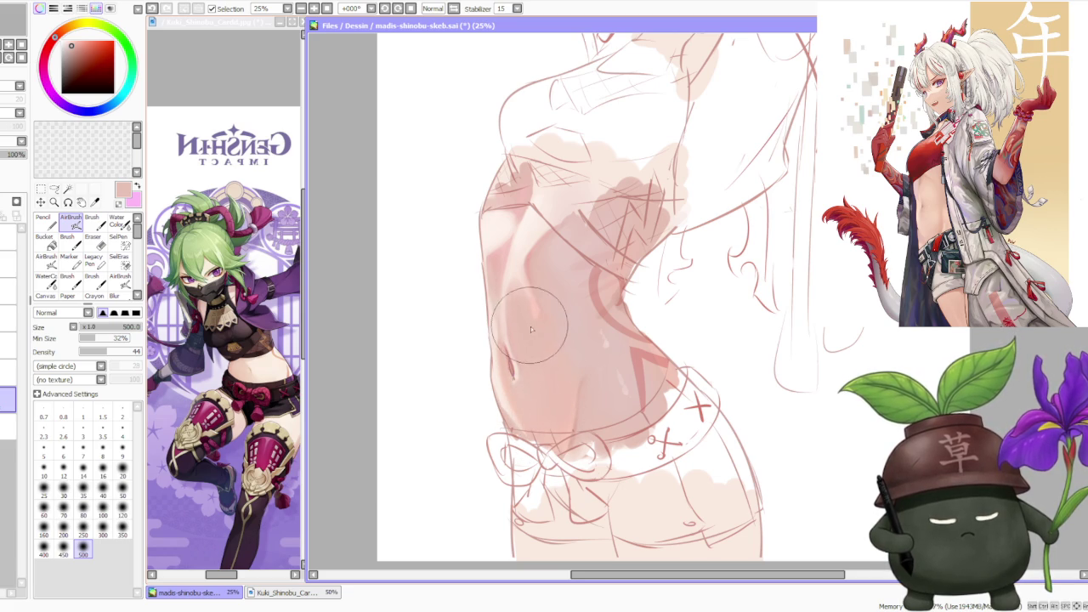
{"action": "scroll", "coordinate": [564, 439], "scroll_direction": "down", "scroll_amount": 3}
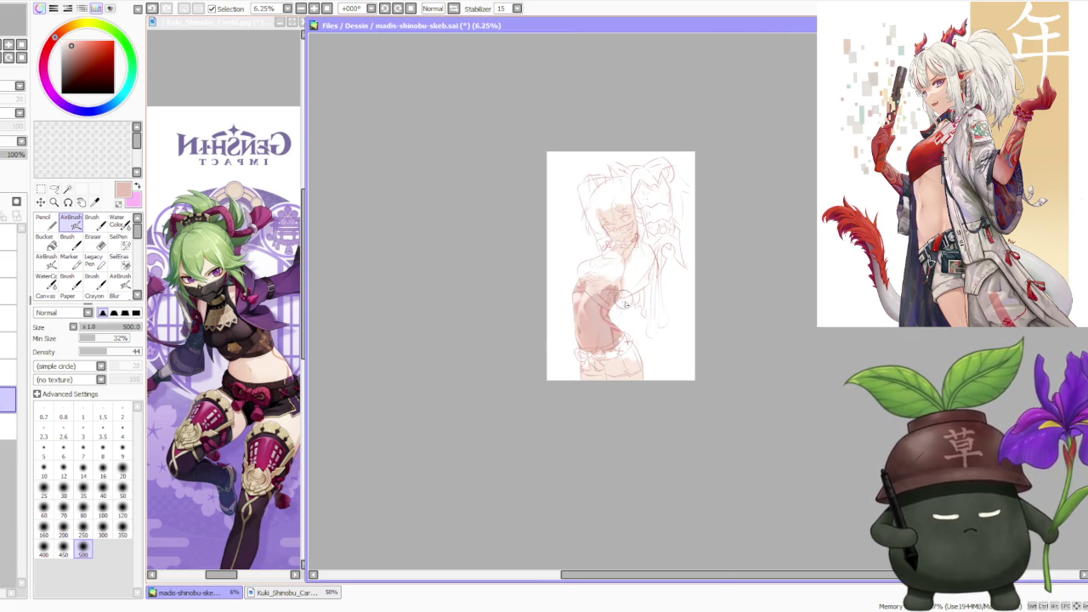
- Set the Brush to size 120 with slightly lower blending, sampling light and deeper torso pinks
{"action": "scroll", "coordinate": [625, 299], "scroll_direction": "up", "scroll_amount": 3}
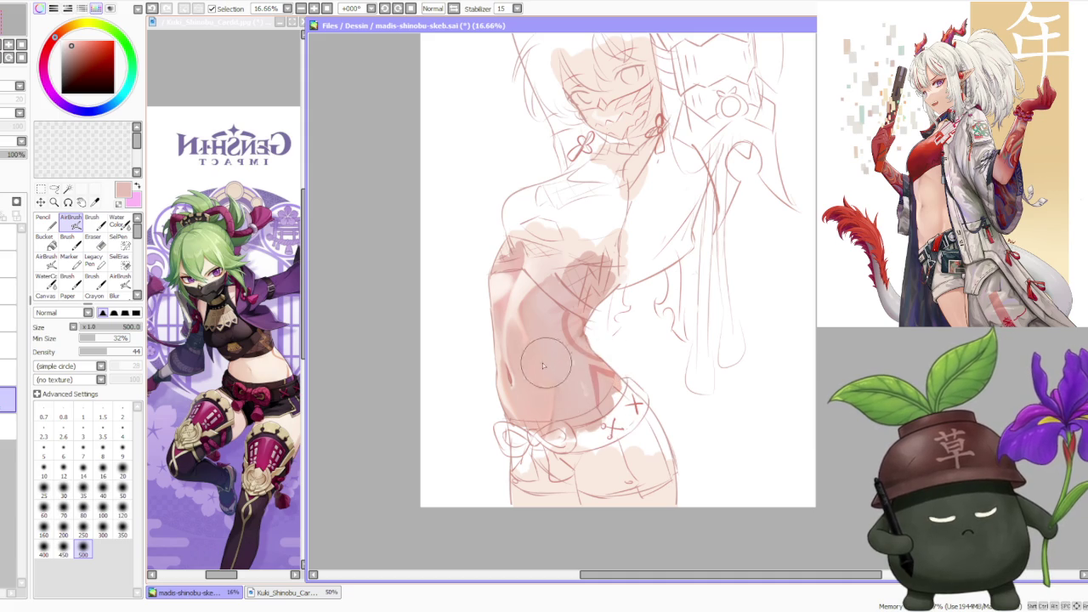
{"action": "scroll", "coordinate": [540, 351], "scroll_direction": "up", "scroll_amount": 1}
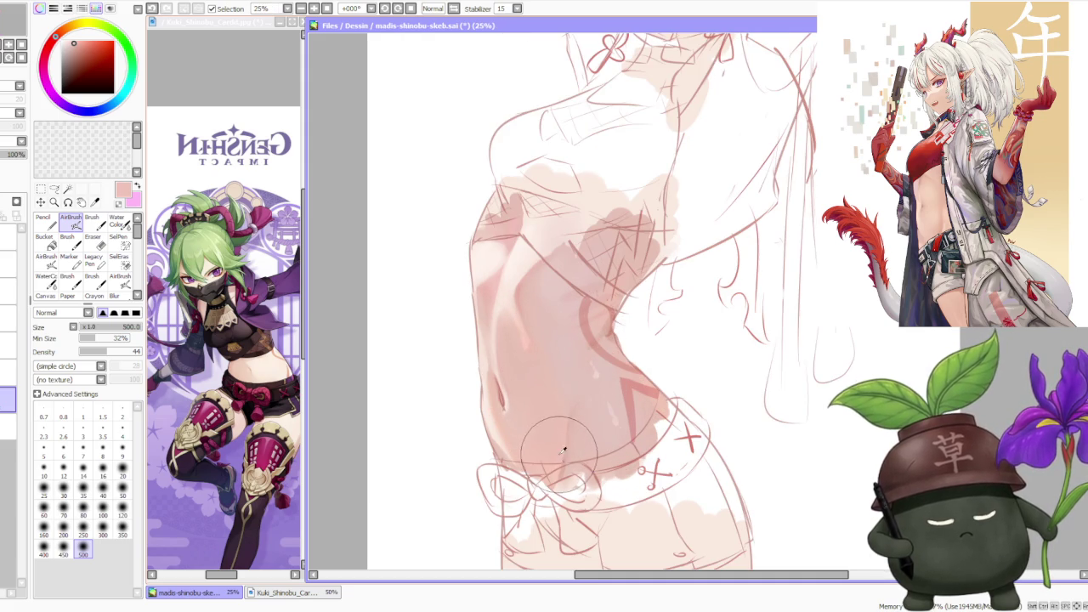
{"action": "left_click", "coordinate": [91, 221]}
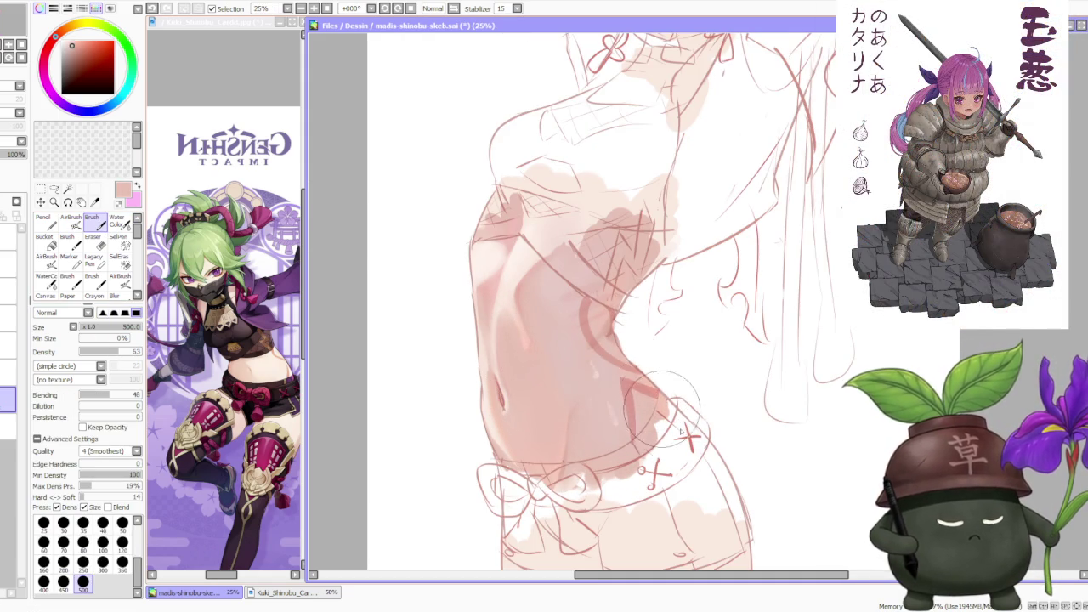
{"action": "scroll", "coordinate": [649, 280], "scroll_direction": "down", "scroll_amount": 4}
{"action": "scroll", "coordinate": [681, 266], "scroll_direction": "up", "scroll_amount": 2}
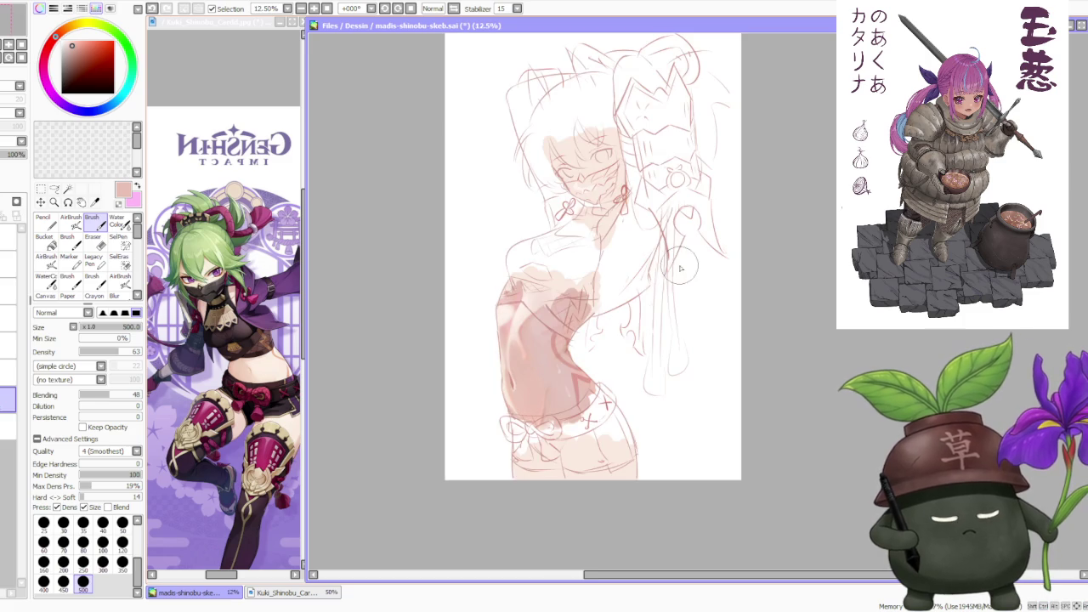
{"action": "scroll", "coordinate": [671, 259], "scroll_direction": "up", "scroll_amount": 1}
{"action": "scroll", "coordinate": [520, 345], "scroll_direction": "up", "scroll_amount": 1}
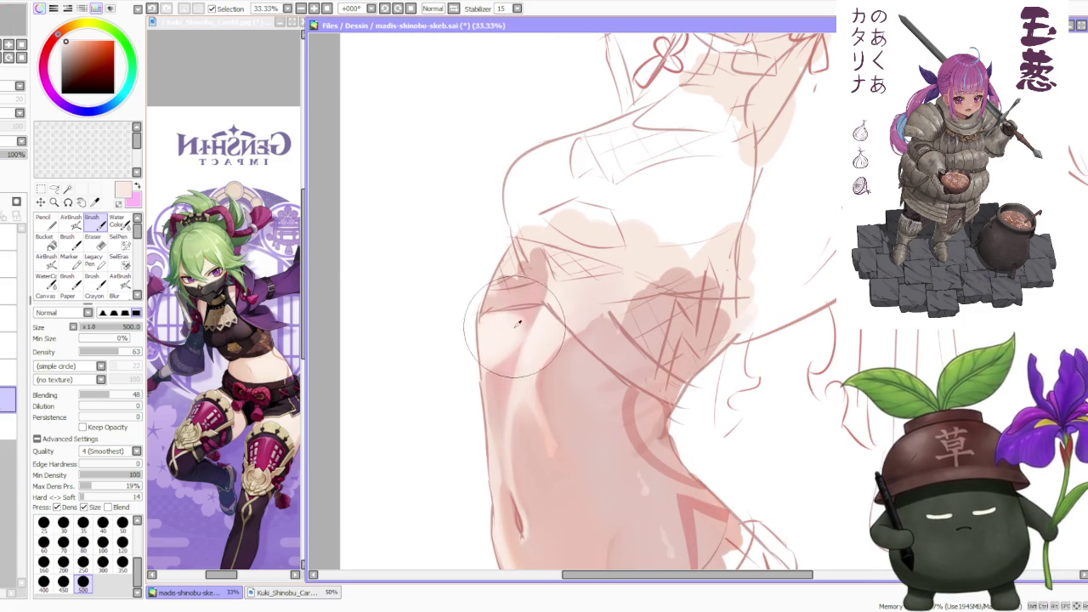
{"action": "left_click", "coordinate": [497, 325], "text": "alt"}
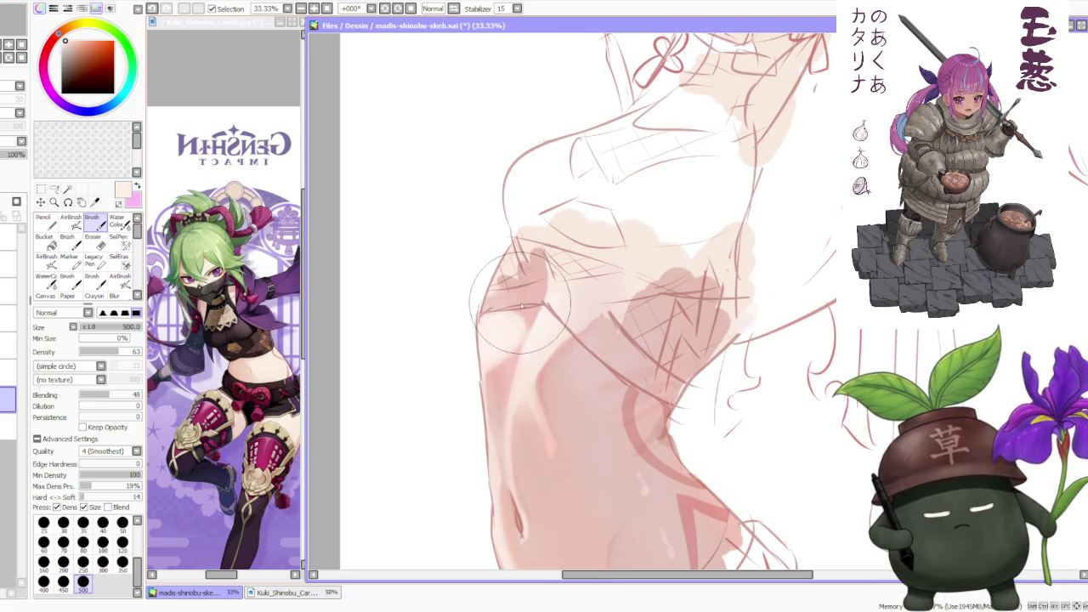
{"action": "left_click", "coordinate": [522, 322], "text": "alt"}
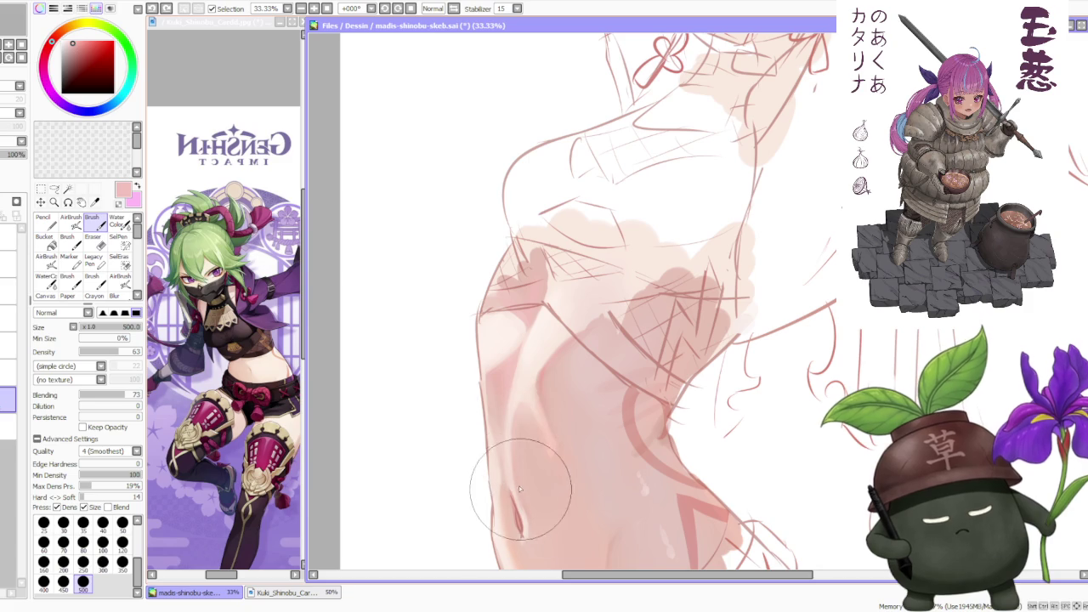
{"action": "left_click_drag", "start_coordinate": [130, 398], "coordinate": [123, 399]}
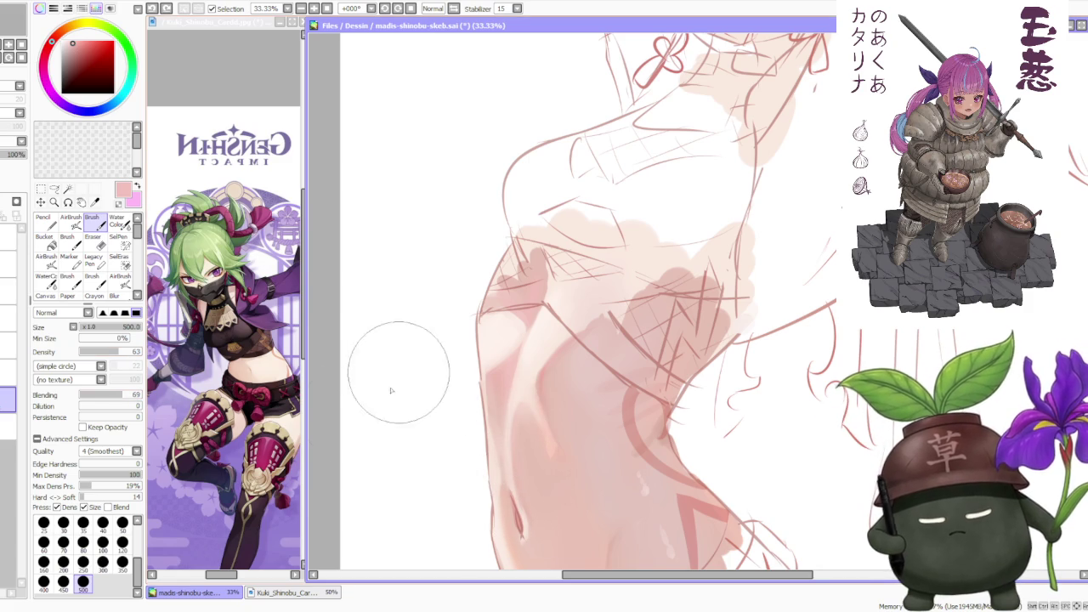
{"action": "left_click", "coordinate": [123, 545]}
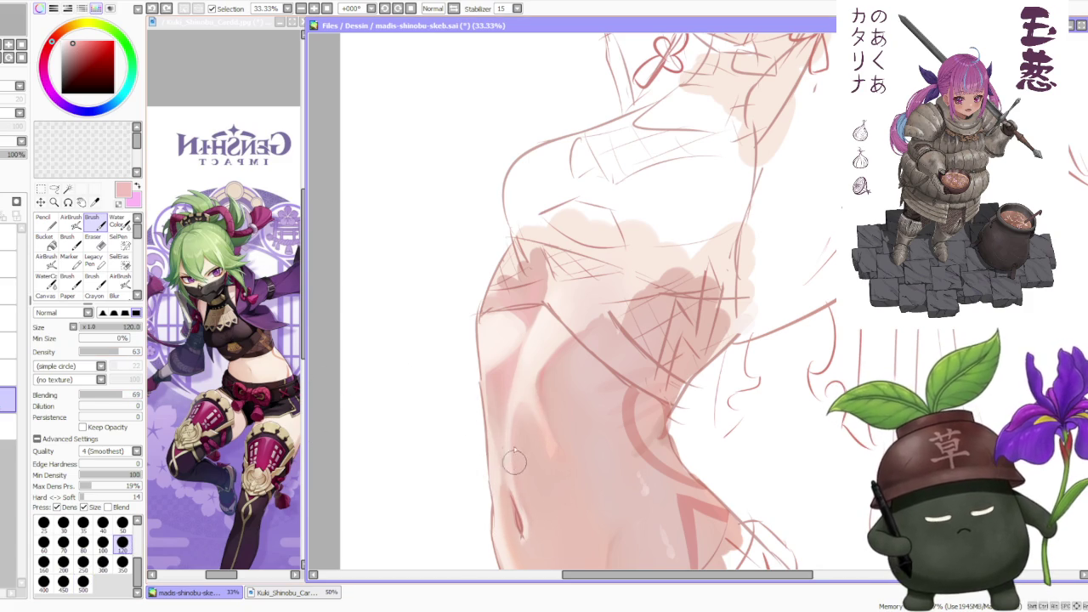
{"action": "left_click", "coordinate": [533, 384], "text": "alt"}
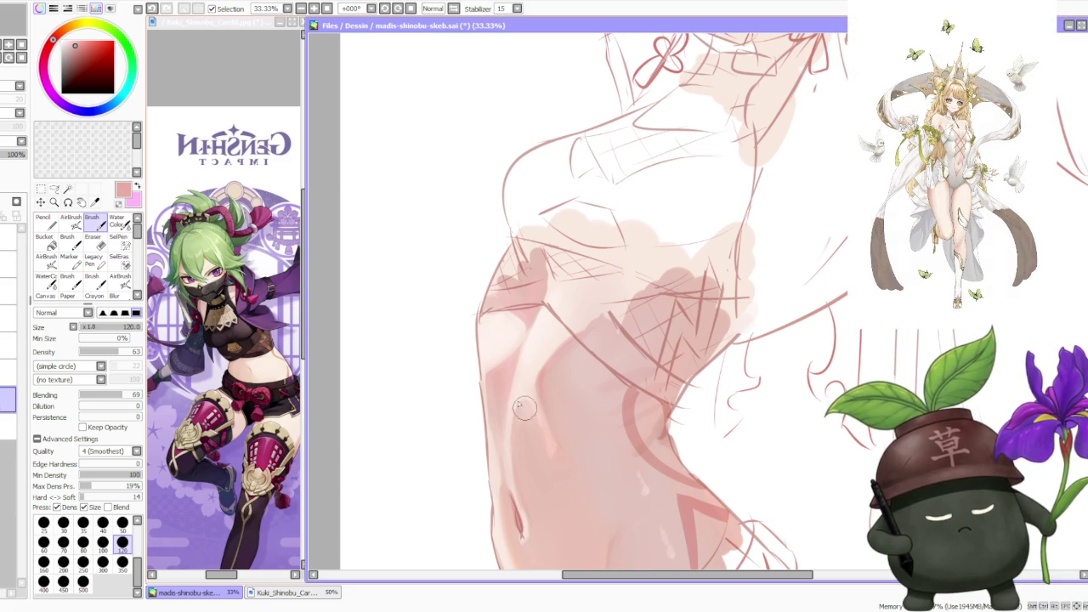
- Switch to Water Color at size 50 and load the light cream skin tone
{"action": "key", "text": "c"}
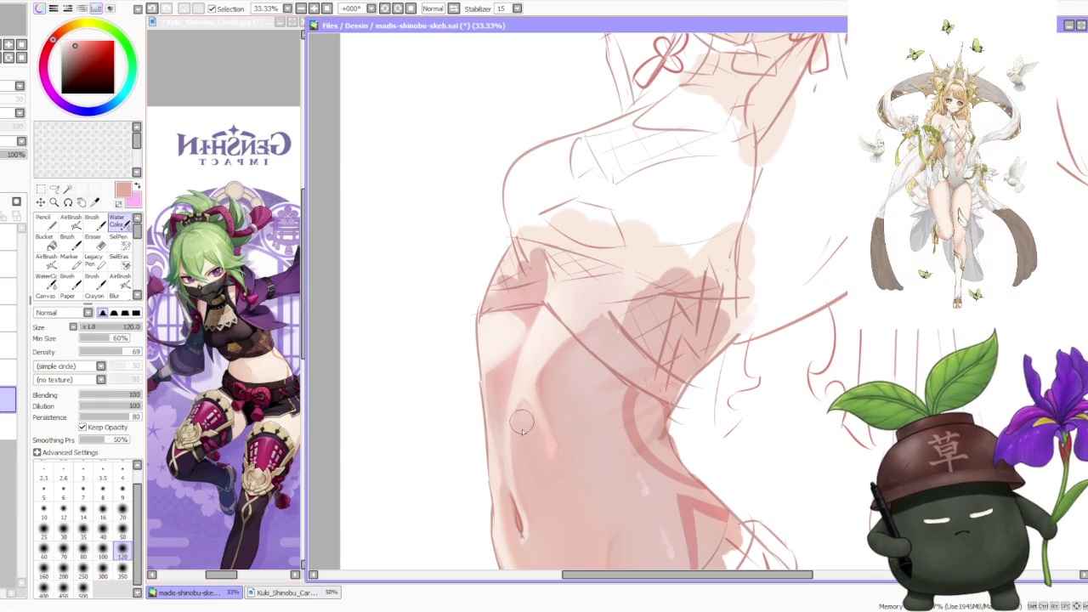
{"action": "left_click", "coordinate": [123, 510]}
{"action": "key", "text": "bracketright"}
{"action": "key", "text": "bracketright"}
{"action": "key", "text": "bracketright"}
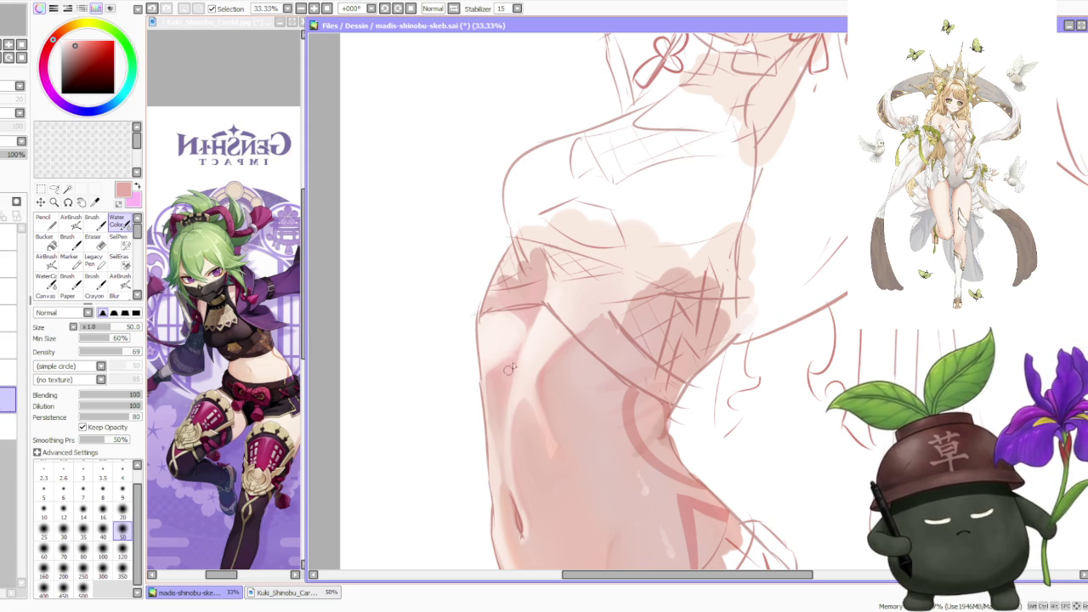
{"action": "left_click", "coordinate": [493, 330], "text": "alt"}
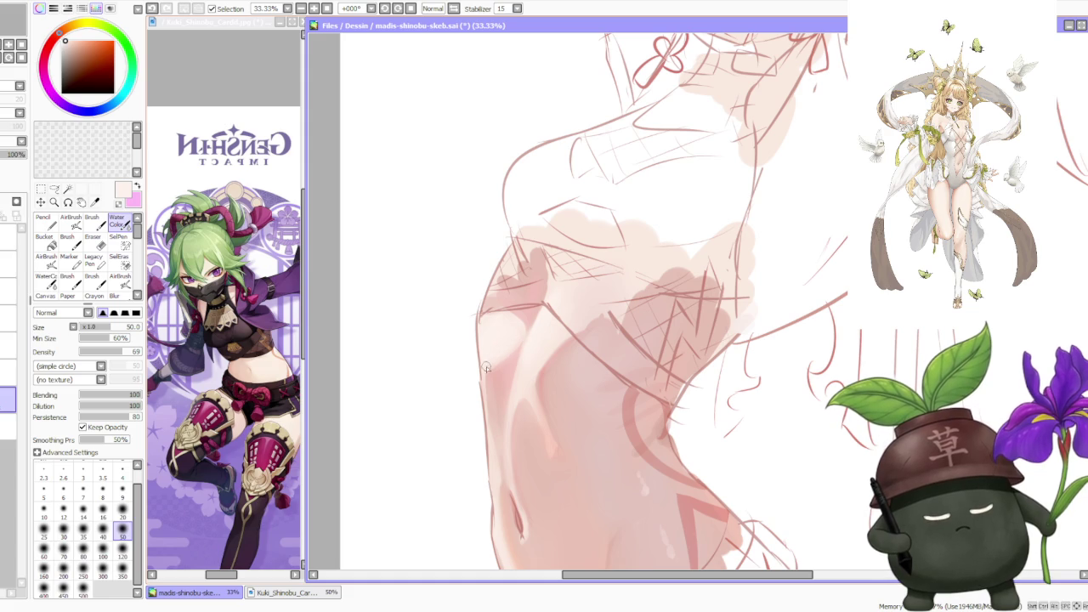
{"action": "scroll", "coordinate": [513, 330], "scroll_direction": "down", "scroll_amount": 2}
- Set the Brush density to 100 and sample a skin colour from the torso
{"action": "scroll", "coordinate": [630, 310], "scroll_direction": "down", "scroll_amount": 1}
{"action": "scroll", "coordinate": [638, 306], "scroll_direction": "down", "scroll_amount": 1}
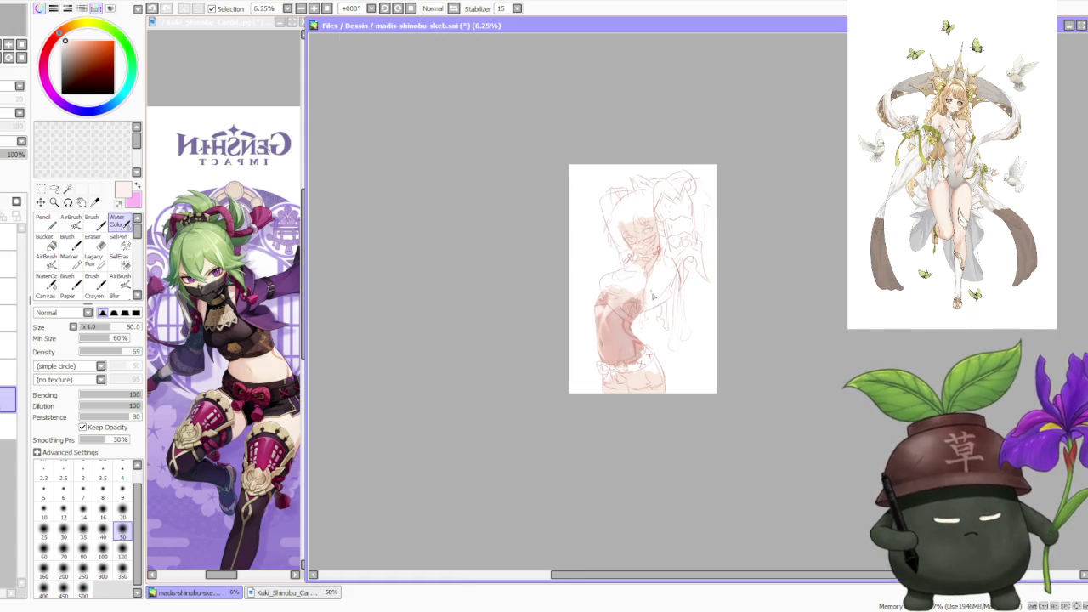
{"action": "scroll", "coordinate": [659, 303], "scroll_direction": "up", "scroll_amount": 2}
{"action": "key", "text": "b"}
{"action": "scroll", "coordinate": [659, 303], "scroll_direction": "up", "scroll_amount": 2}
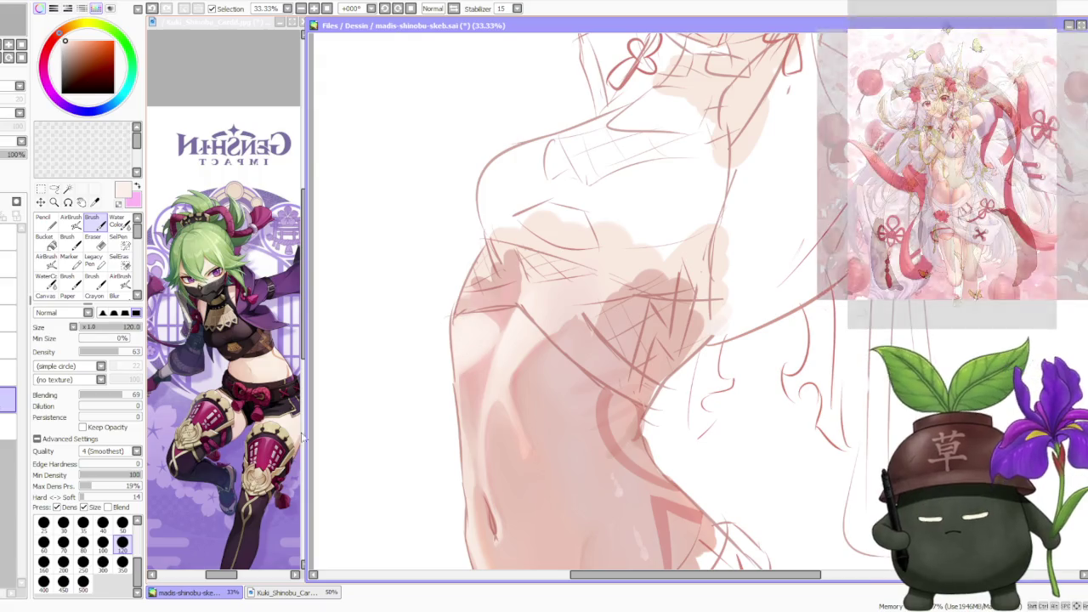
{"action": "left_click_drag", "start_coordinate": [129, 352], "coordinate": [145, 354]}
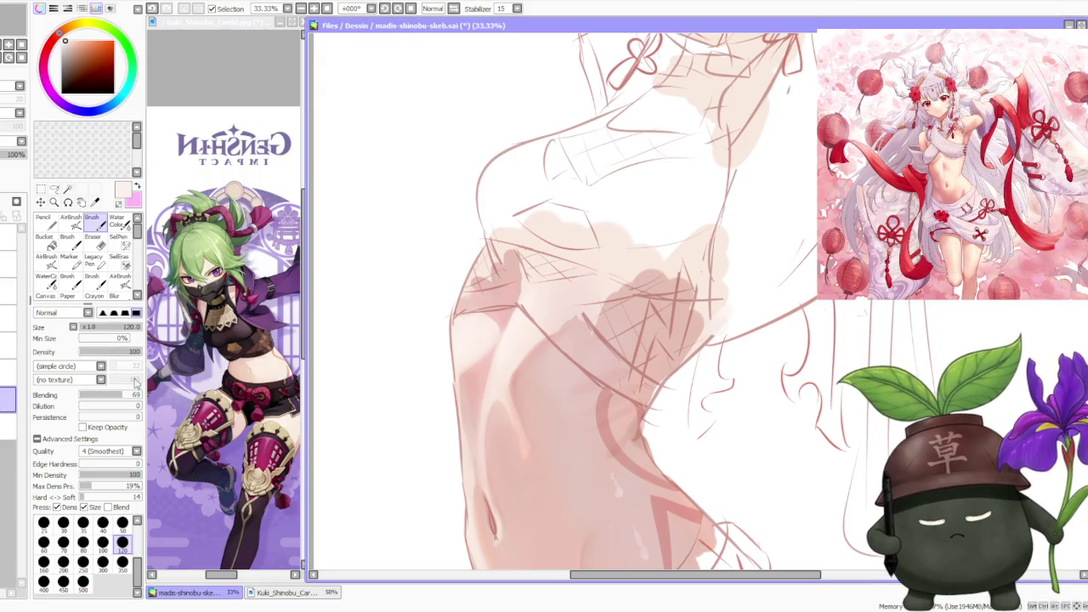
{"action": "left_click", "coordinate": [486, 393], "text": "alt"}
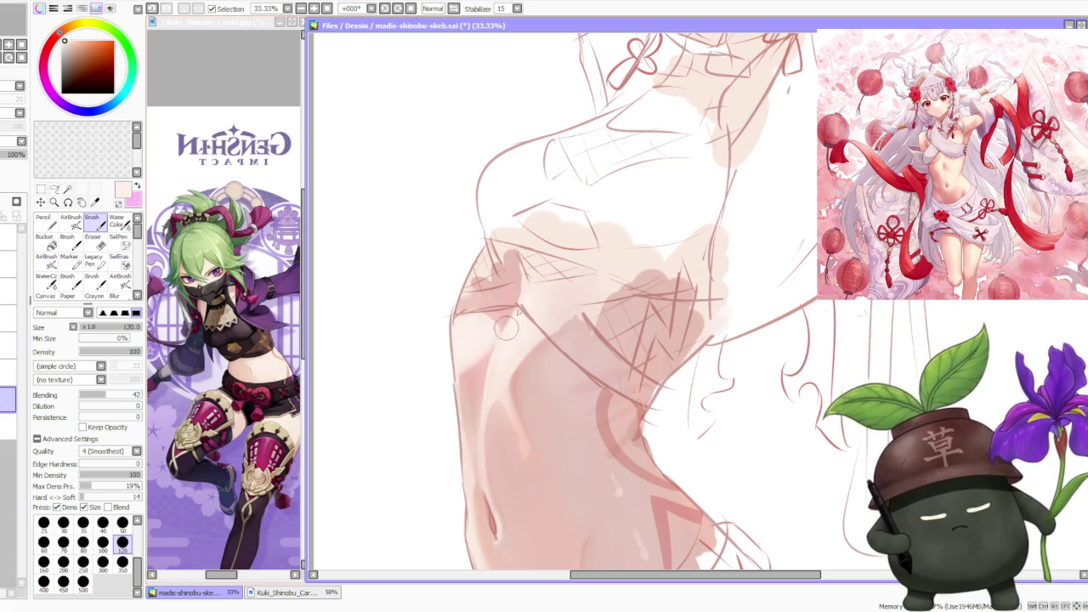
- Blend the rib shading with Water Color, then pick a pink shading colour from the drawing
{"action": "left_click", "coordinate": [117, 223]}
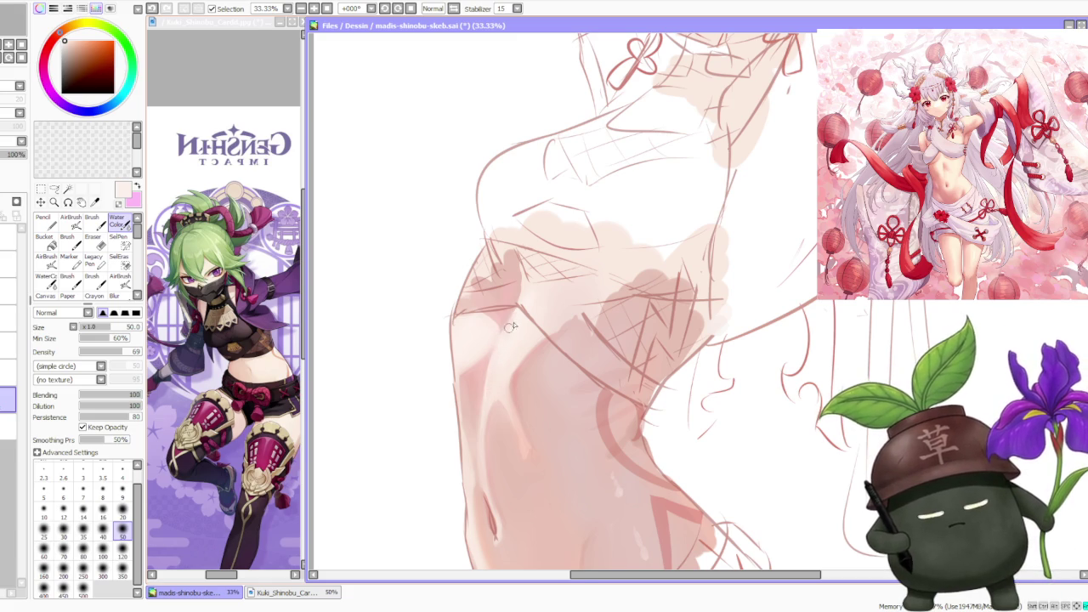
{"action": "scroll", "coordinate": [602, 272], "scroll_direction": "down", "scroll_amount": 1}
{"action": "scroll", "coordinate": [602, 272], "scroll_direction": "down", "scroll_amount": 3}
{"action": "scroll", "coordinate": [604, 261], "scroll_direction": "up", "scroll_amount": 3}
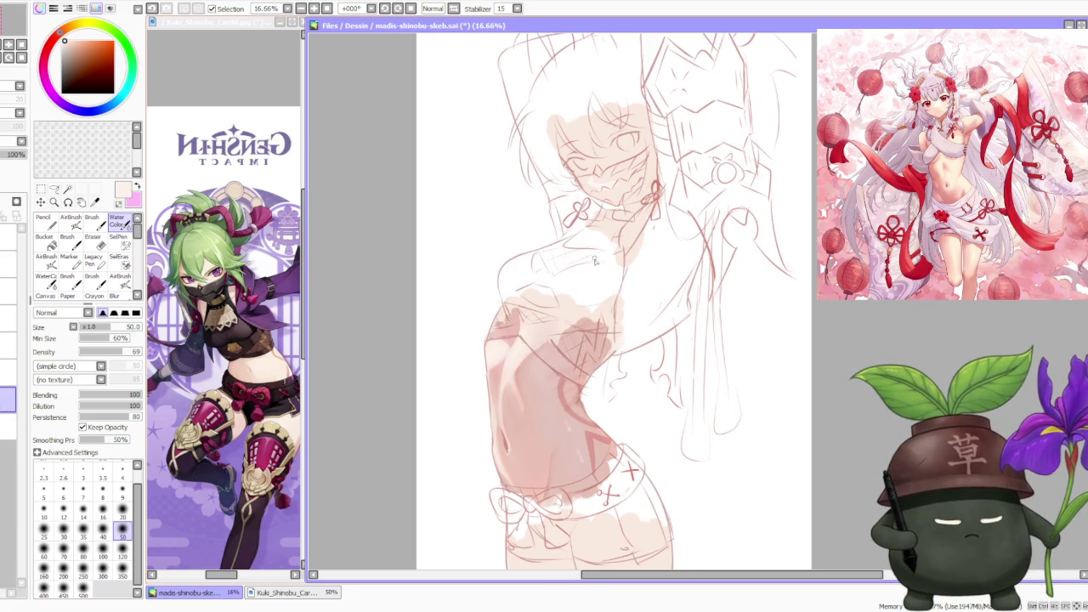
{"action": "scroll", "coordinate": [542, 326], "scroll_direction": "down", "scroll_amount": 3}
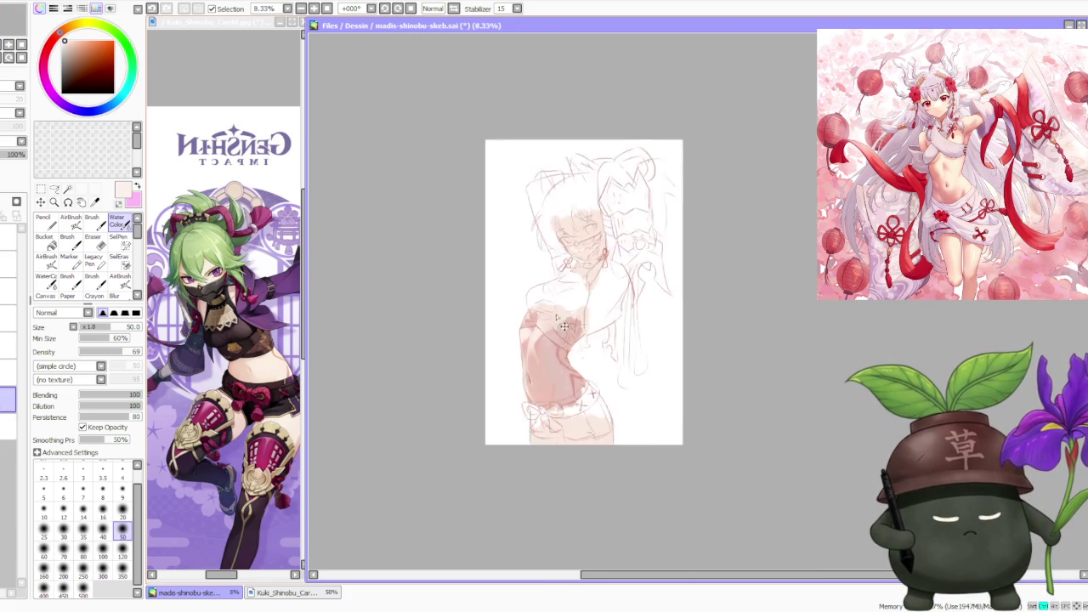
{"action": "scroll", "coordinate": [539, 313], "scroll_direction": "up", "scroll_amount": 4}
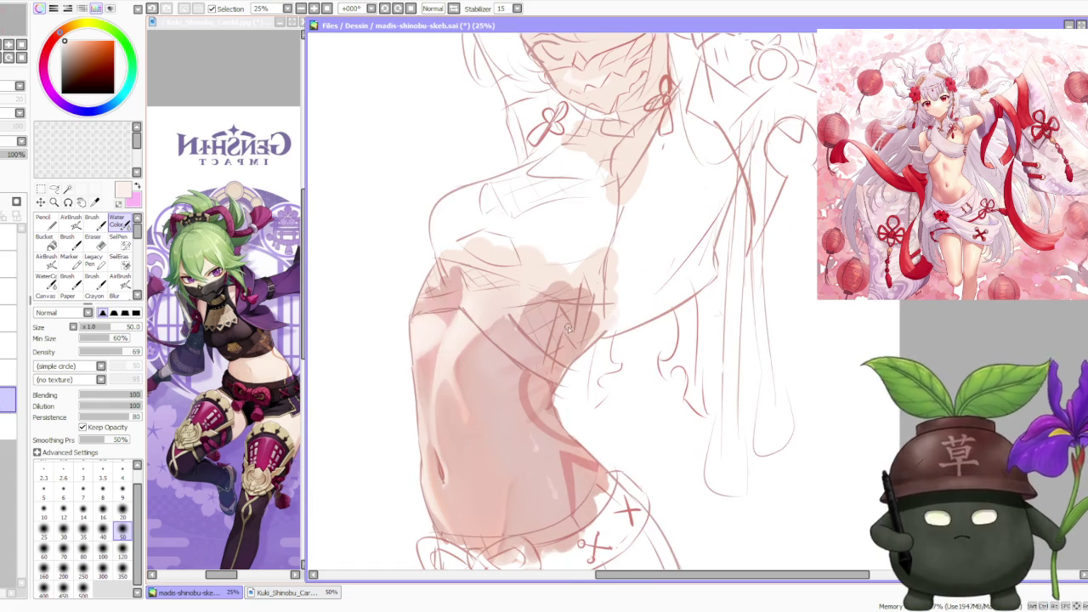
{"action": "scroll", "coordinate": [451, 363], "scroll_direction": "up", "scroll_amount": 1}
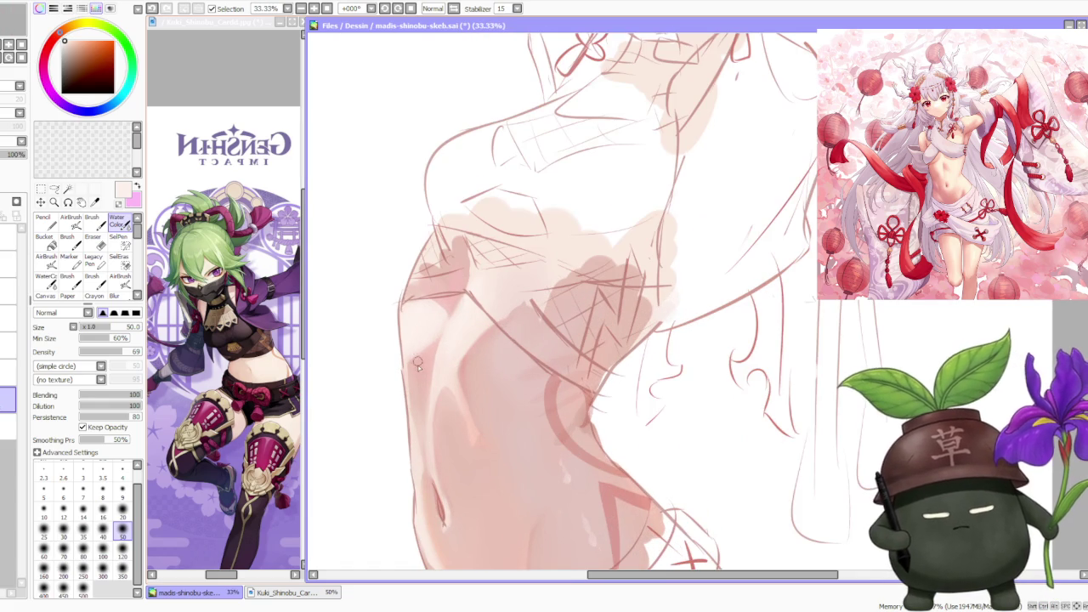
{"action": "left_click", "coordinate": [420, 368], "text": "alt"}
- Paint with the Brush in a sampled light peach to soften the torso's left outer edge
{"action": "key", "text": "b"}
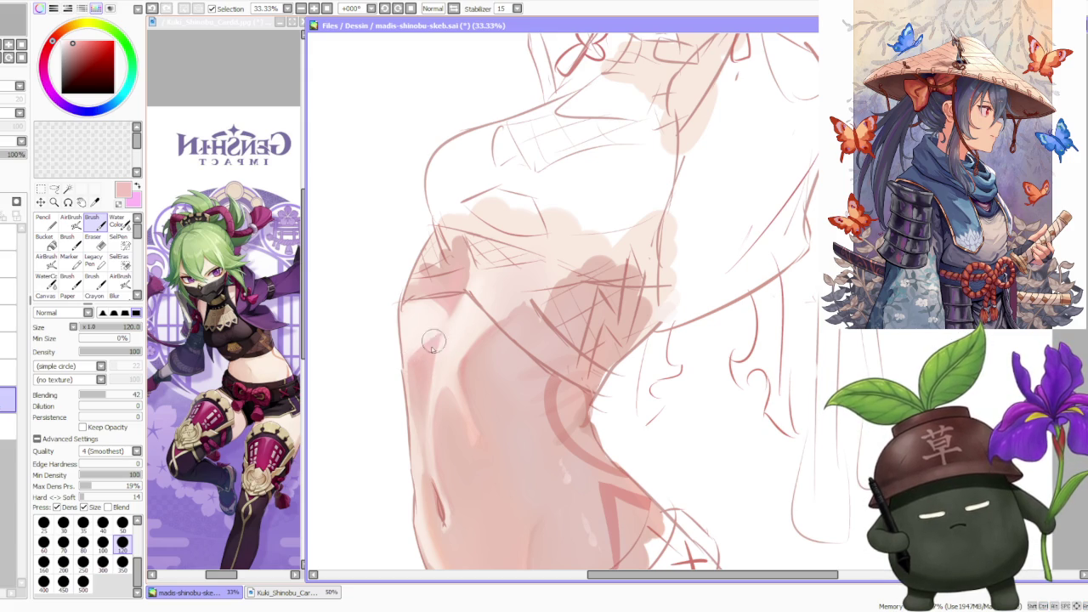
{"action": "left_click", "coordinate": [411, 391], "text": "alt"}
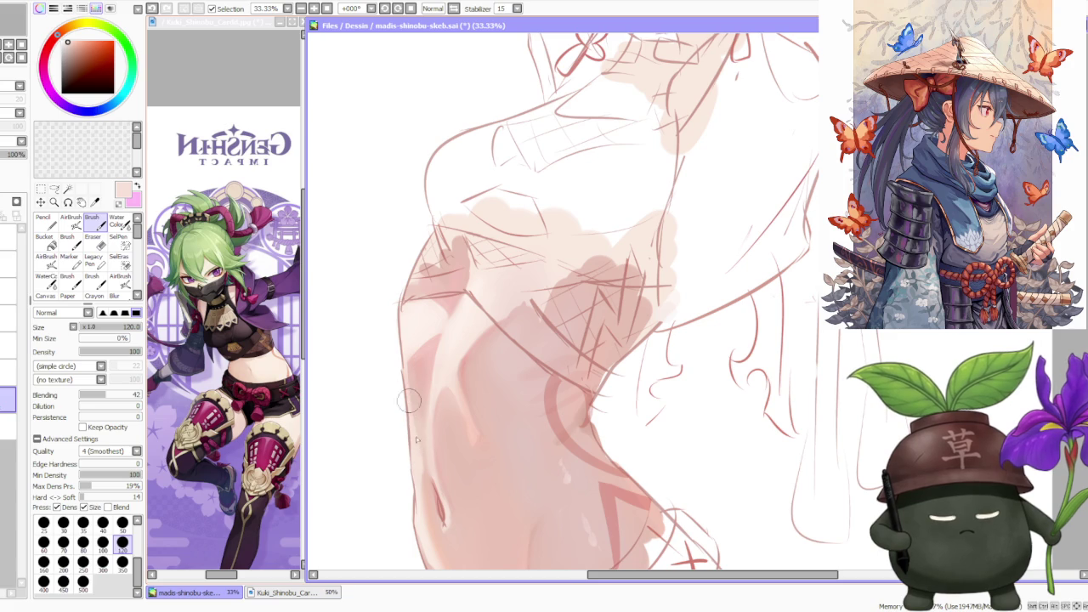
{"action": "scroll", "coordinate": [408, 388], "scroll_direction": "down", "scroll_amount": 3}
{"action": "scroll", "coordinate": [526, 289], "scroll_direction": "down", "scroll_amount": 1}
{"action": "scroll", "coordinate": [526, 268], "scroll_direction": "down", "scroll_amount": 1}
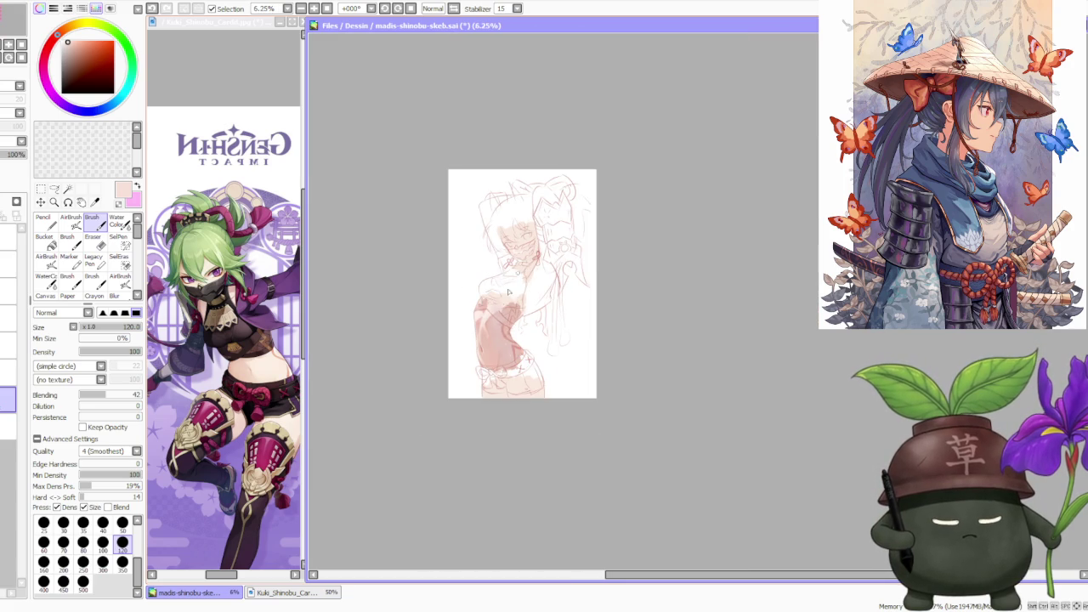
{"action": "scroll", "coordinate": [499, 298], "scroll_direction": "up", "scroll_amount": 2}
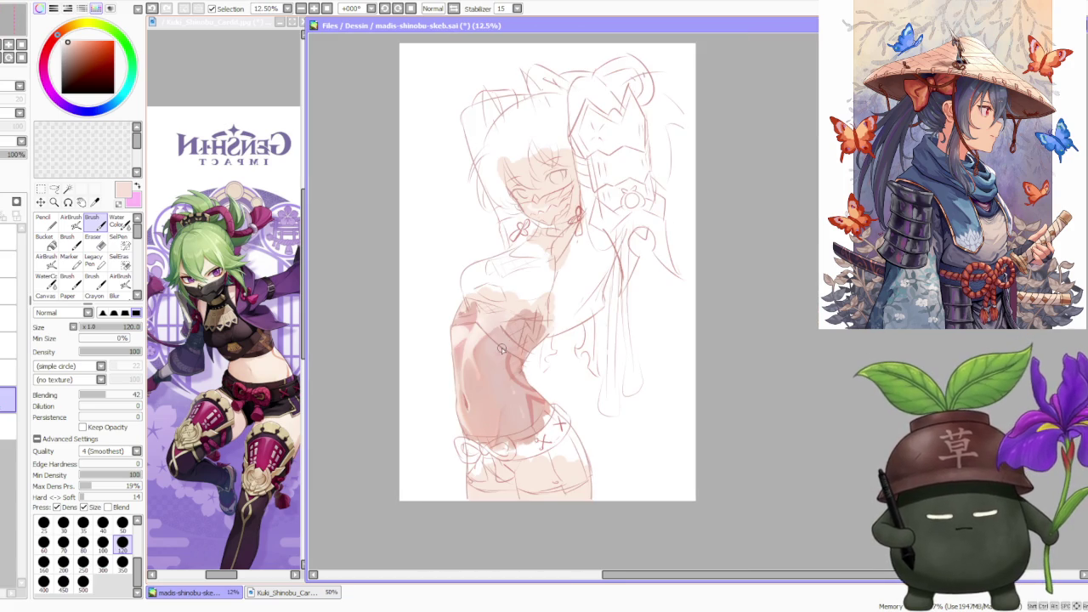
{"action": "scroll", "coordinate": [512, 375], "scroll_direction": "up", "scroll_amount": 1}
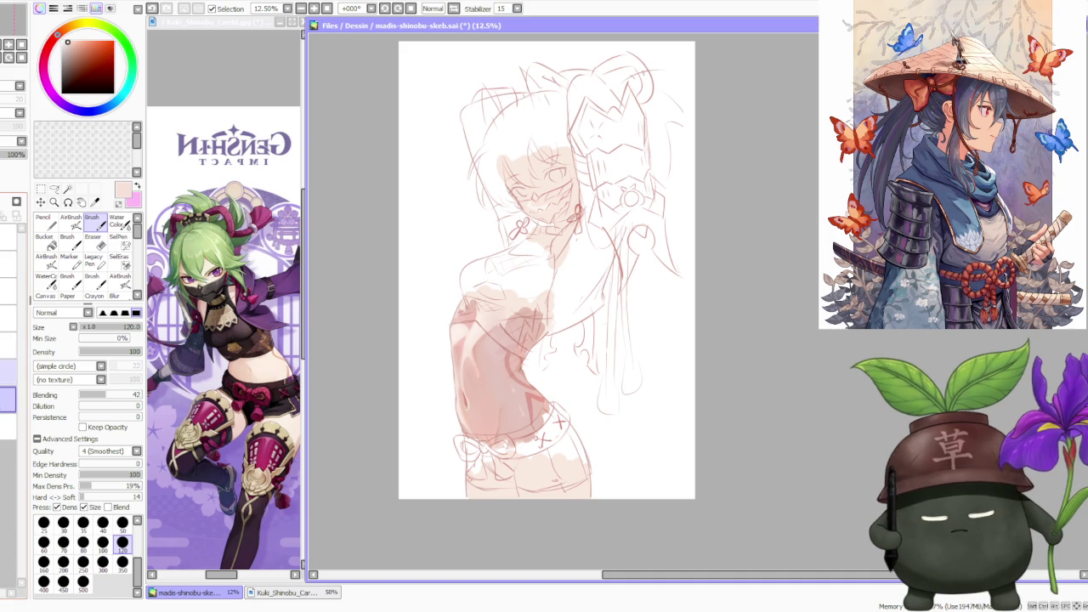
{"action": "left_click", "coordinate": [9, 345]}
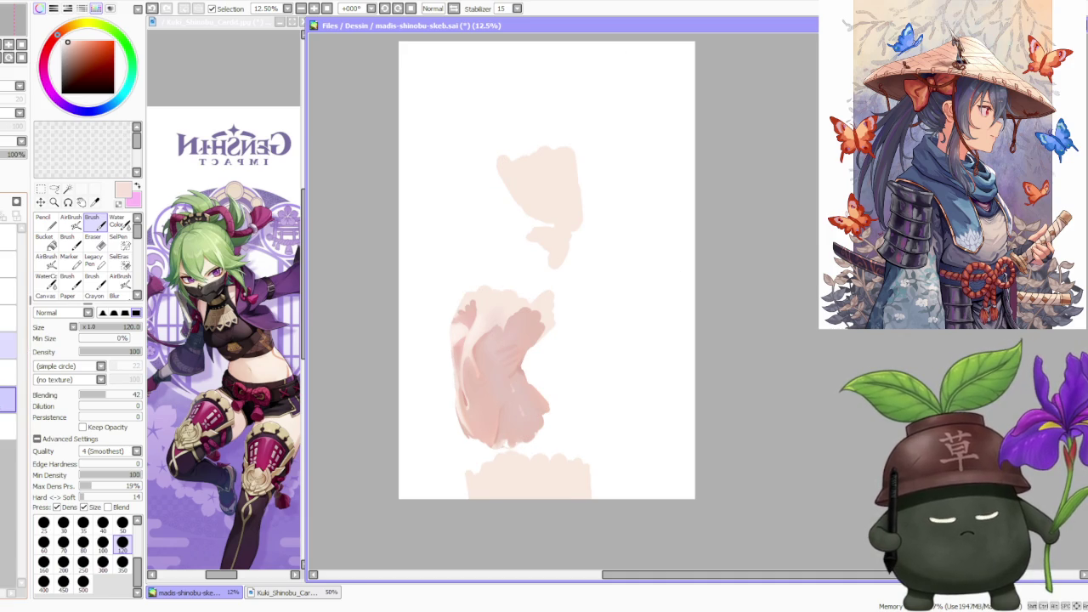
{"action": "left_click", "coordinate": [8, 345]}
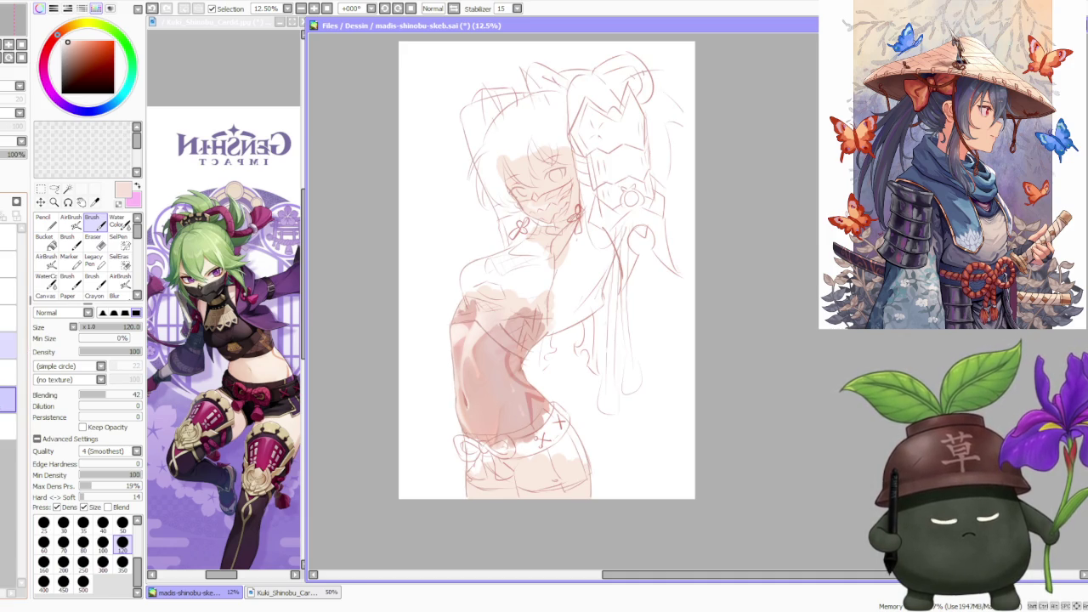
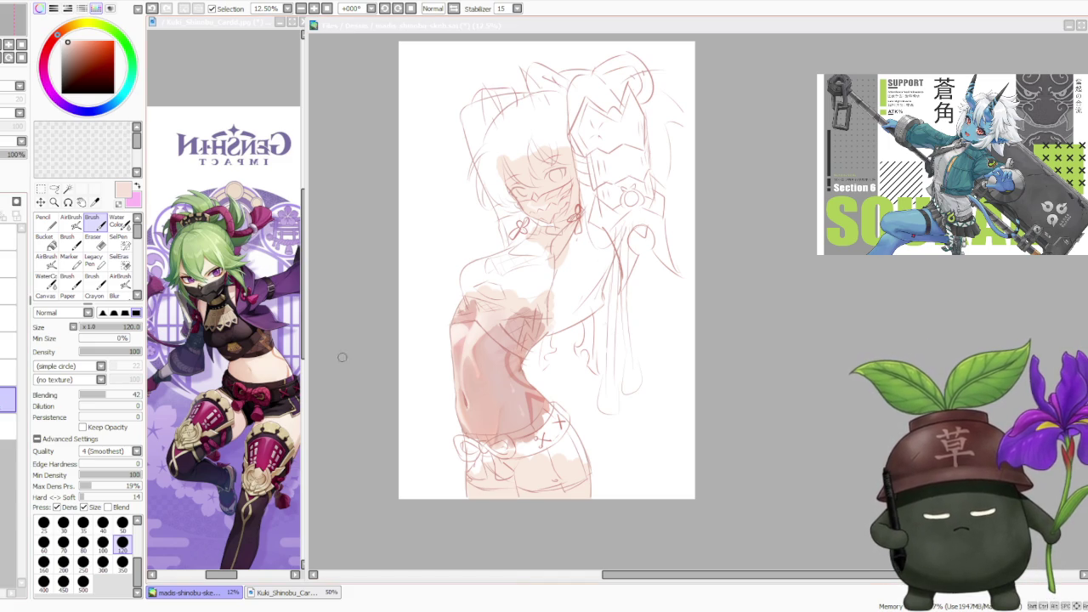
- Sample the torso shading, settle on a slightly darker pale pink, and select Water Color
{"action": "scroll", "coordinate": [525, 306], "scroll_direction": "down", "scroll_amount": 1}
{"action": "scroll", "coordinate": [587, 316], "scroll_direction": "up", "scroll_amount": 1}
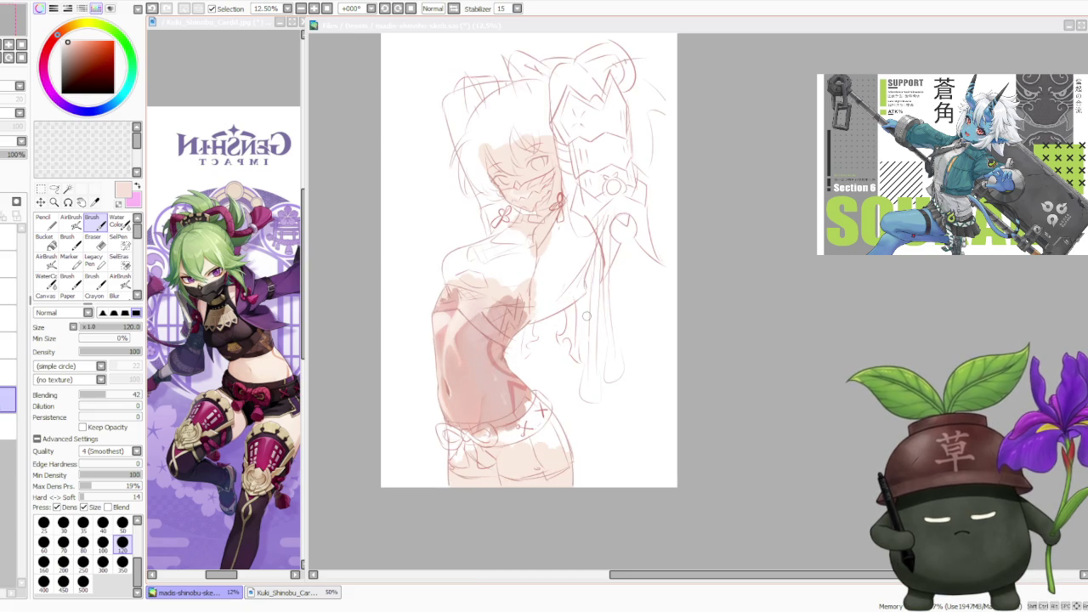
{"action": "scroll", "coordinate": [582, 312], "scroll_direction": "down", "scroll_amount": 1}
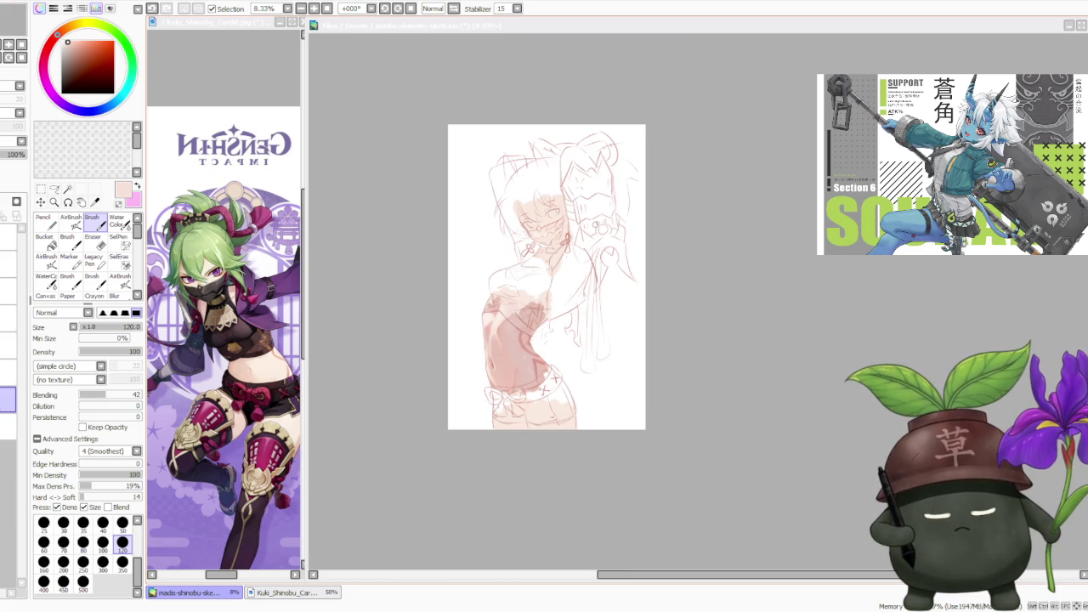
{"action": "scroll", "coordinate": [596, 225], "scroll_direction": "up", "scroll_amount": 1}
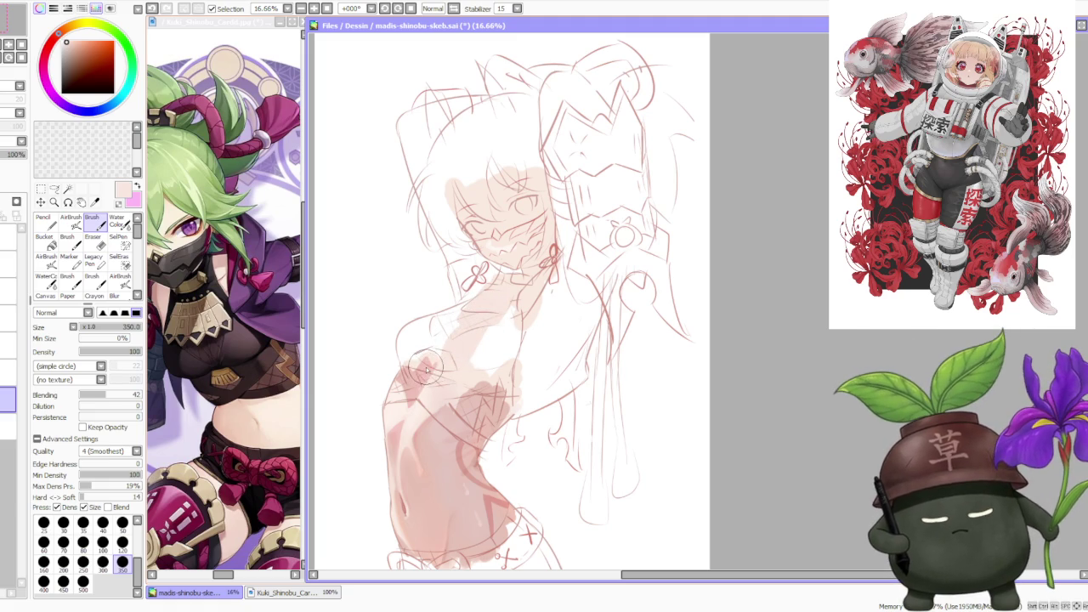
{"action": "left_click", "coordinate": [436, 359], "text": "alt"}
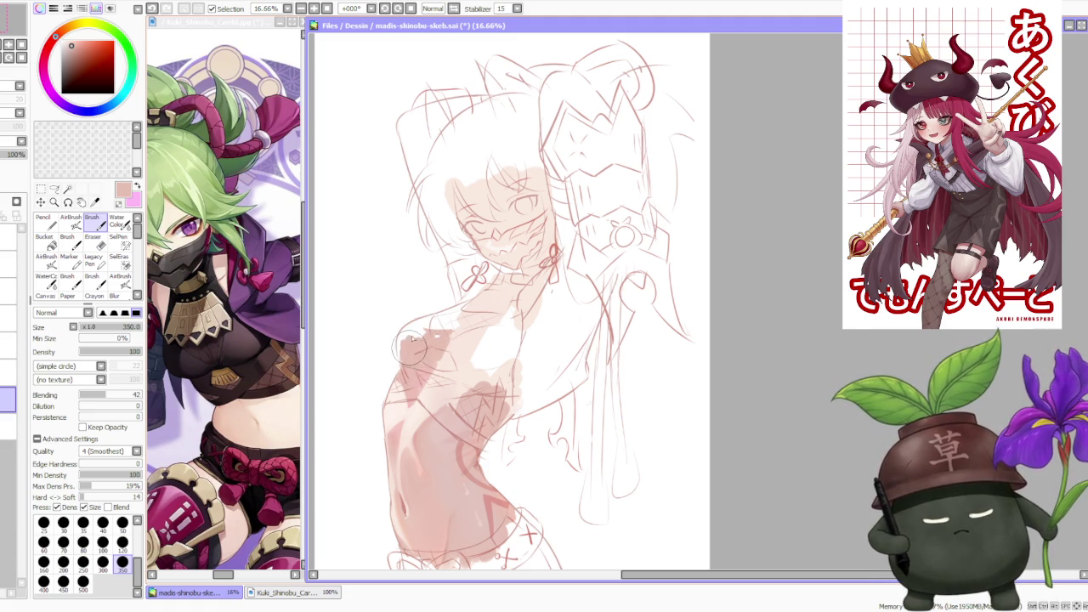
{"action": "left_click", "coordinate": [450, 340], "text": "alt"}
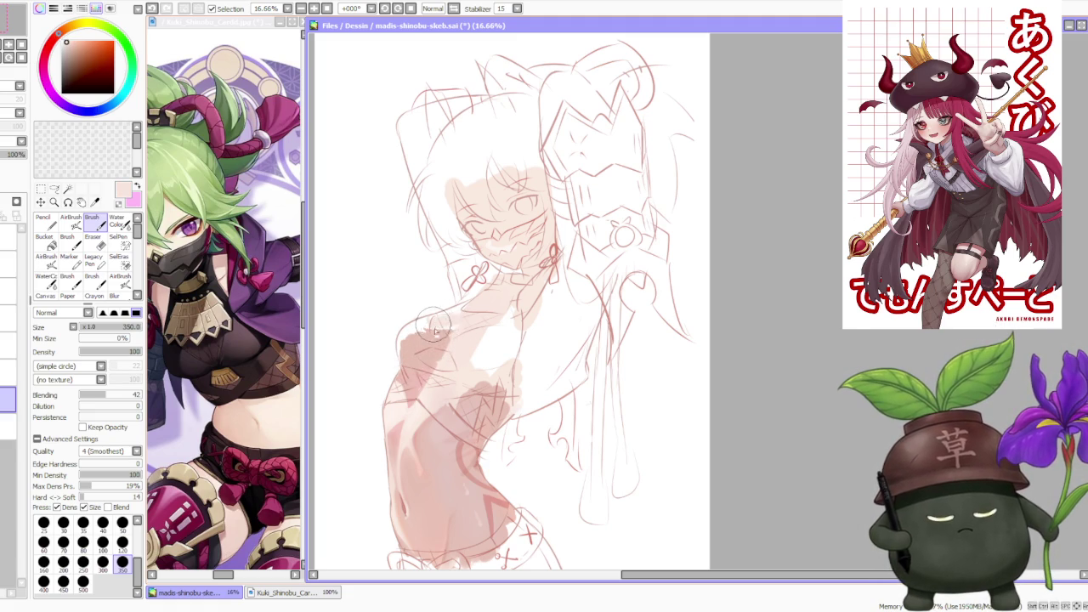
{"action": "left_click", "coordinate": [436, 338], "text": "alt"}
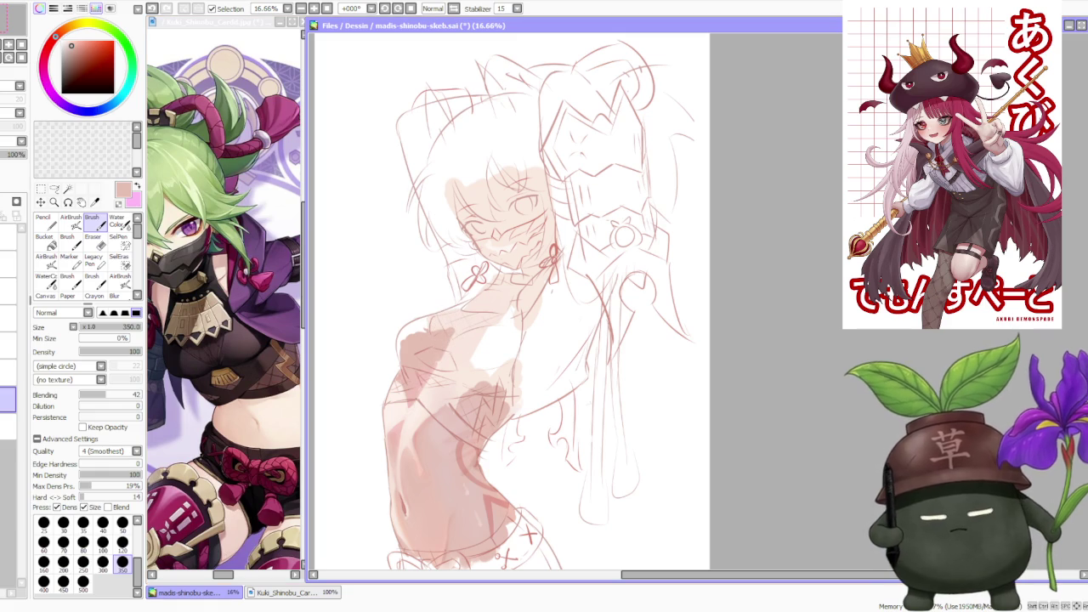
{"action": "left_click", "coordinate": [117, 222]}
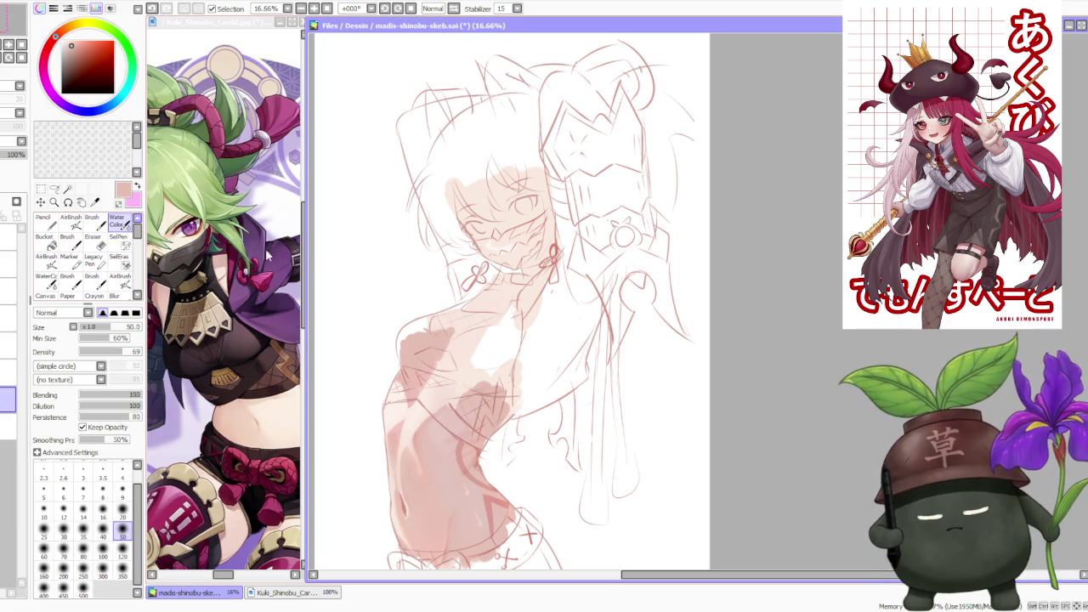
- Set Water Color size to 120, return to the Brush, and sample a lighter torso pink
{"action": "left_click", "coordinate": [122, 557]}
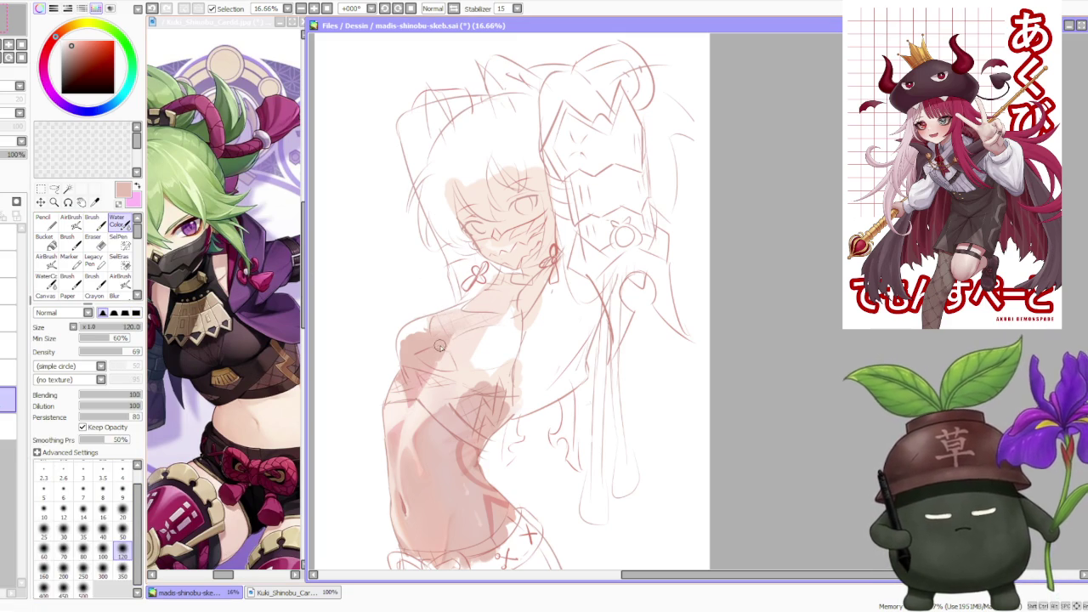
{"action": "left_click", "coordinate": [92, 225]}
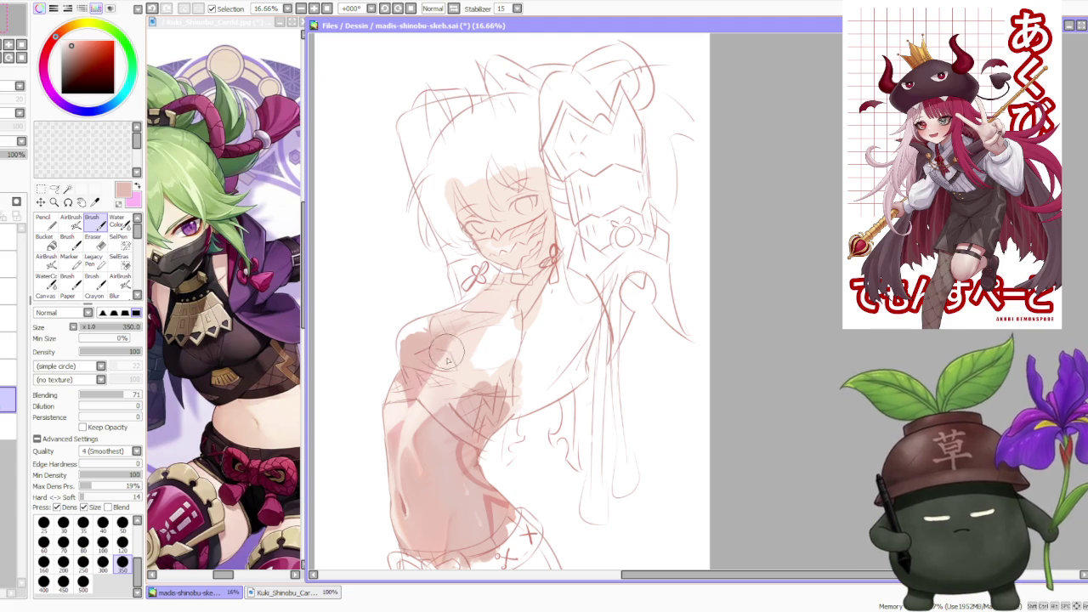
{"action": "left_click", "coordinate": [433, 380], "text": "alt"}
{"action": "left_click", "coordinate": [433, 348], "text": "alt"}
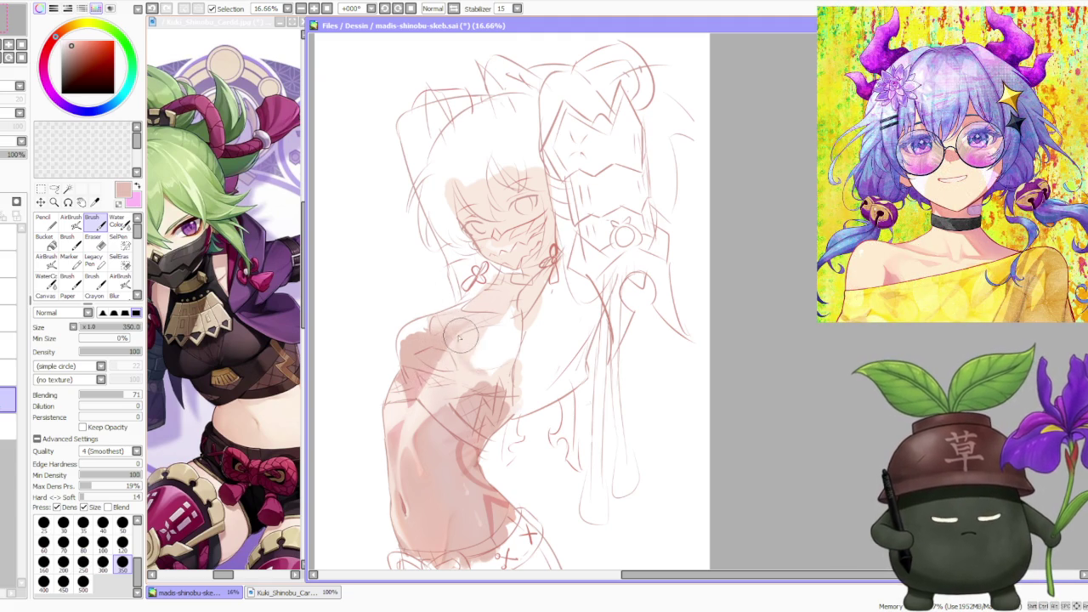
{"action": "scroll", "coordinate": [522, 383], "scroll_direction": "down", "scroll_amount": 1}
{"action": "scroll", "coordinate": [522, 383], "scroll_direction": "up", "scroll_amount": 2}
{"action": "scroll", "coordinate": [527, 357], "scroll_direction": "up", "scroll_amount": 1}
{"action": "scroll", "coordinate": [533, 328], "scroll_direction": "down", "scroll_amount": 2}
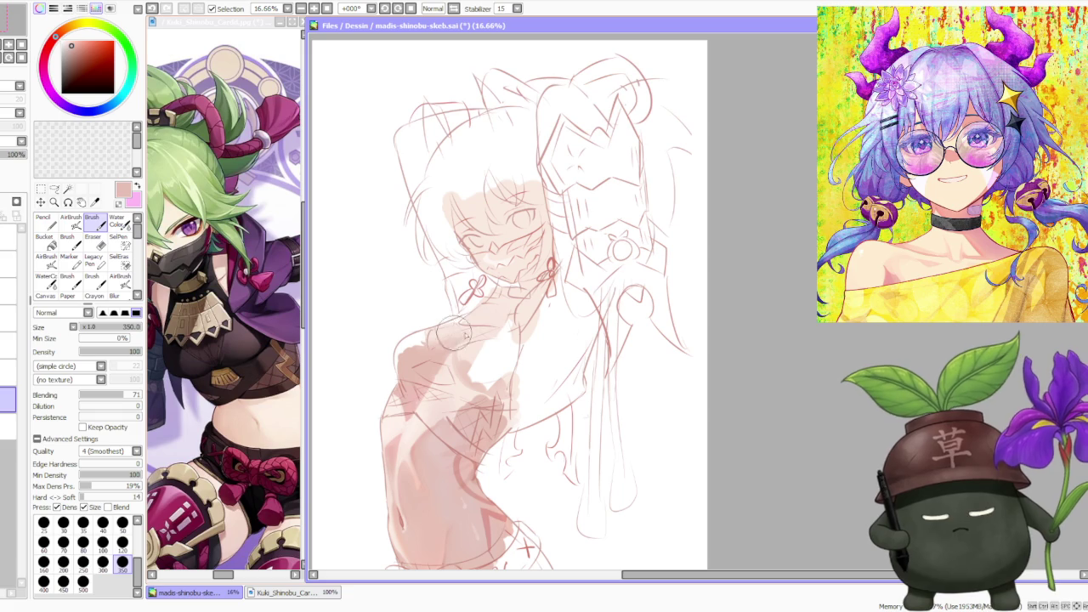
- Brush sampled pale and darker pinks across the torso and its right side, then select Water Color
{"action": "left_click", "coordinate": [485, 329], "text": "alt"}
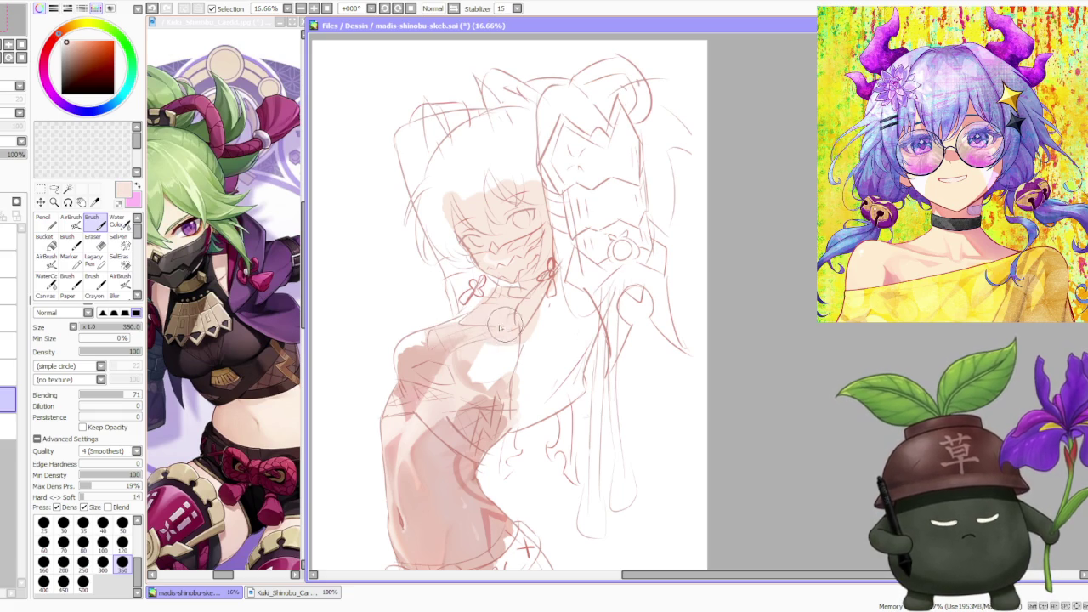
{"action": "left_click_drag", "start_coordinate": [489, 361], "coordinate": [482, 374]}
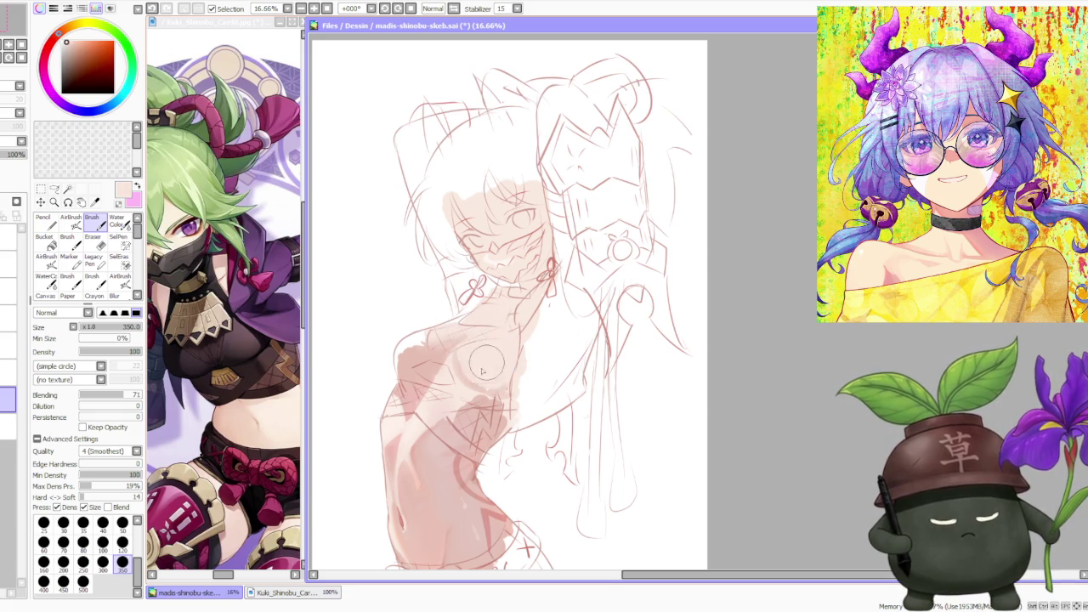
{"action": "left_click", "coordinate": [434, 352], "text": "alt"}
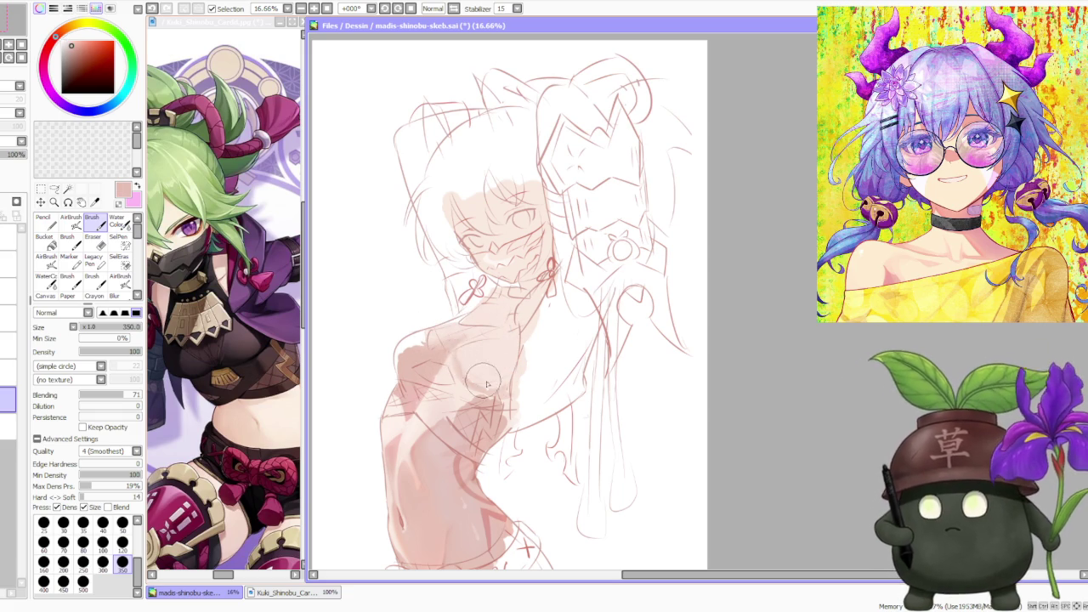
{"action": "mouse_move", "coordinate": [459, 362]}
{"action": "left_mouse_down"}
{"action": "mouse_move", "coordinate": [473, 364]}
{"action": "mouse_move", "coordinate": [465, 427]}
{"action": "mouse_move", "coordinate": [453, 429]}
{"action": "left_mouse_up"}
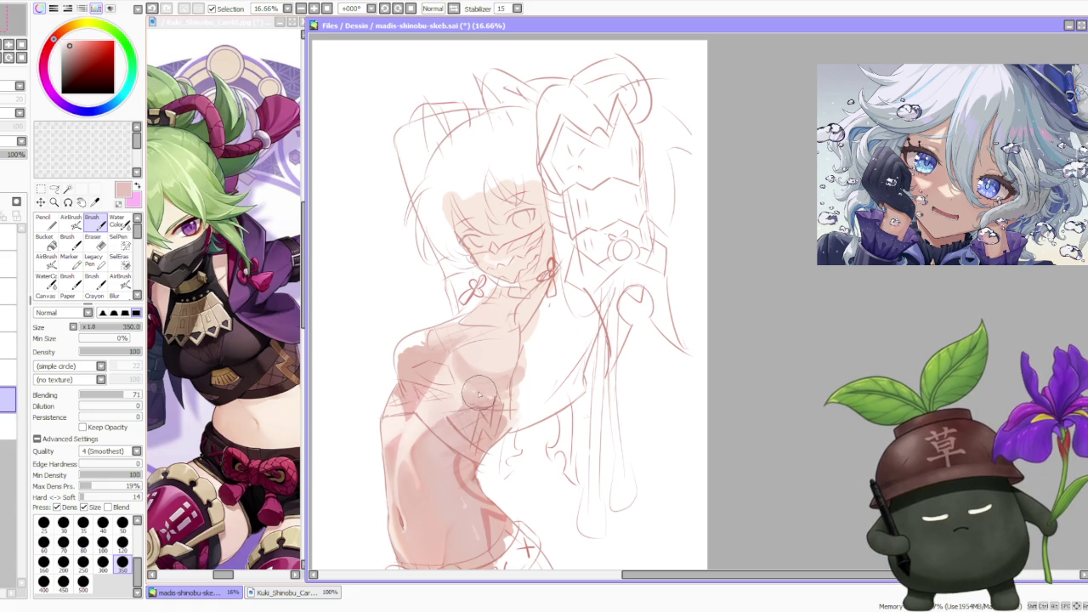
{"action": "left_click", "coordinate": [406, 401], "text": "alt"}
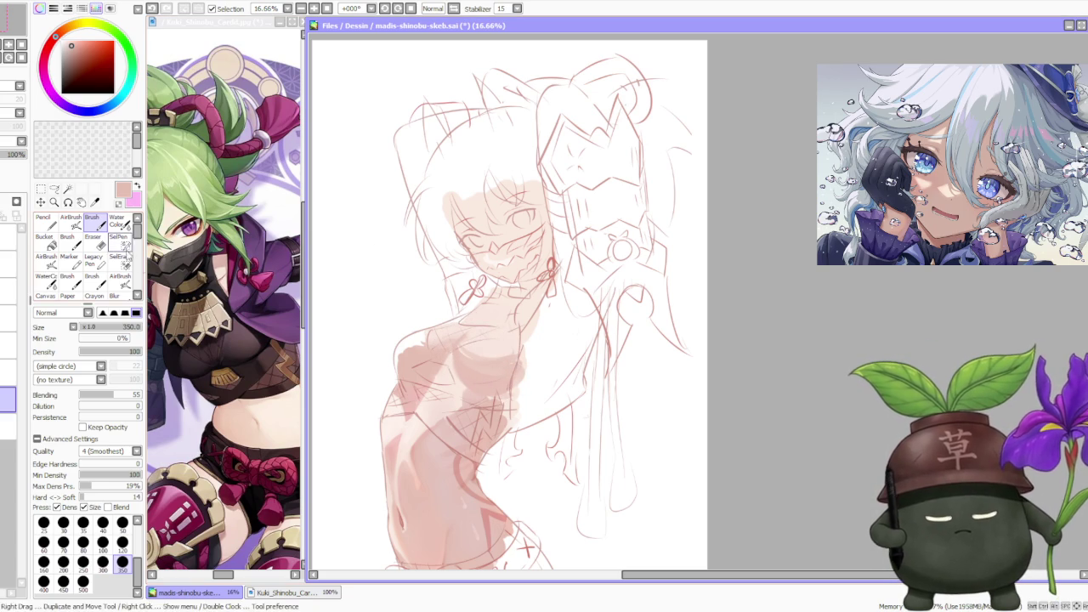
{"action": "left_click", "coordinate": [117, 221]}
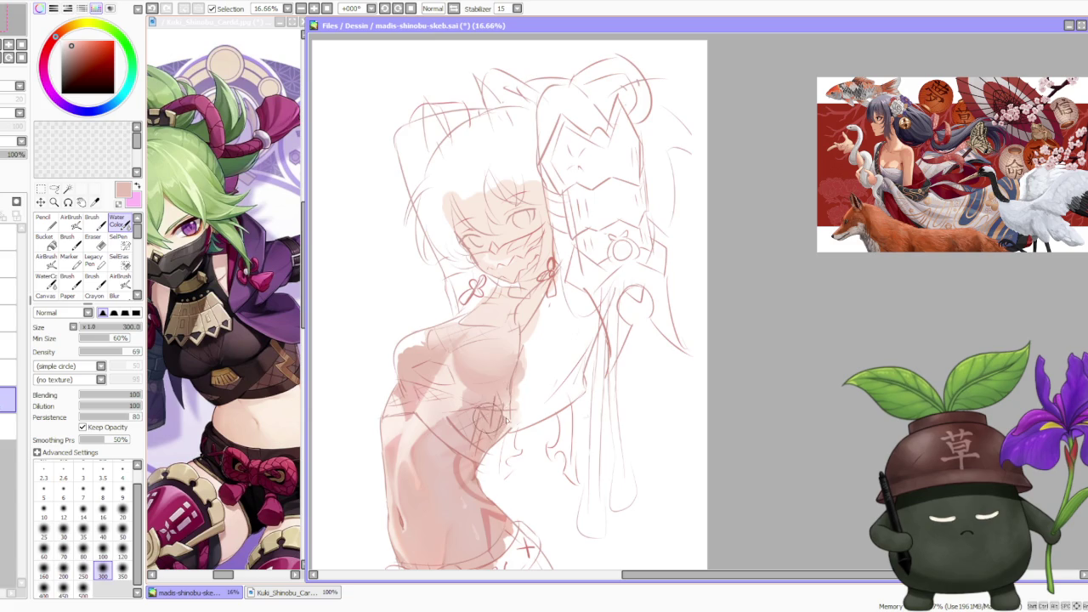
- With the Brush, paint reddish shading under the chin and along the neck
{"action": "scroll", "coordinate": [563, 270], "scroll_direction": "down", "scroll_amount": 3}
{"action": "scroll", "coordinate": [563, 271], "scroll_direction": "down", "scroll_amount": 1}
{"action": "scroll", "coordinate": [577, 302], "scroll_direction": "up", "scroll_amount": 2}
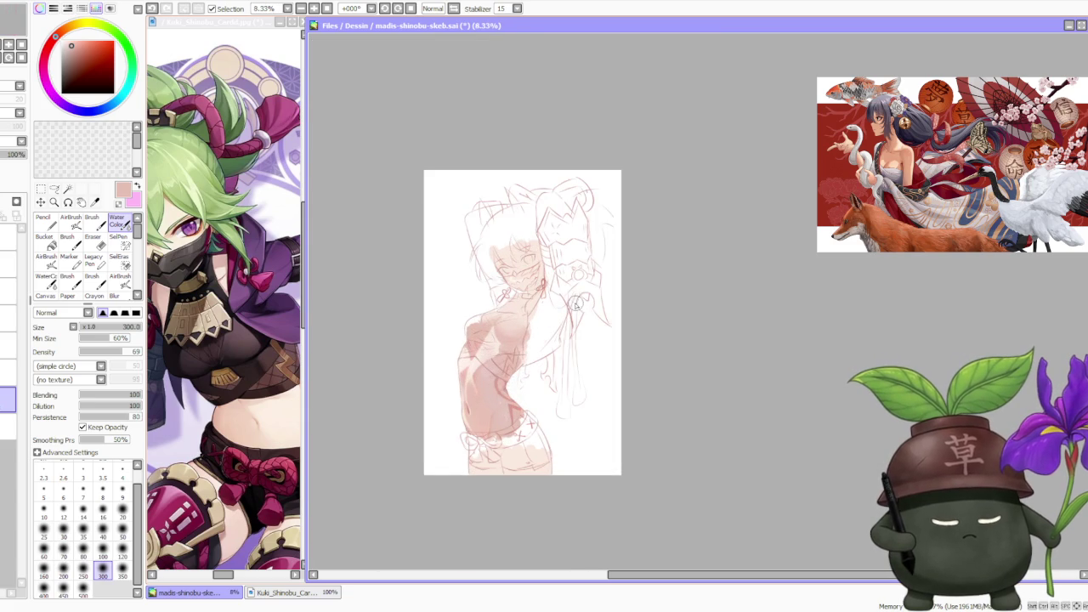
{"action": "scroll", "coordinate": [553, 257], "scroll_direction": "up", "scroll_amount": 2}
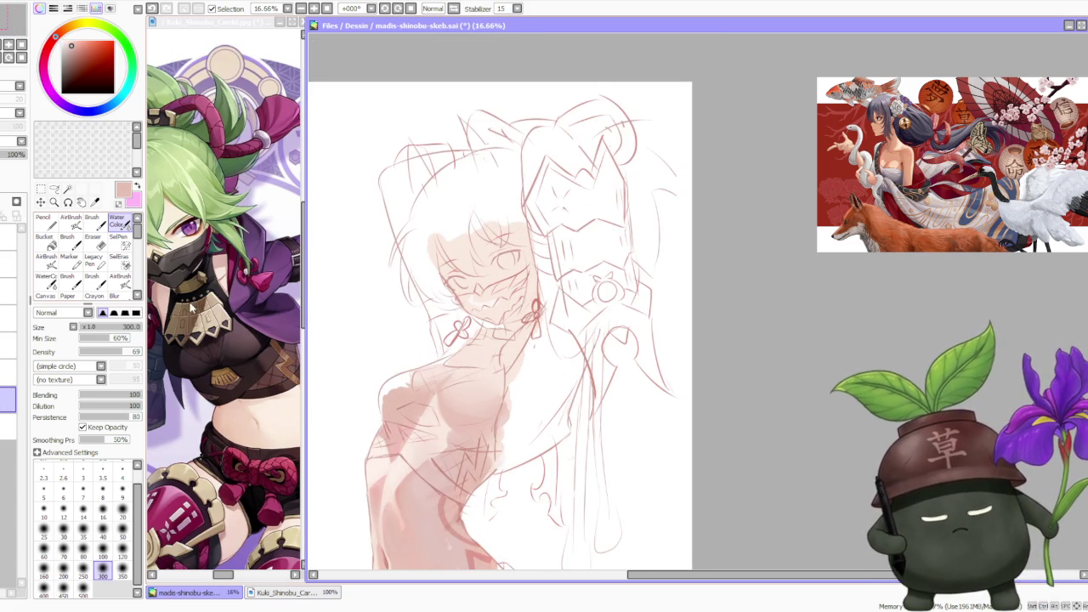
{"action": "key", "text": "b"}
{"action": "mouse_move", "coordinate": [512, 300]}
{"action": "left_mouse_down"}
{"action": "mouse_move", "coordinate": [522, 353]}
{"action": "mouse_move", "coordinate": [532, 340]}
{"action": "left_mouse_up"}
{"action": "mouse_move", "coordinate": [518, 276]}
{"action": "left_mouse_down"}
{"action": "mouse_move", "coordinate": [535, 308]}
{"action": "mouse_move", "coordinate": [525, 282]}
{"action": "left_mouse_up"}
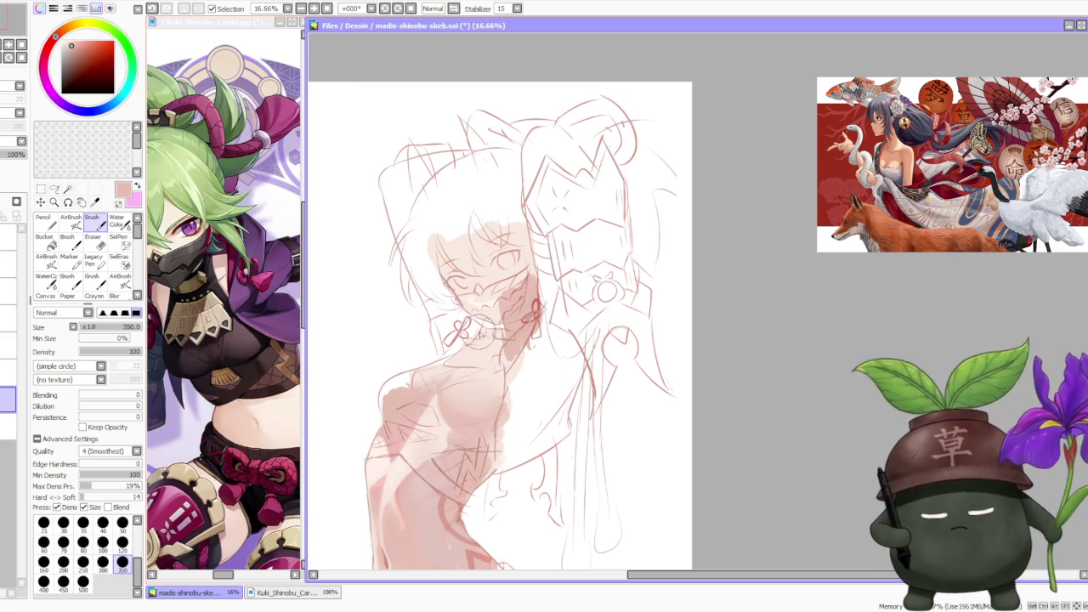
- Draw a short dark line across the neck and shade the face and eye area reddish pink
{"action": "left_click_drag", "start_coordinate": [469, 334], "coordinate": [502, 335]}
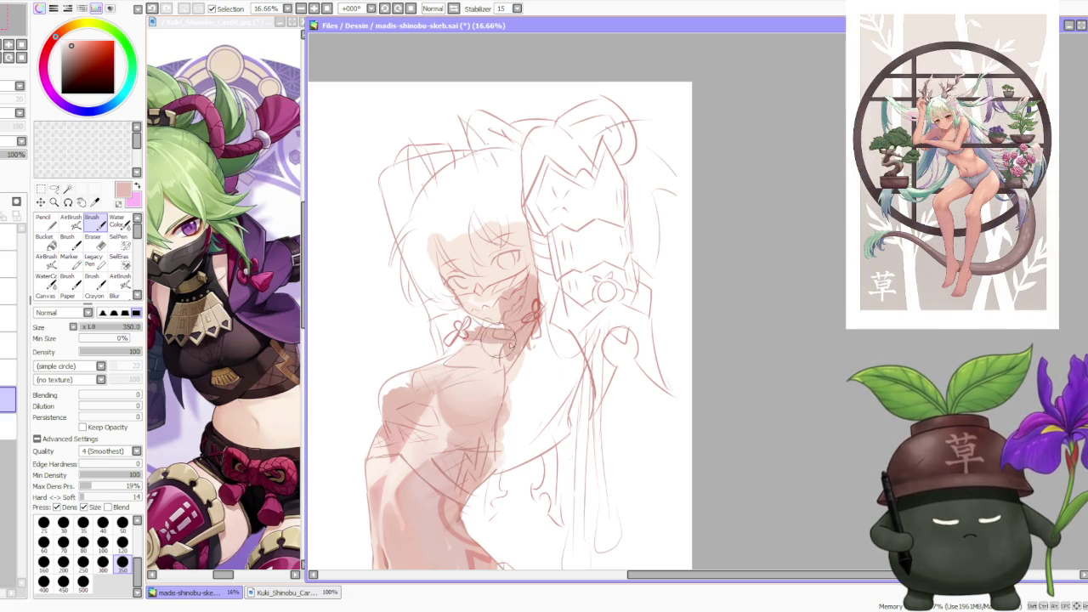
{"action": "scroll", "coordinate": [515, 340], "scroll_direction": "down", "scroll_amount": 1}
{"action": "scroll", "coordinate": [518, 298], "scroll_direction": "down", "scroll_amount": 1}
{"action": "scroll", "coordinate": [525, 241], "scroll_direction": "up", "scroll_amount": 2}
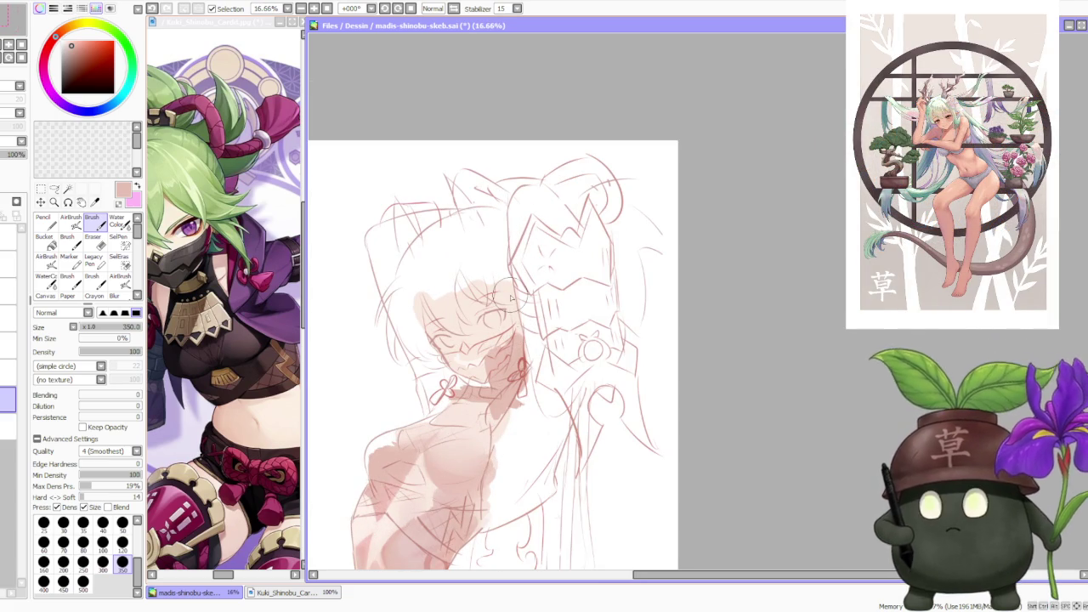
{"action": "key", "text": "alt+Tab"}
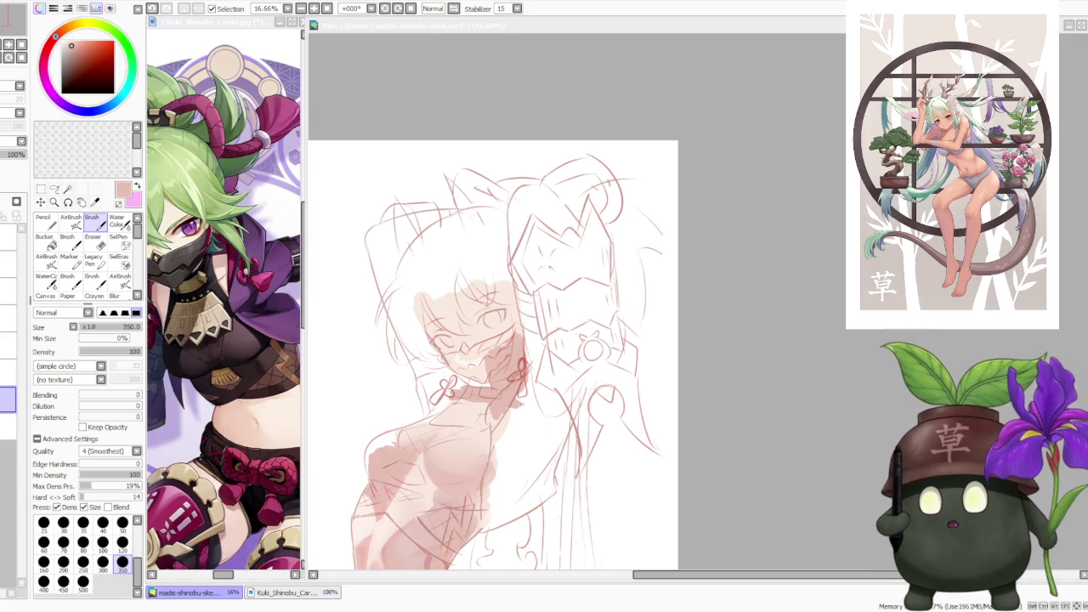
{"action": "key", "text": "alt+Tab"}
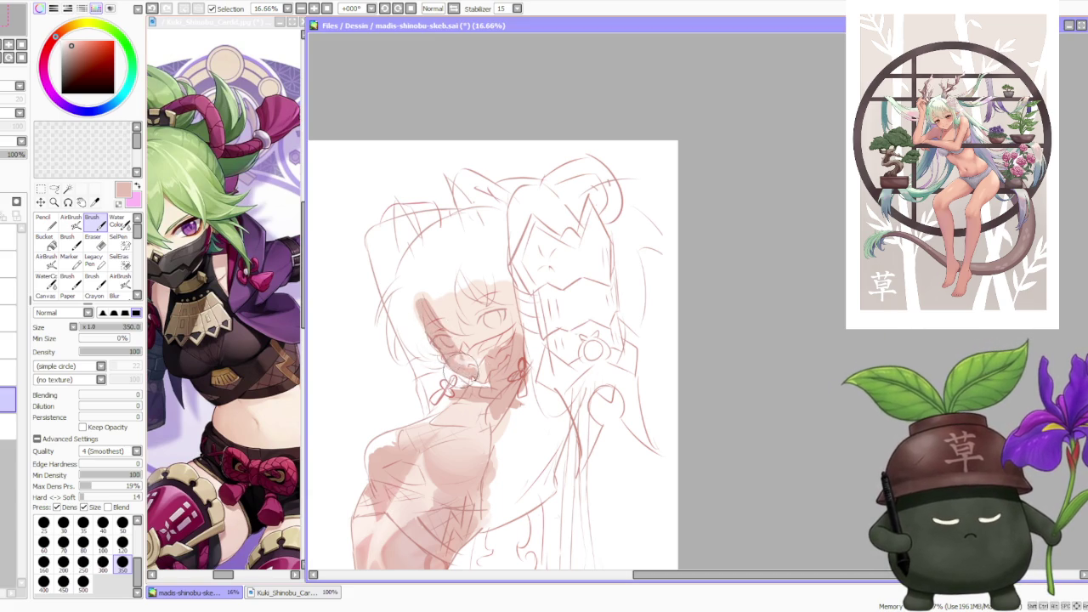
{"action": "mouse_move", "coordinate": [459, 349]}
{"action": "left_mouse_down"}
{"action": "mouse_move", "coordinate": [493, 340]}
{"action": "mouse_move", "coordinate": [503, 306]}
{"action": "mouse_move", "coordinate": [479, 320]}
{"action": "mouse_move", "coordinate": [450, 285]}
{"action": "mouse_move", "coordinate": [426, 293]}
{"action": "mouse_move", "coordinate": [489, 280]}
{"action": "mouse_move", "coordinate": [510, 323]}
{"action": "left_mouse_up"}
{"action": "scroll", "coordinate": [510, 324], "scroll_direction": "down", "scroll_amount": 2}
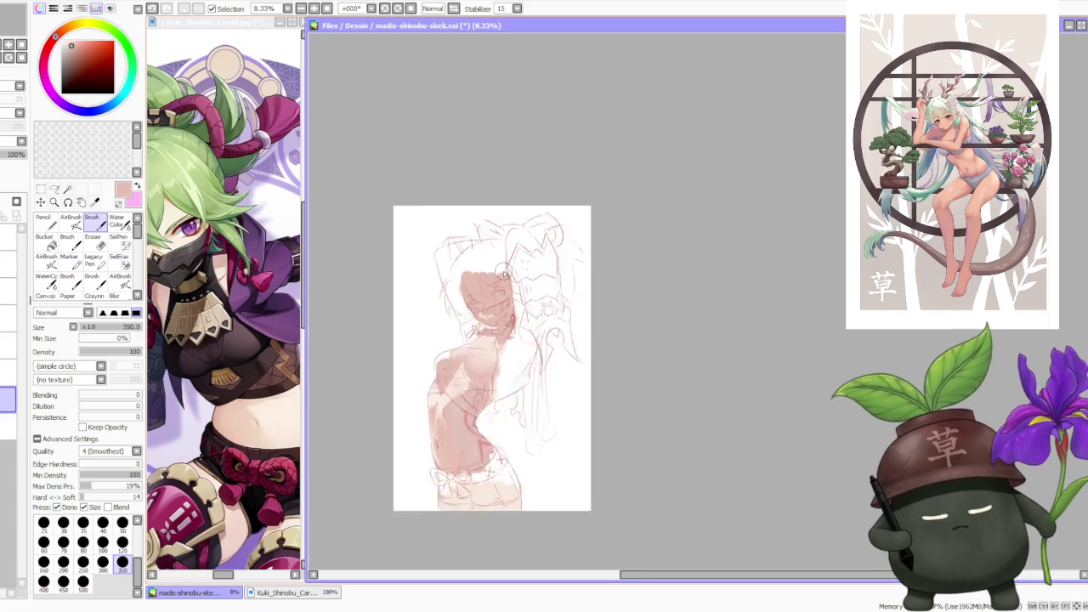
- Make the sketch layer the active layer in the layer panel
{"action": "scroll", "coordinate": [503, 271], "scroll_direction": "down", "scroll_amount": 1}
{"action": "scroll", "coordinate": [520, 270], "scroll_direction": "up", "scroll_amount": 2}
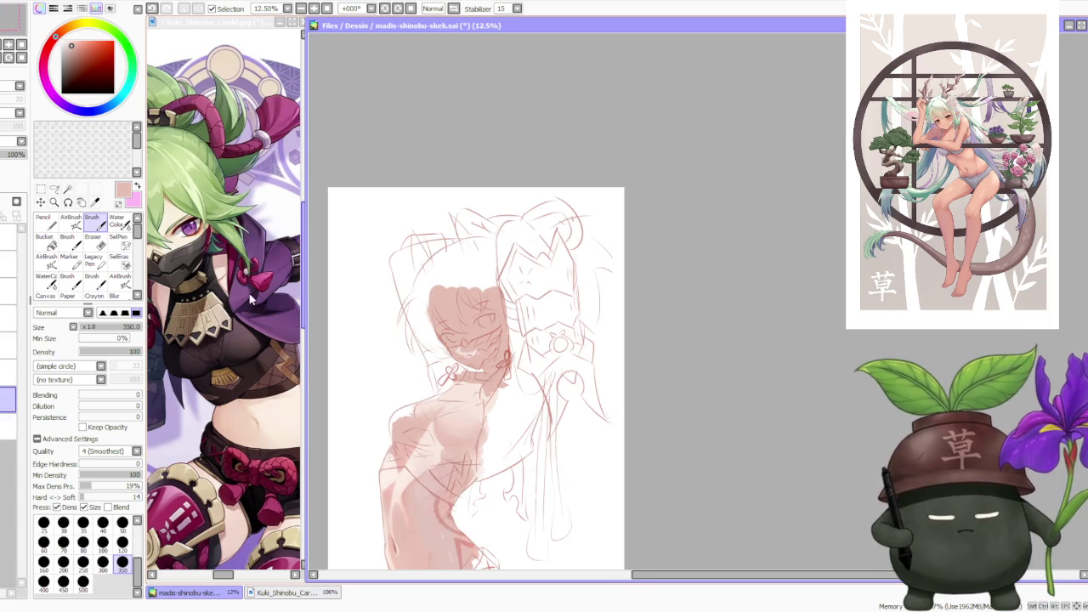
{"action": "scroll", "coordinate": [10, 383], "scroll_direction": "up", "scroll_amount": 3}
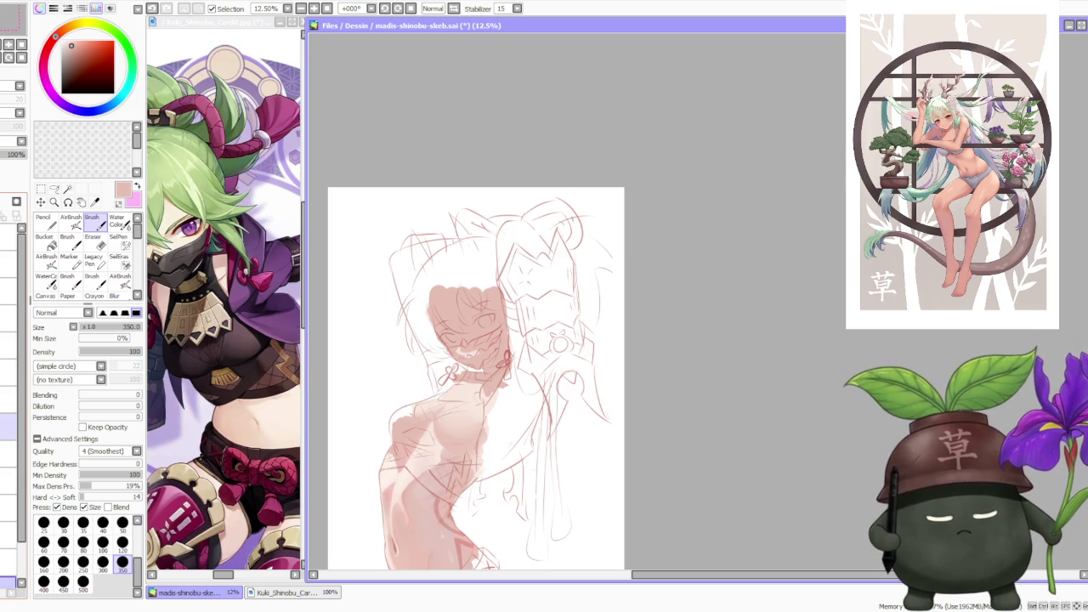
{"action": "left_click", "coordinate": [4, 454]}
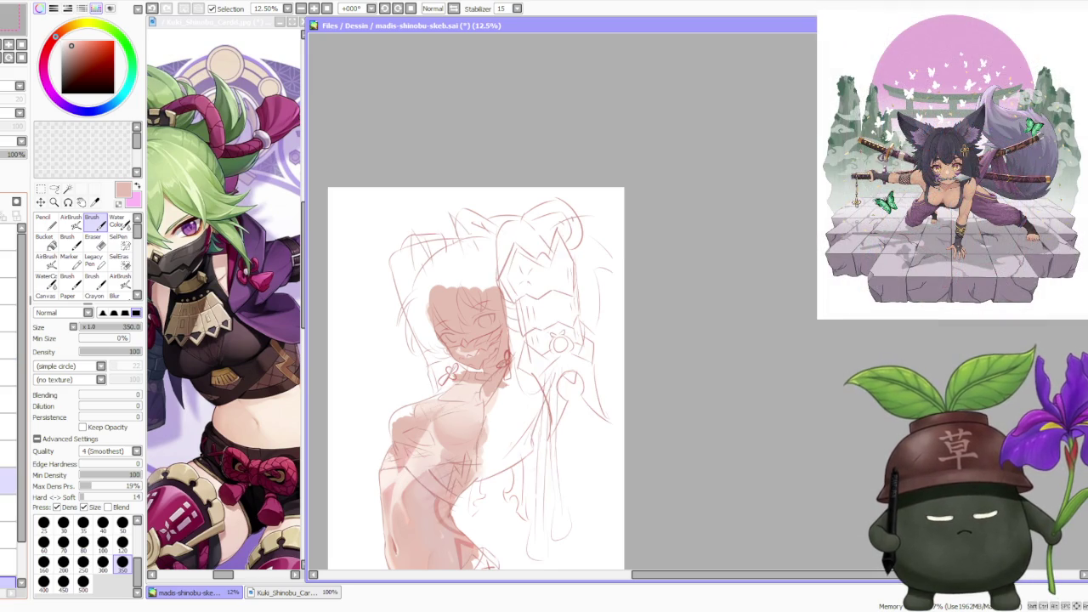
{"action": "left_click", "coordinate": [9, 454]}
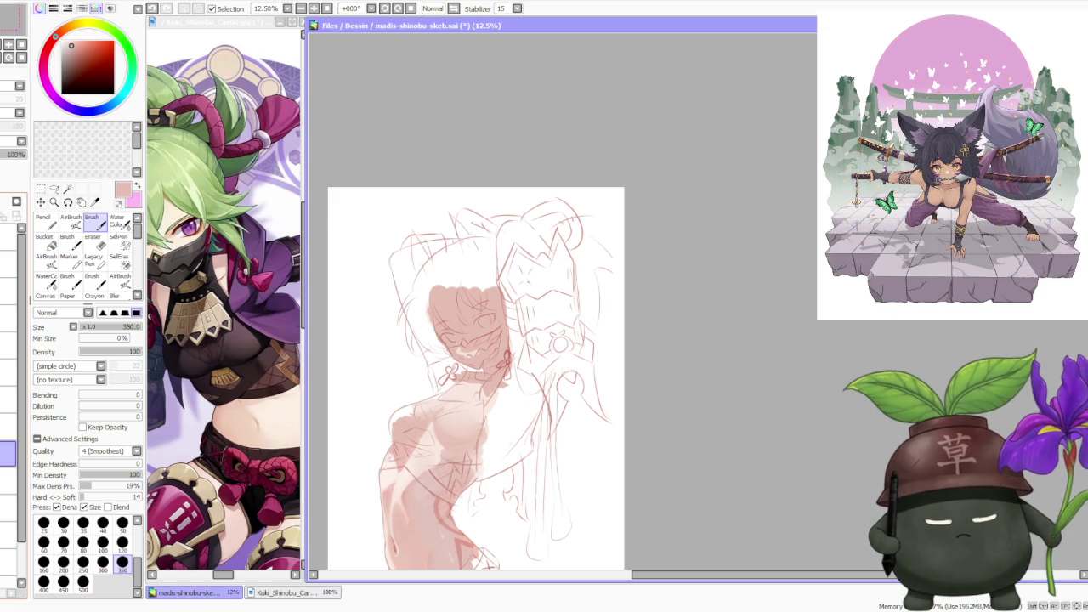
- Erase the mid-face sketch lines, undo to restore them, and switch to the Lasso
{"action": "left_click_drag", "start_coordinate": [442, 365], "coordinate": [544, 501]}
{"action": "key", "text": "ctrl+z"}
{"action": "key", "text": "ctrl+y"}
{"action": "key", "text": "ctrl+z"}
{"action": "key", "text": "ctrl+y"}
{"action": "key", "text": "ctrl+z"}
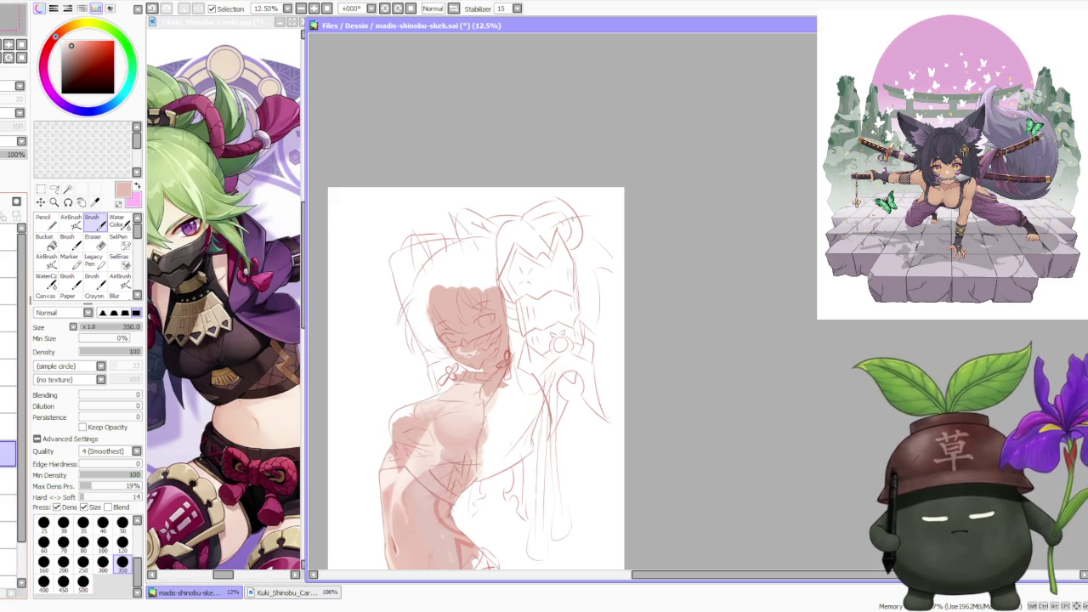
{"action": "key", "text": "l"}
{"action": "scroll", "coordinate": [486, 323], "scroll_direction": "up", "scroll_amount": 2}
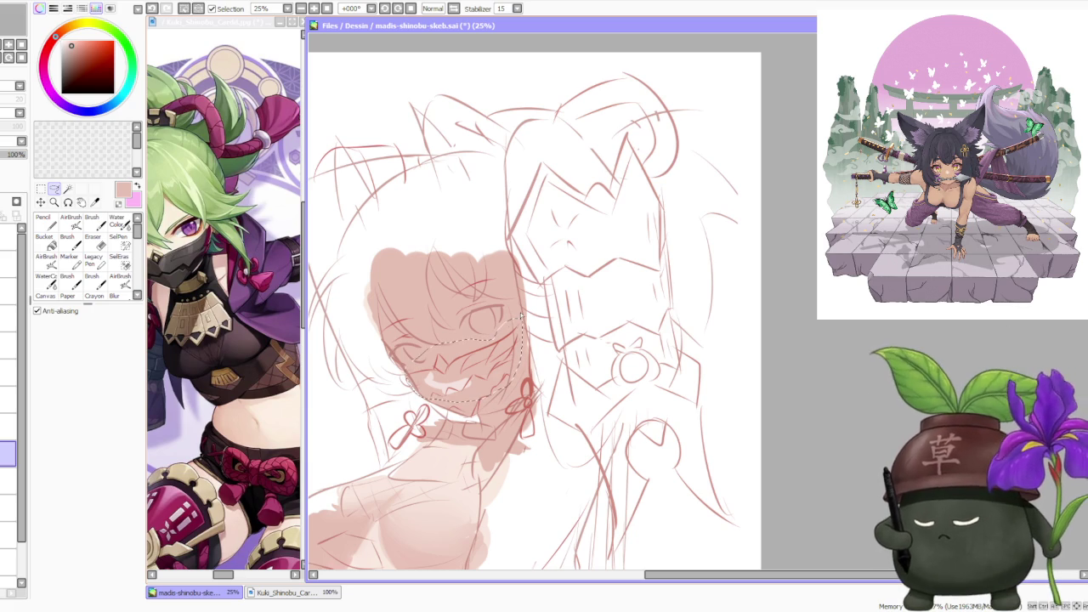
- Delete the mouth and teeth lines inside the selection, deselect, and check the sketch layers' visibility
{"action": "key", "text": "Delete"}
{"action": "key", "text": "ctrl+d"}
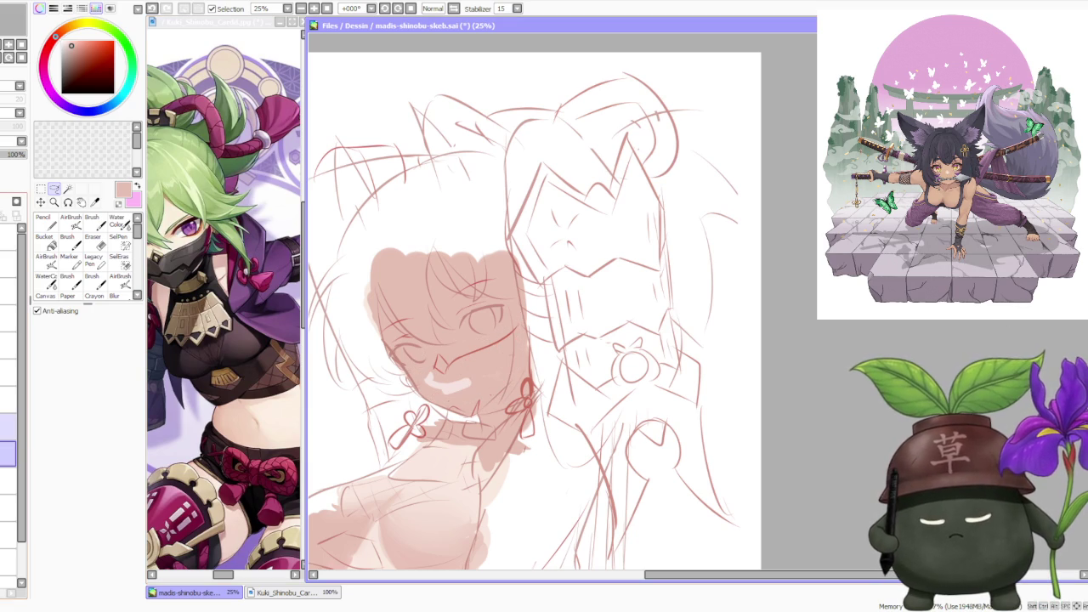
{"action": "left_click", "coordinate": [6, 425]}
{"action": "left_click", "coordinate": [7, 425]}
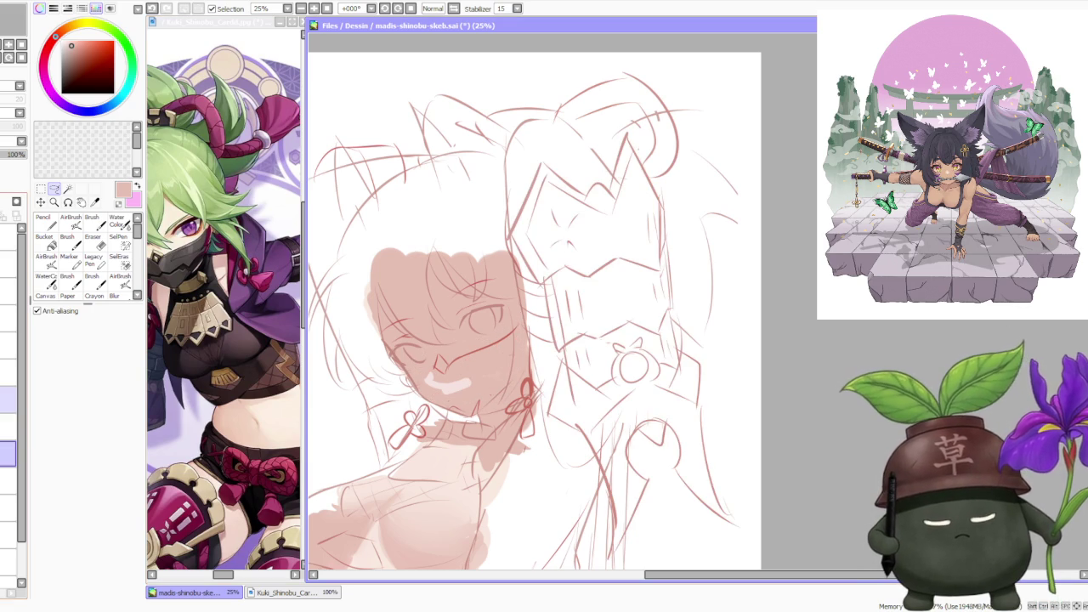
{"action": "left_click", "coordinate": [7, 481]}
{"action": "left_click", "coordinate": [7, 481]}
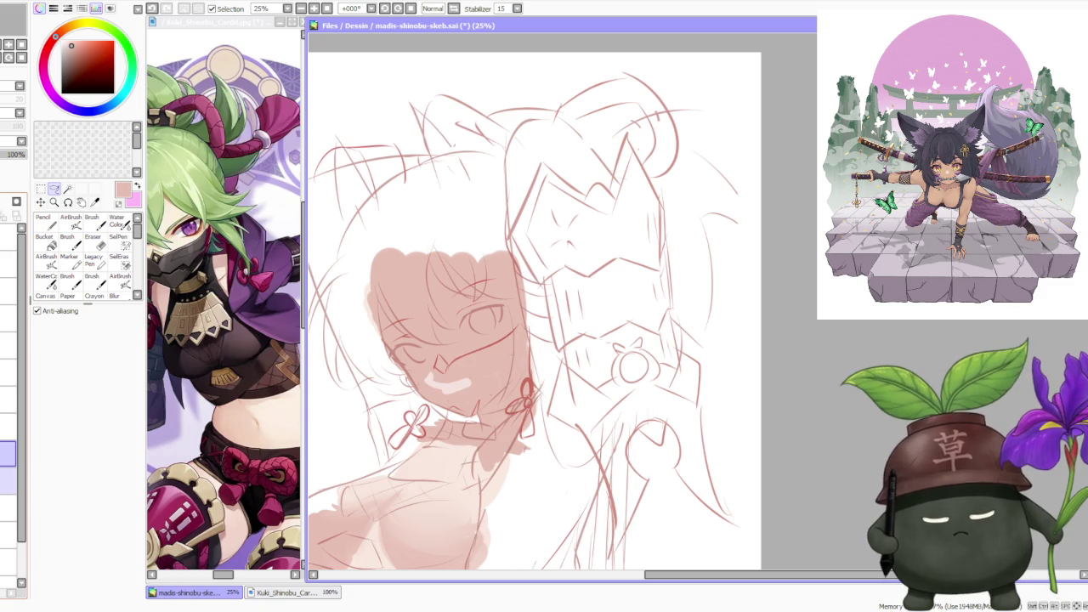
- Lasso the face and cheek area, compare layers, then deselect and undo the last mouth change
{"action": "left_click_drag", "start_coordinate": [412, 342], "coordinate": [425, 396]}
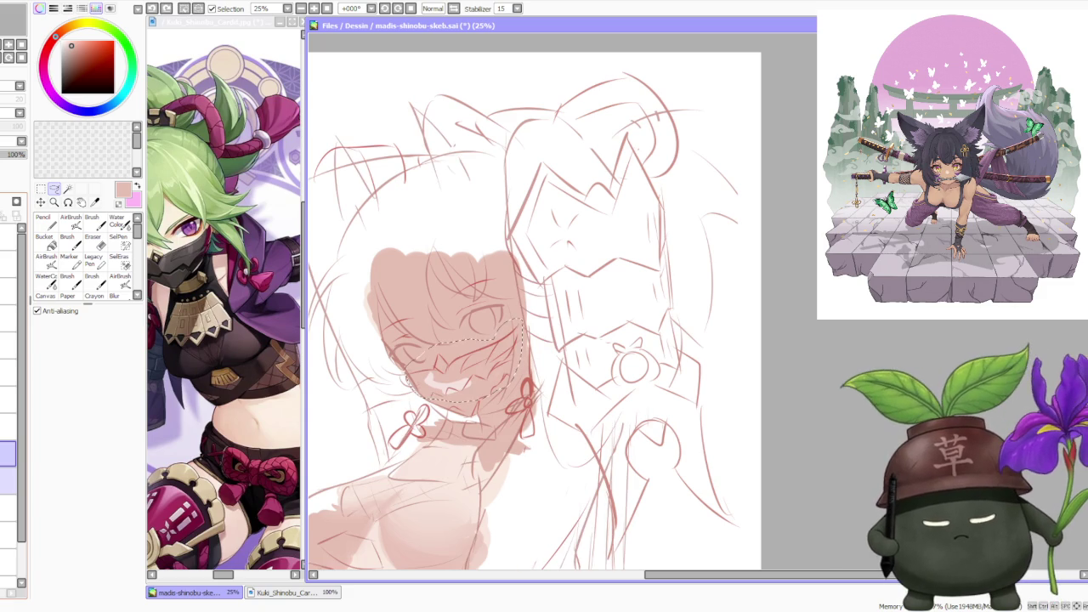
{"action": "left_click", "coordinate": [7, 481]}
{"action": "left_click", "coordinate": [6, 481]}
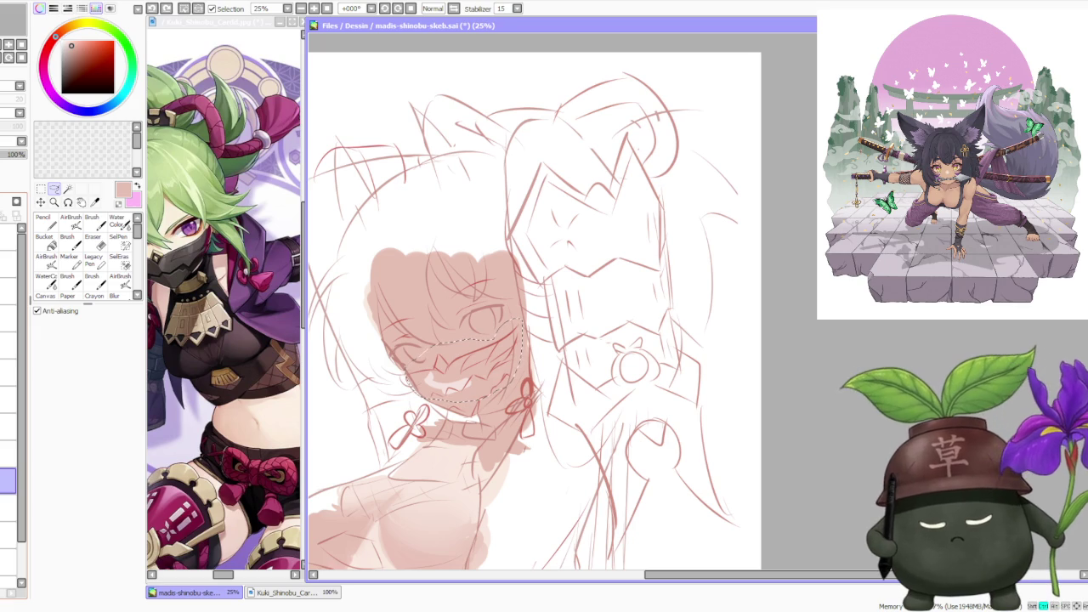
{"action": "key", "text": "ctrl+d"}
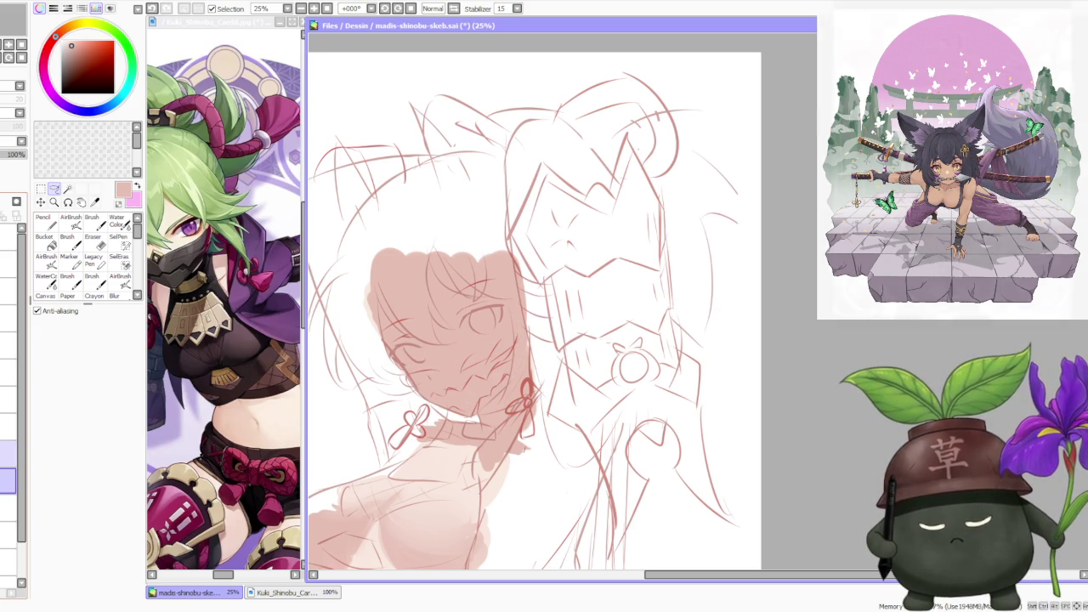
{"action": "key", "text": "ctrl+z"}
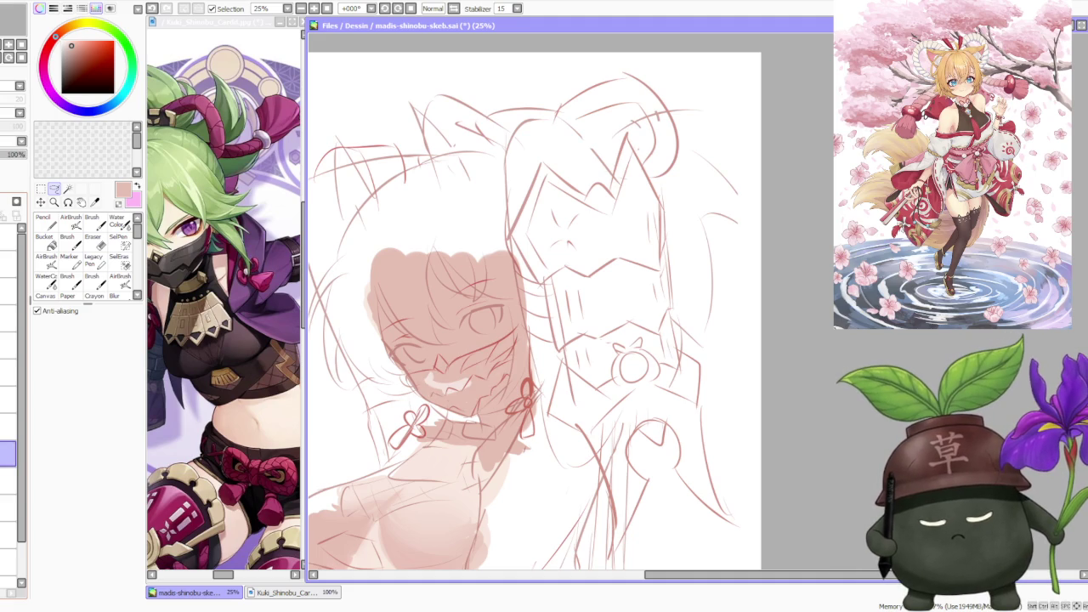
- Sketch new chin lines, lasso the jaw, fill it with skin tone, and deselect
{"action": "key", "text": "b"}
{"action": "mouse_move", "coordinate": [430, 374]}
{"action": "left_mouse_down"}
{"action": "mouse_move", "coordinate": [417, 387]}
{"action": "mouse_move", "coordinate": [463, 400]}
{"action": "mouse_move", "coordinate": [431, 342]}
{"action": "left_mouse_up"}
{"action": "left_click_drag", "start_coordinate": [476, 399], "coordinate": [391, 340]}
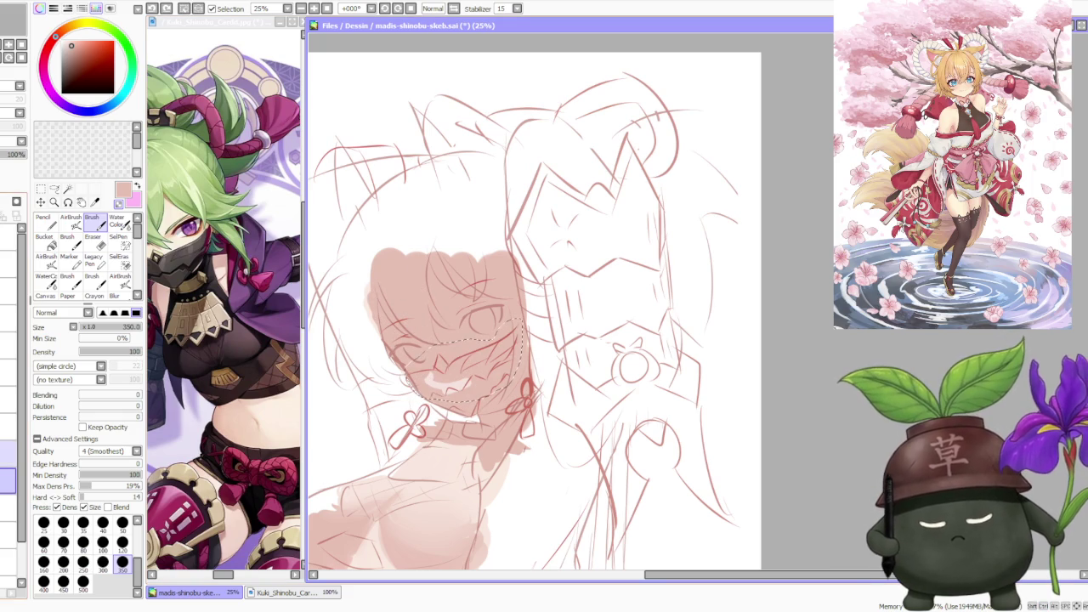
{"action": "mouse_move", "coordinate": [416, 357]}
{"action": "left_mouse_down"}
{"action": "mouse_move", "coordinate": [457, 393]}
{"action": "mouse_move", "coordinate": [442, 408]}
{"action": "mouse_move", "coordinate": [498, 404]}
{"action": "mouse_move", "coordinate": [472, 392]}
{"action": "left_mouse_up"}
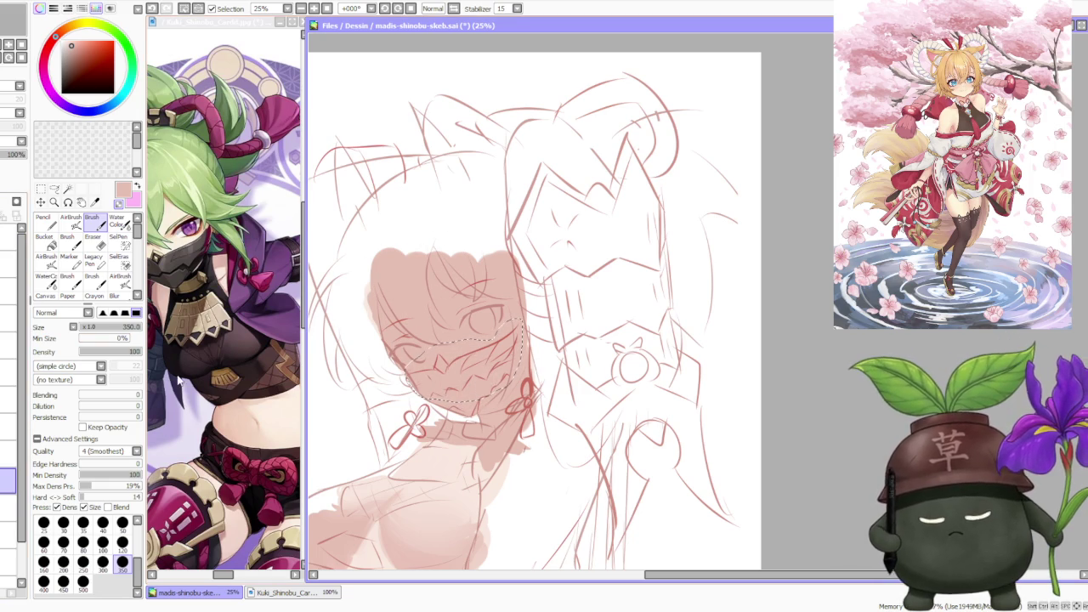
{"action": "key", "text": "ctrl+d"}
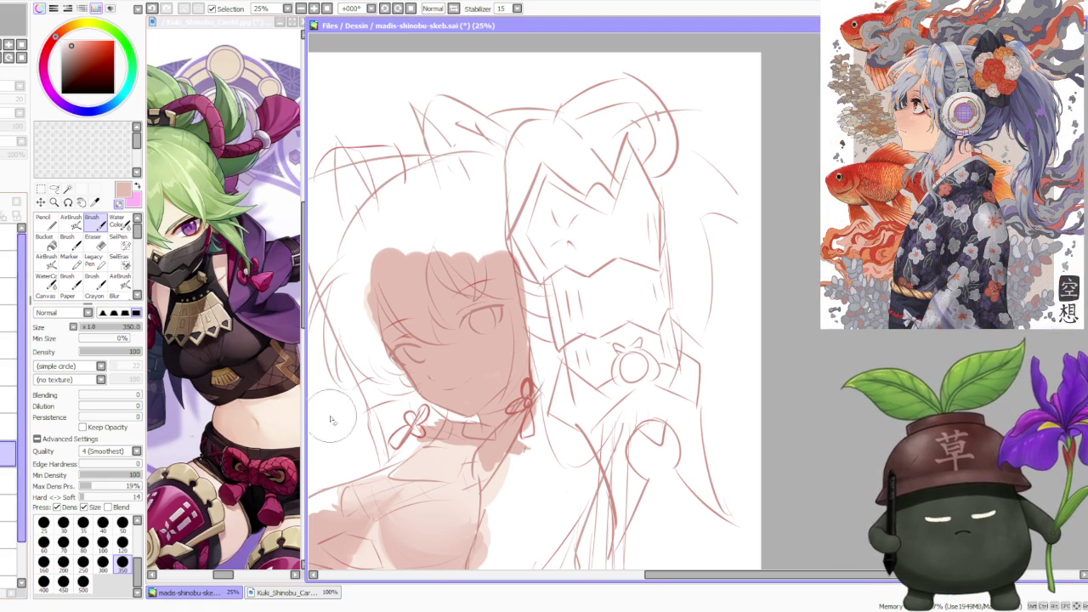
{"action": "scroll", "coordinate": [561, 361], "scroll_direction": "down", "scroll_amount": 2}
{"action": "scroll", "coordinate": [580, 334], "scroll_direction": "down", "scroll_amount": 2}
{"action": "scroll", "coordinate": [577, 334], "scroll_direction": "up", "scroll_amount": 2}
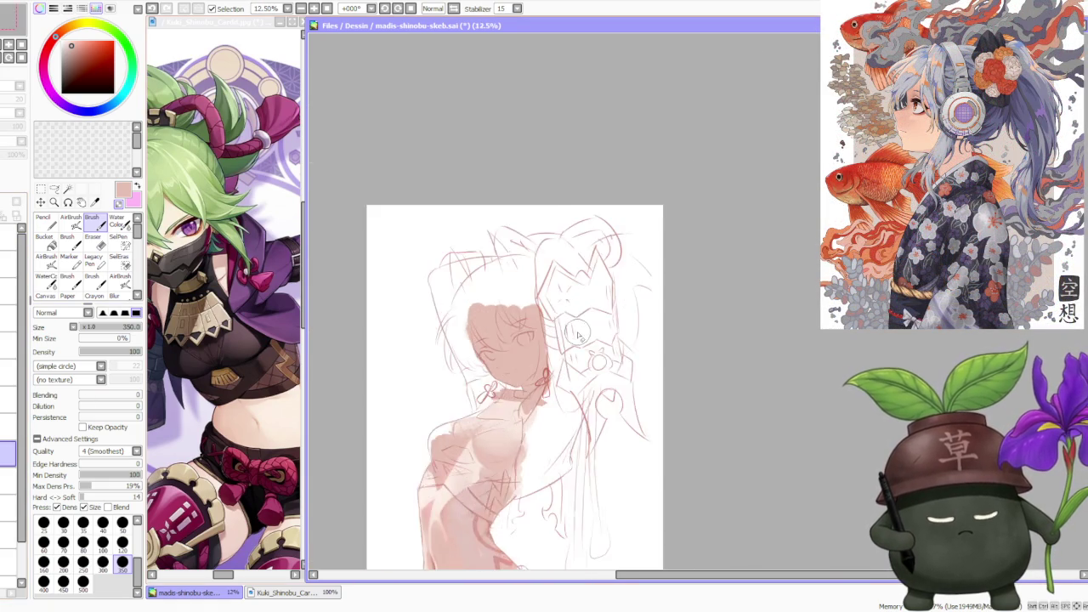
{"action": "scroll", "coordinate": [577, 337], "scroll_direction": "up", "scroll_amount": 1}
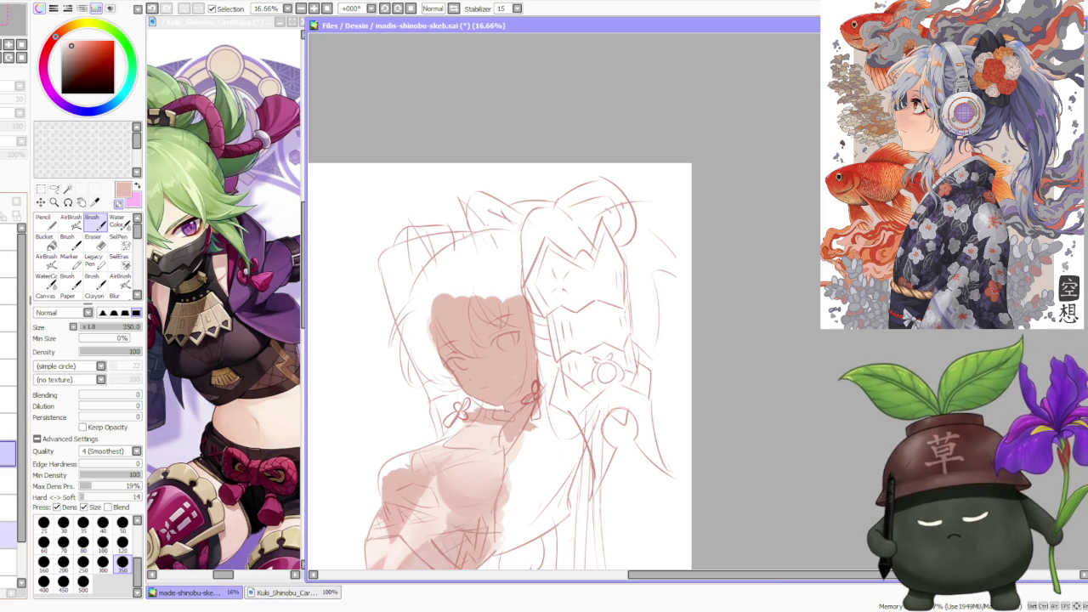
{"action": "left_click", "coordinate": [8, 535]}
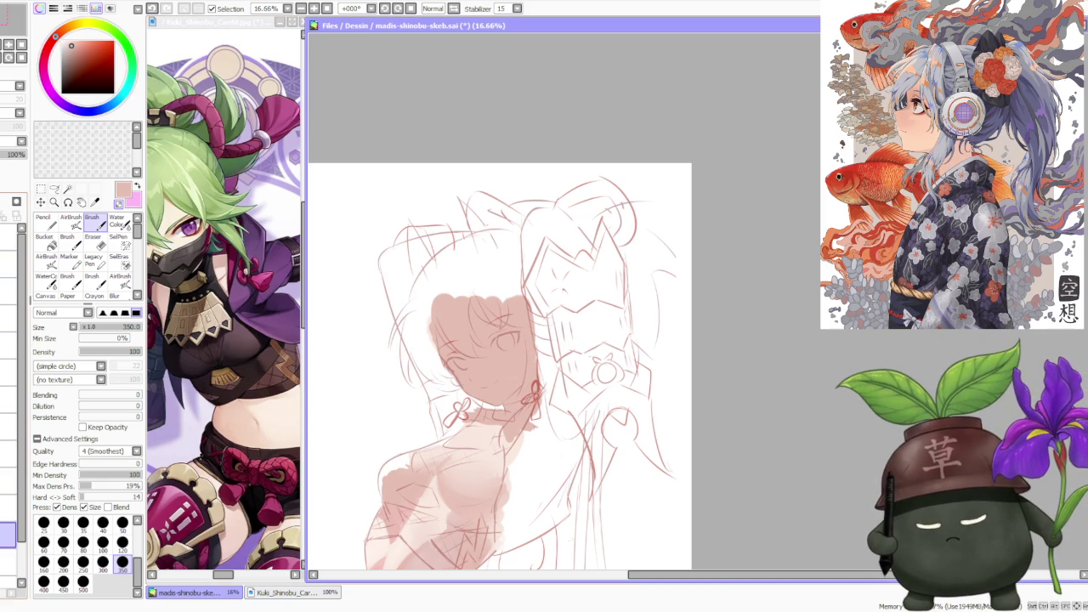
{"action": "scroll", "coordinate": [510, 391], "scroll_direction": "up", "scroll_amount": 1}
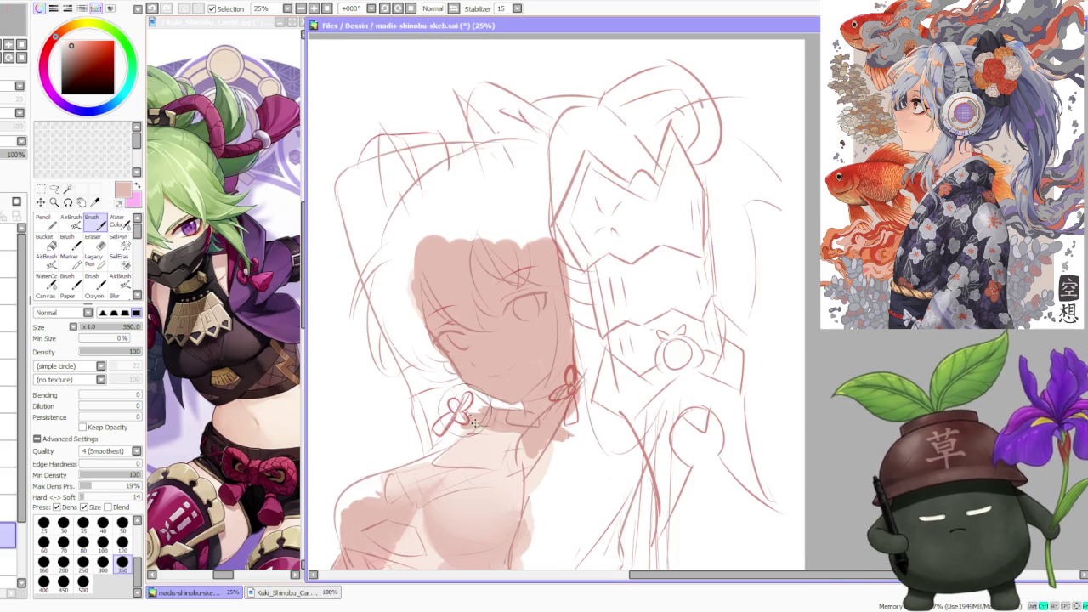
{"action": "scroll", "coordinate": [536, 444], "scroll_direction": "up", "scroll_amount": 1}
{"action": "scroll", "coordinate": [535, 444], "scroll_direction": "up", "scroll_amount": 2}
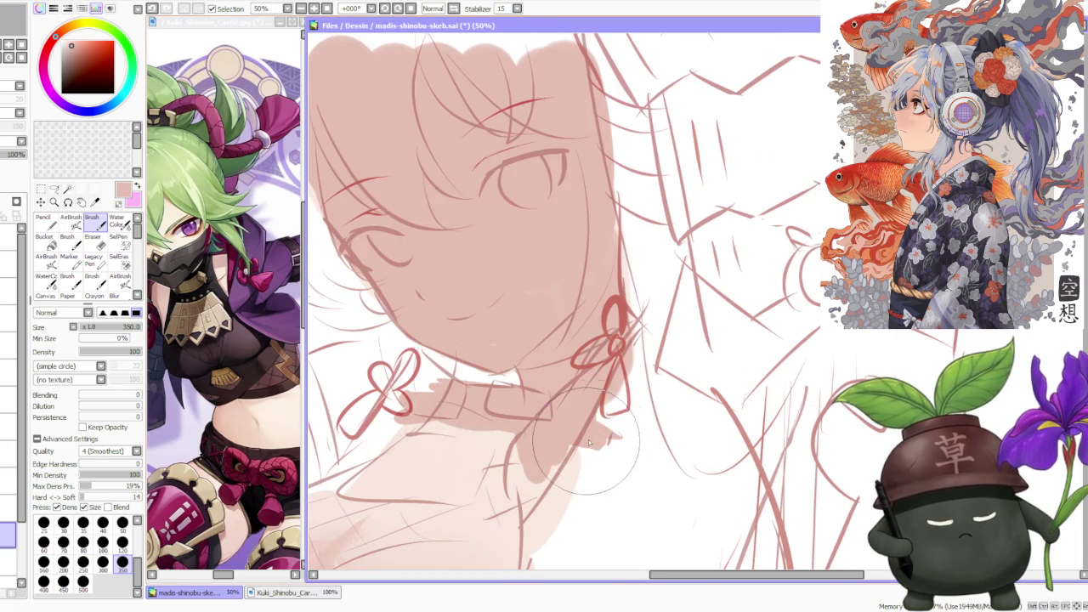
- Pick a red from the colour wheel and set the brush size to 120
{"action": "left_click", "coordinate": [619, 340], "text": "alt"}
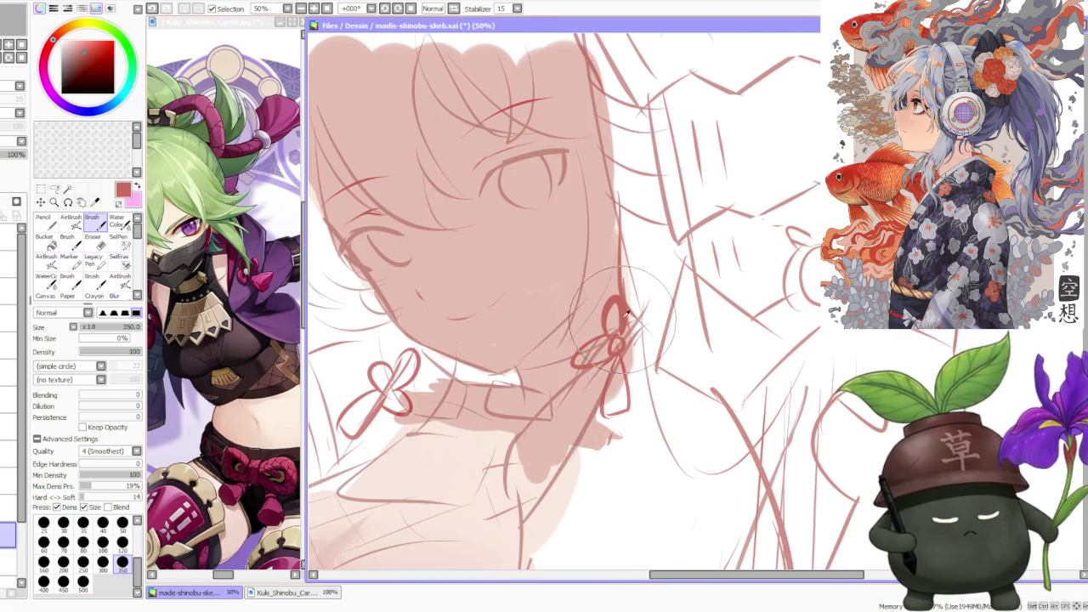
{"action": "scroll", "coordinate": [619, 347], "scroll_direction": "down", "scroll_amount": 2}
{"action": "left_click", "coordinate": [123, 544]}
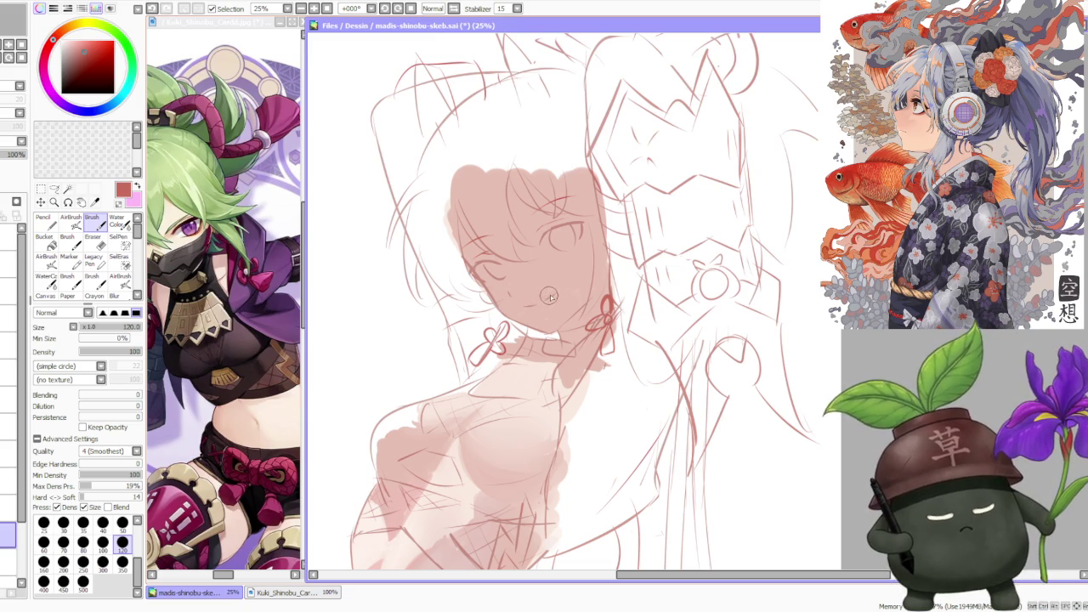
{"action": "scroll", "coordinate": [515, 207], "scroll_direction": "down", "scroll_amount": 3}
{"action": "scroll", "coordinate": [515, 206], "scroll_direction": "up", "scroll_amount": 2}
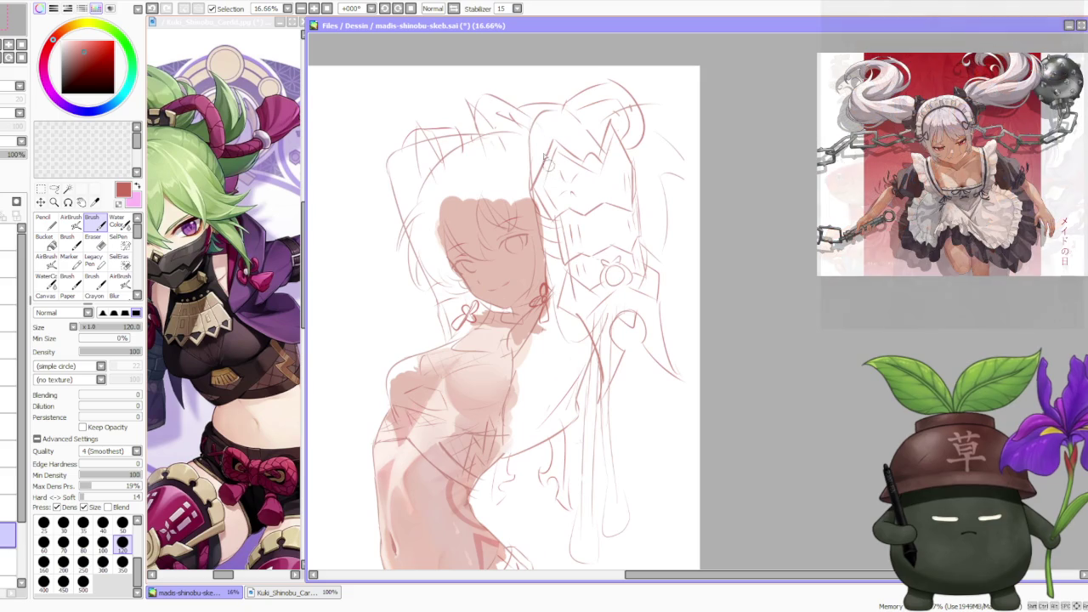
{"action": "scroll", "coordinate": [494, 283], "scroll_direction": "up", "scroll_amount": 1}
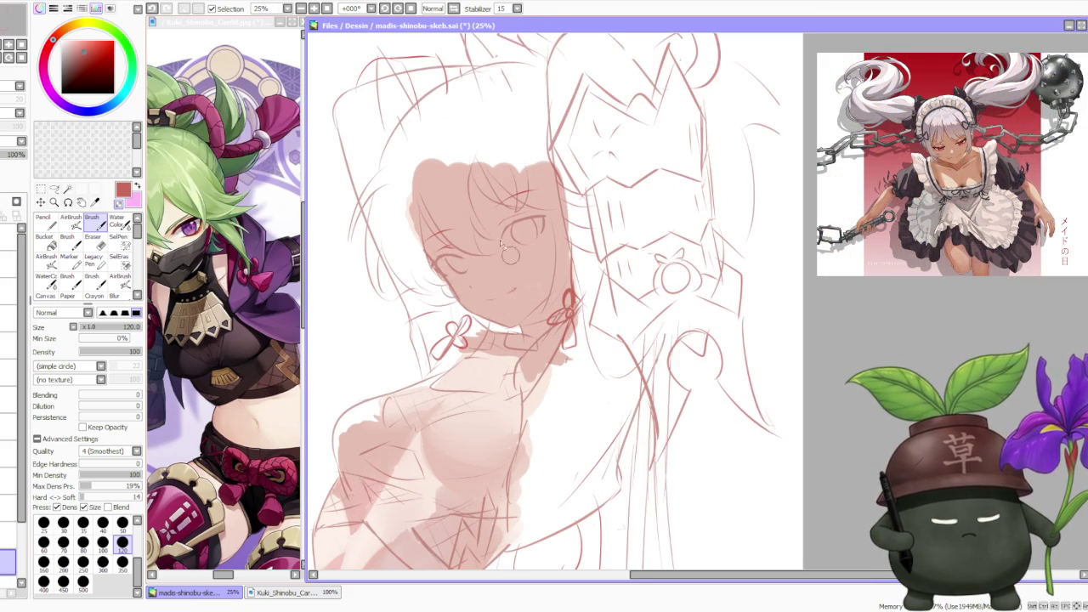
{"action": "scroll", "coordinate": [508, 253], "scroll_direction": "down", "scroll_amount": 3}
{"action": "scroll", "coordinate": [510, 238], "scroll_direction": "down", "scroll_amount": 1}
{"action": "scroll", "coordinate": [526, 185], "scroll_direction": "up", "scroll_amount": 3}
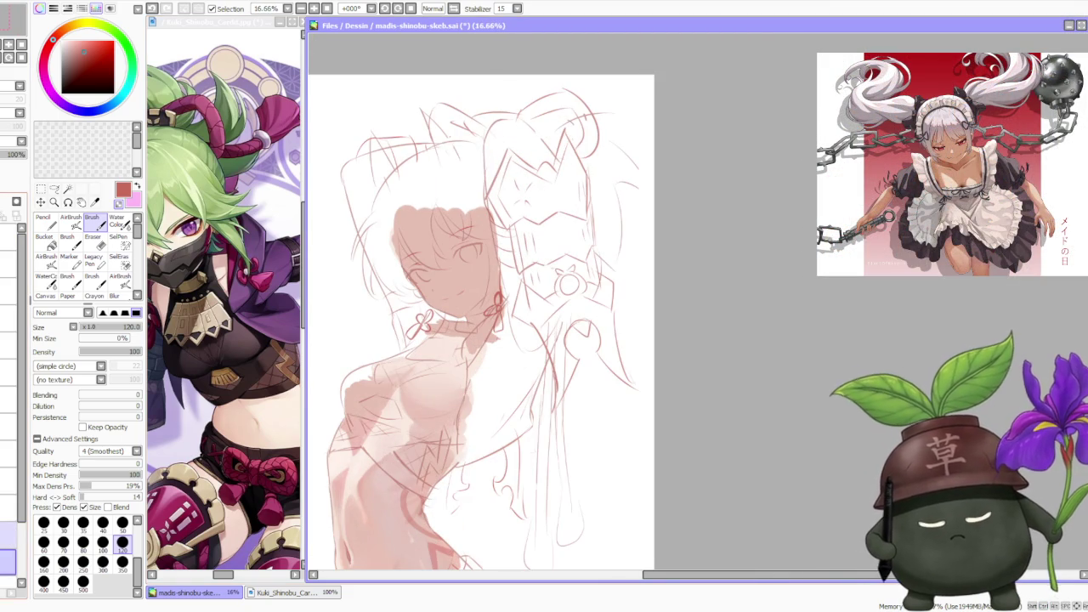
- Undo to restore the face strokes, zoom out, and pick a light skin pink
{"action": "key", "text": "ctrl+z"}
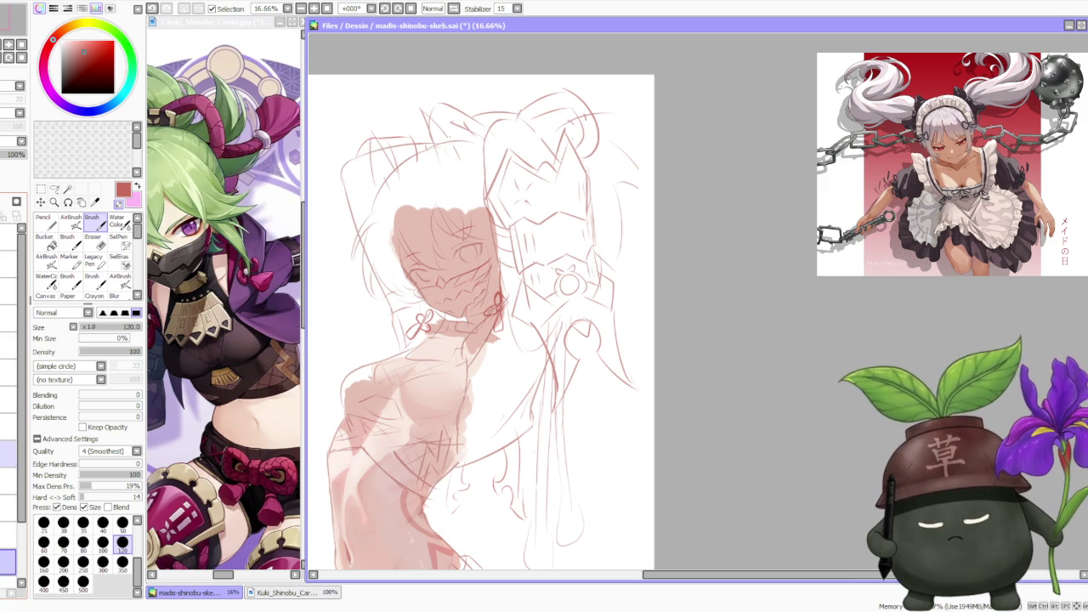
{"action": "key", "text": "ctrl+minus"}
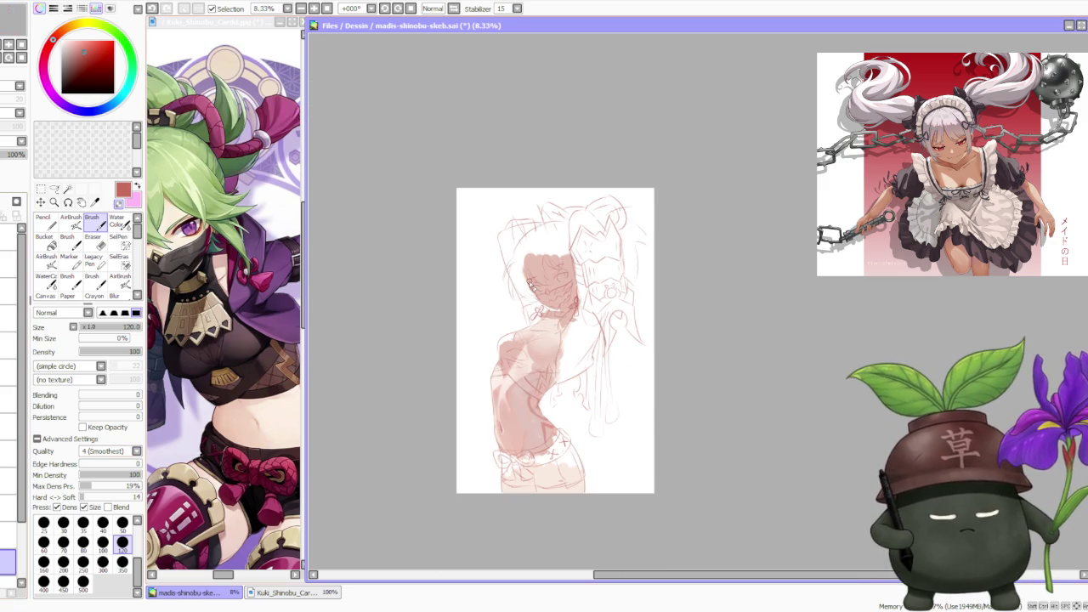
{"action": "scroll", "coordinate": [599, 309], "scroll_direction": "up", "scroll_amount": 1}
{"action": "scroll", "coordinate": [570, 315], "scroll_direction": "down", "scroll_amount": 1}
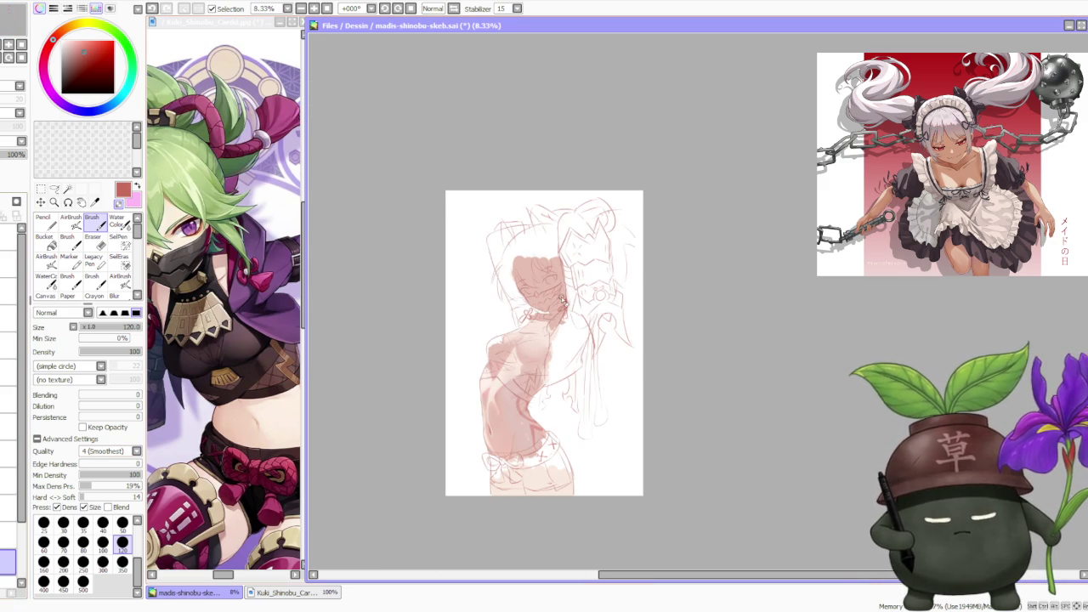
{"action": "scroll", "coordinate": [625, 413], "scroll_direction": "up", "scroll_amount": 1}
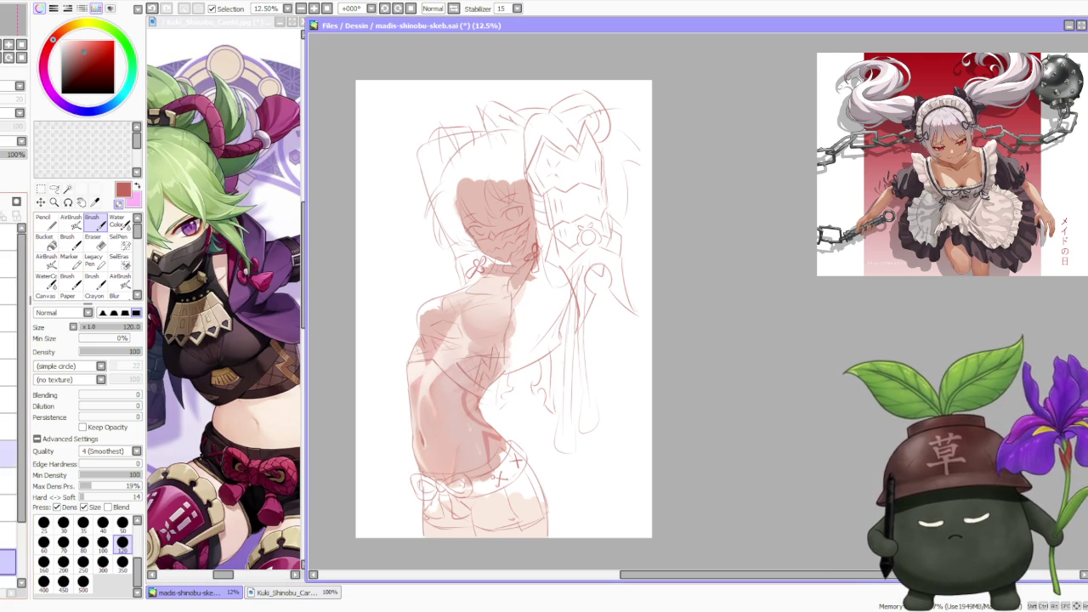
{"action": "scroll", "coordinate": [23, 386], "scroll_direction": "down", "scroll_amount": 5}
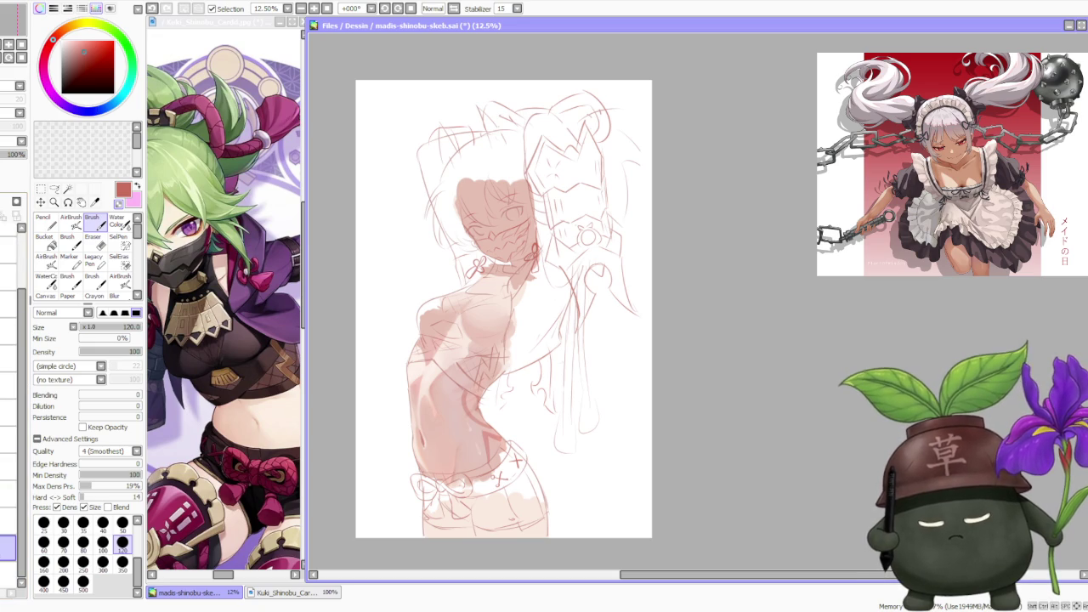
{"action": "left_click", "coordinate": [417, 374], "text": "alt"}
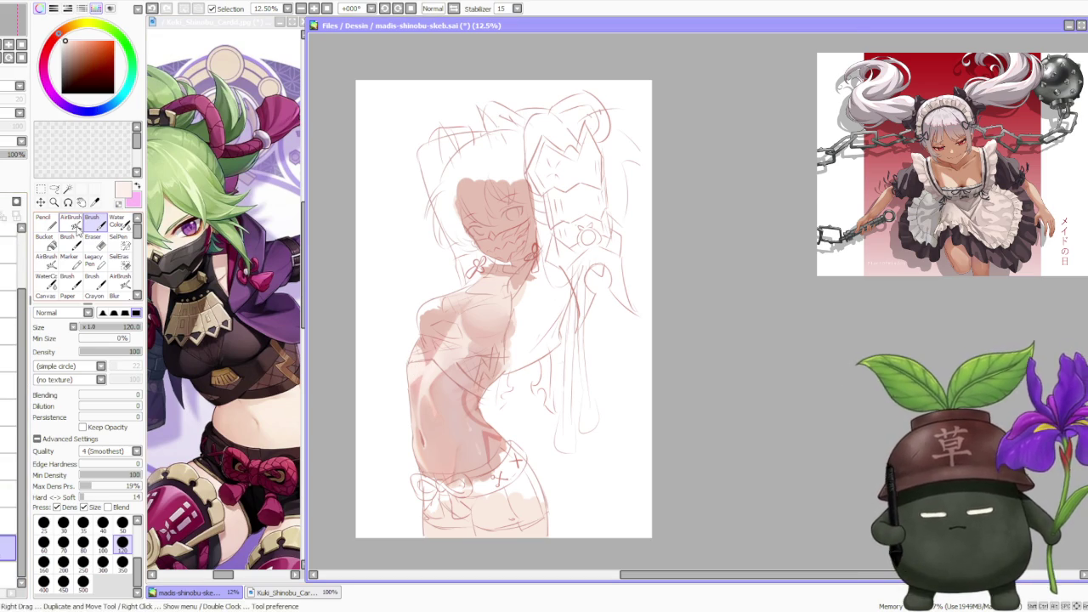
- Airbrush soft pink onto the skin, then blend it with Water Color
{"action": "key", "text": "v"}
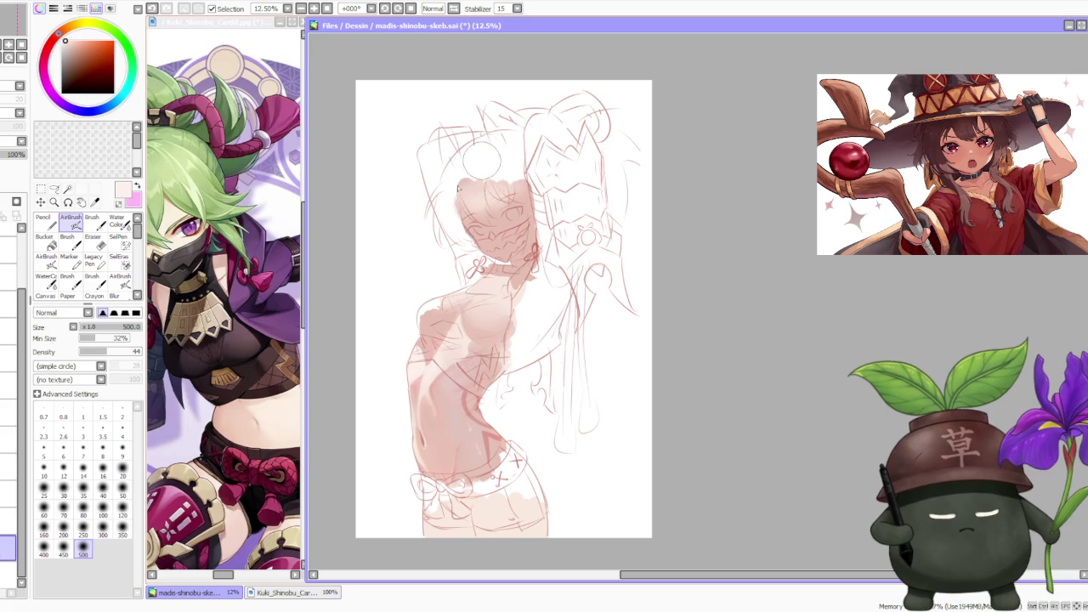
{"action": "key", "text": "c"}
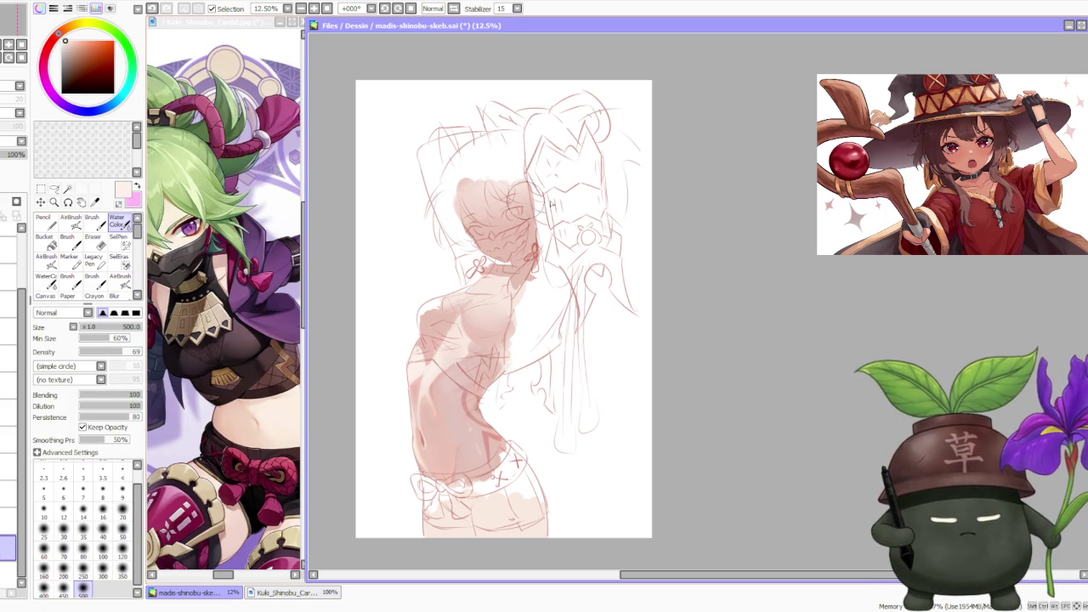
{"action": "scroll", "coordinate": [513, 200], "scroll_direction": "up", "scroll_amount": 1}
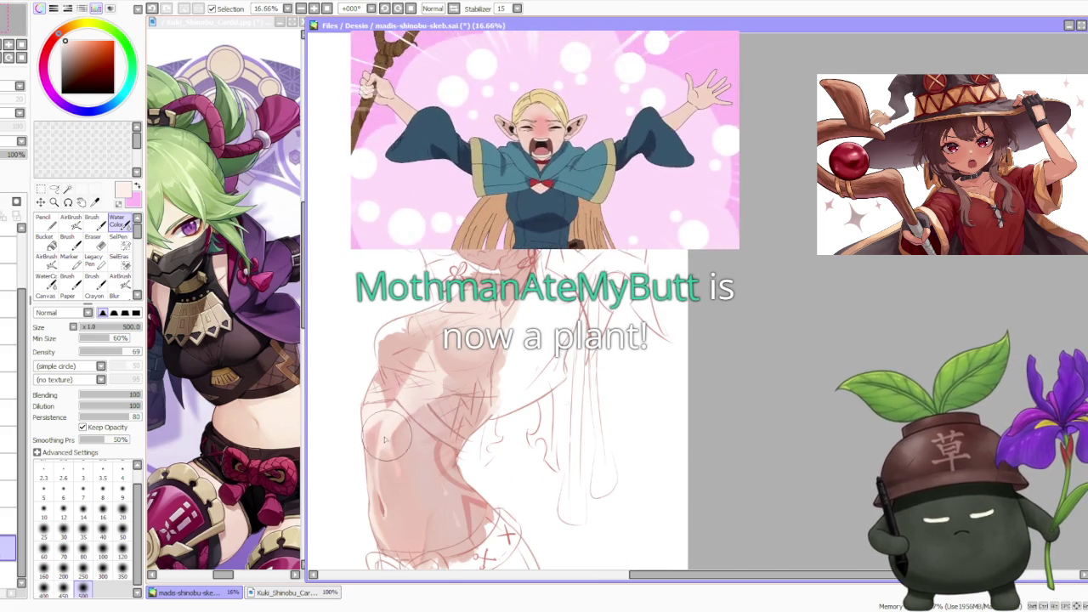
- Airbrush broad soft pink shading over the torso's left side and waist
{"action": "left_click", "coordinate": [73, 221]}
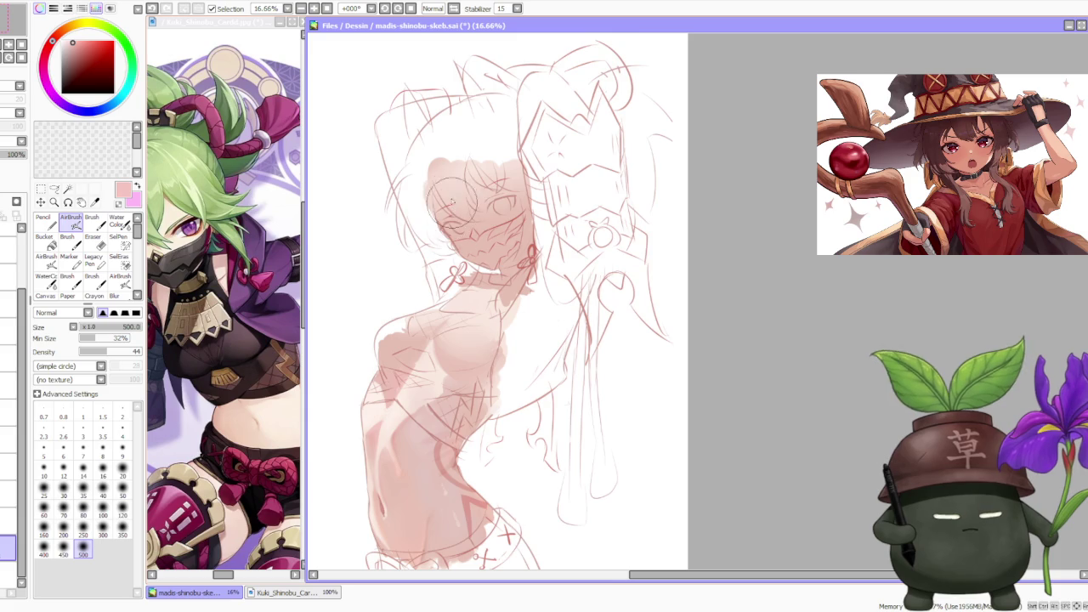
{"action": "scroll", "coordinate": [447, 204], "scroll_direction": "up", "scroll_amount": 1}
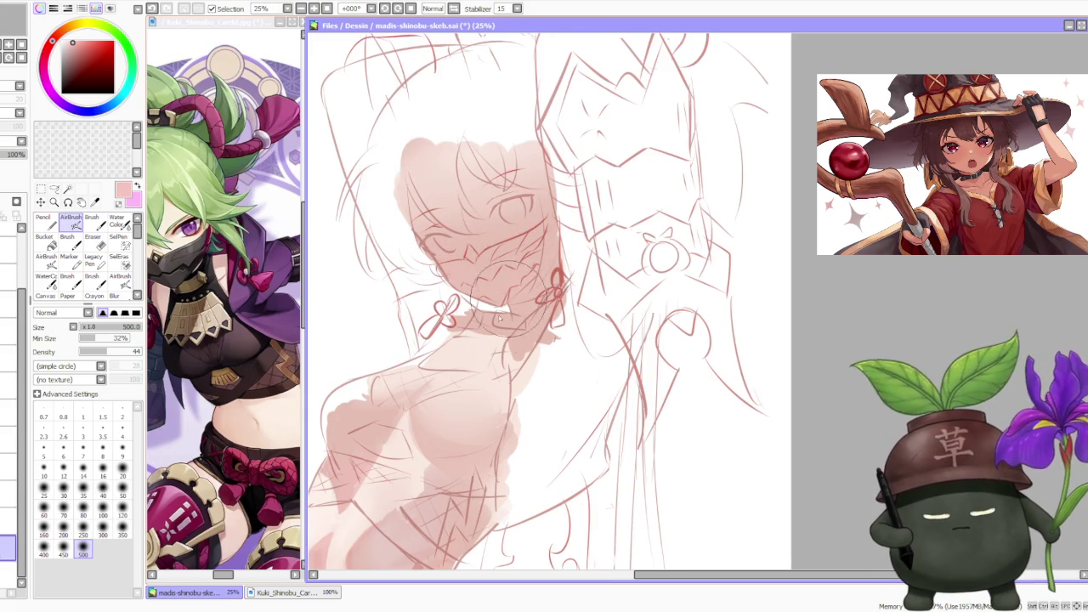
{"action": "scroll", "coordinate": [493, 264], "scroll_direction": "down", "scroll_amount": 2}
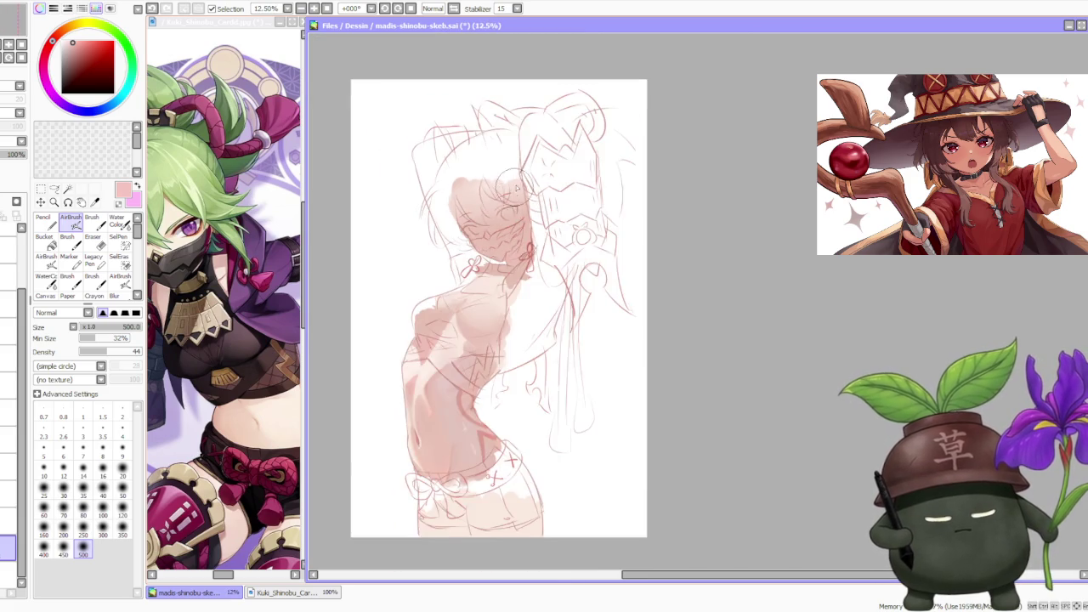
{"action": "scroll", "coordinate": [501, 230], "scroll_direction": "down", "scroll_amount": 3}
{"action": "scroll", "coordinate": [515, 202], "scroll_direction": "up", "scroll_amount": 1}
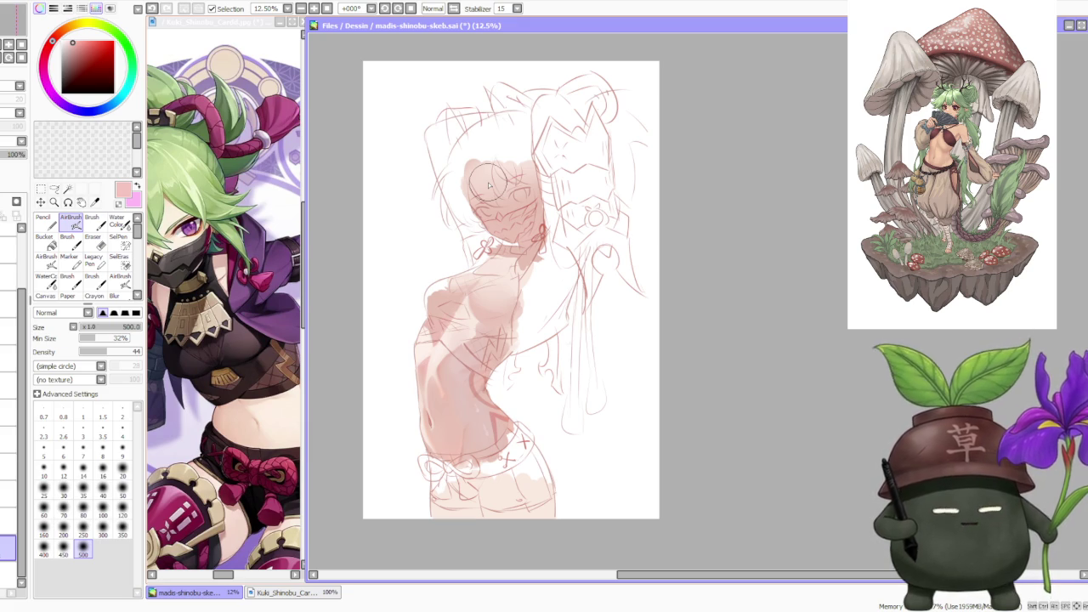
{"action": "scroll", "coordinate": [535, 204], "scroll_direction": "down", "scroll_amount": 1}
{"action": "scroll", "coordinate": [544, 208], "scroll_direction": "up", "scroll_amount": 1}
{"action": "scroll", "coordinate": [545, 211], "scroll_direction": "up", "scroll_amount": 1}
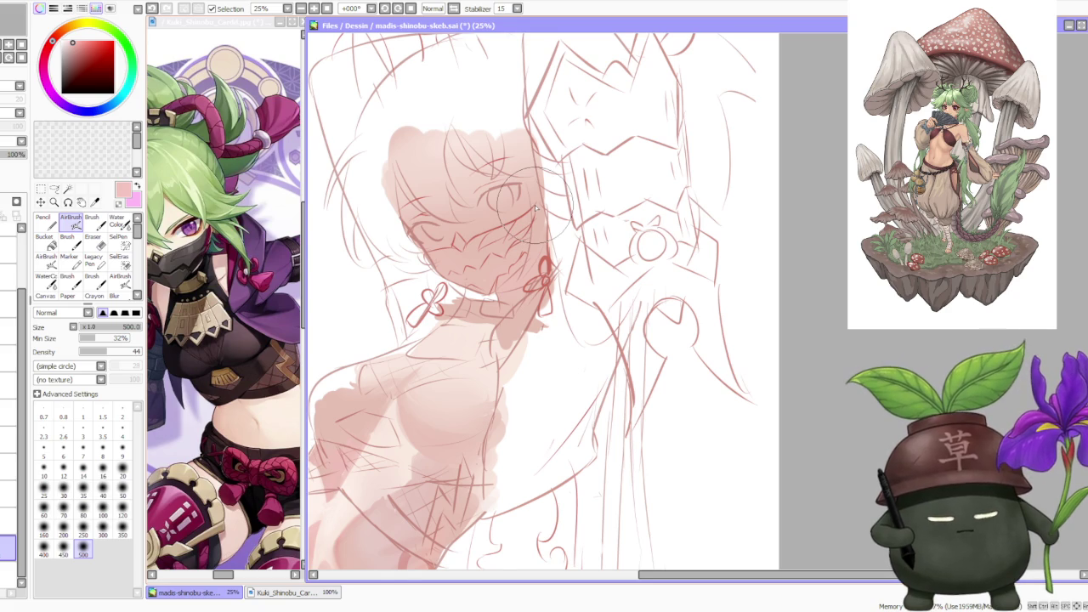
{"action": "scroll", "coordinate": [536, 208], "scroll_direction": "down", "scroll_amount": 1}
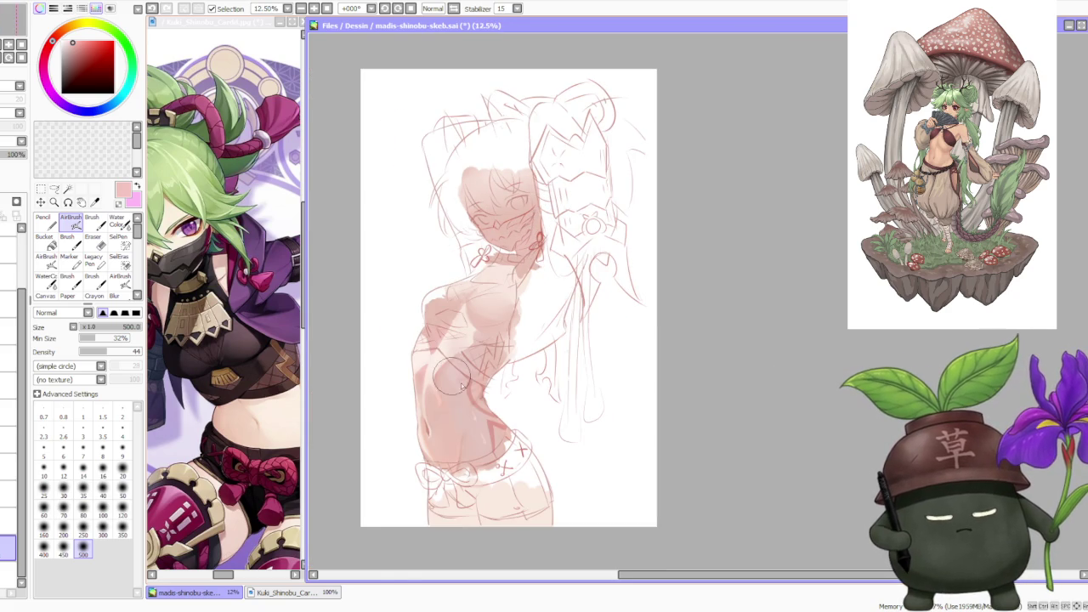
{"action": "scroll", "coordinate": [476, 438], "scroll_direction": "up", "scroll_amount": 1}
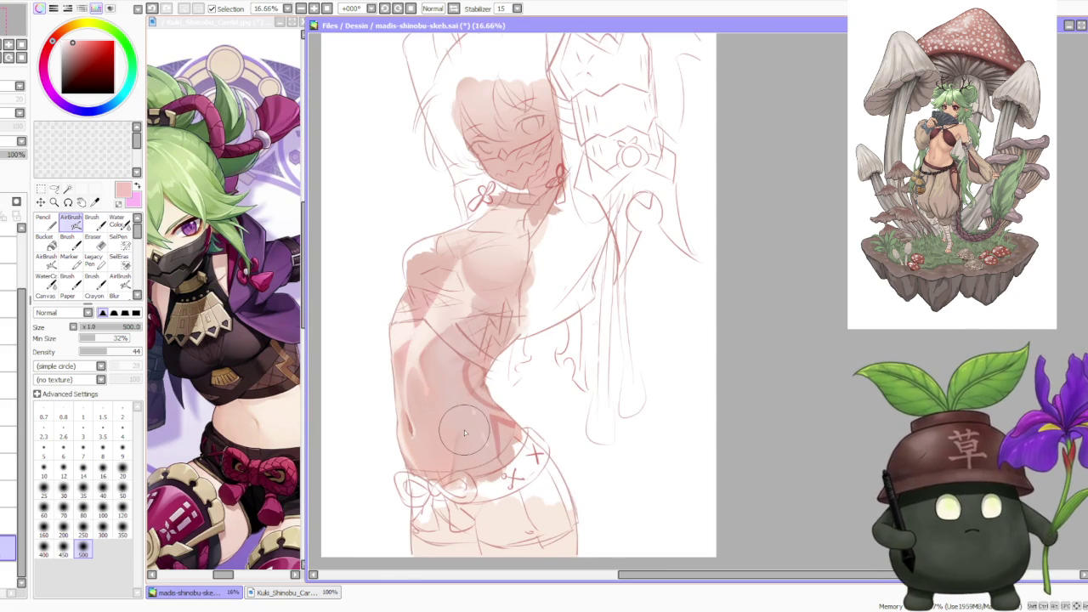
{"action": "scroll", "coordinate": [466, 437], "scroll_direction": "up", "scroll_amount": 1}
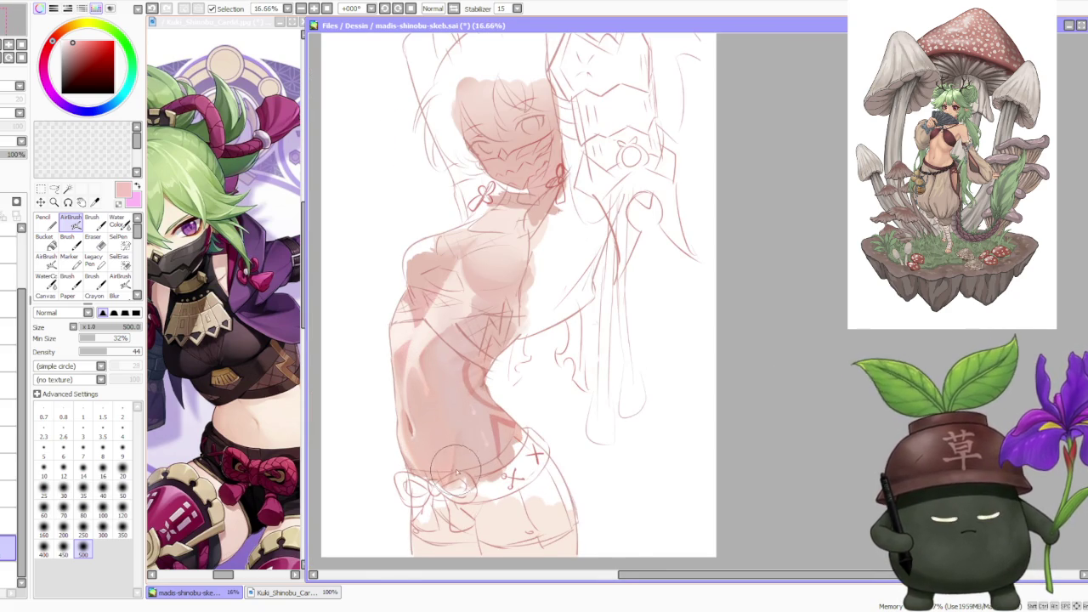
{"action": "scroll", "coordinate": [459, 442], "scroll_direction": "up", "scroll_amount": 1}
{"action": "scroll", "coordinate": [446, 450], "scroll_direction": "up", "scroll_amount": 1}
{"action": "scroll", "coordinate": [436, 457], "scroll_direction": "down", "scroll_amount": 1}
{"action": "scroll", "coordinate": [434, 451], "scroll_direction": "down", "scroll_amount": 1}
{"action": "scroll", "coordinate": [429, 433], "scroll_direction": "up", "scroll_amount": 1}
{"action": "scroll", "coordinate": [420, 400], "scroll_direction": "down", "scroll_amount": 1}
{"action": "scroll", "coordinate": [410, 362], "scroll_direction": "down", "scroll_amount": 1}
{"action": "scroll", "coordinate": [410, 361], "scroll_direction": "down", "scroll_amount": 1}
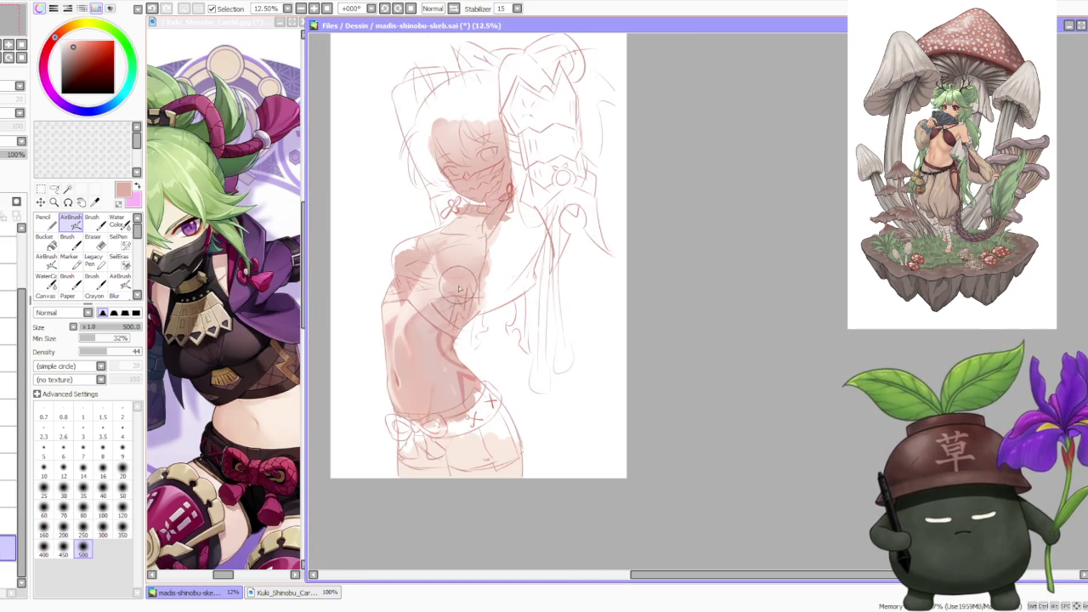
{"action": "scroll", "coordinate": [416, 370], "scroll_direction": "up", "scroll_amount": 2}
{"action": "scroll", "coordinate": [422, 375], "scroll_direction": "up", "scroll_amount": 1}
{"action": "scroll", "coordinate": [428, 380], "scroll_direction": "down", "scroll_amount": 1}
{"action": "scroll", "coordinate": [428, 374], "scroll_direction": "down", "scroll_amount": 2}
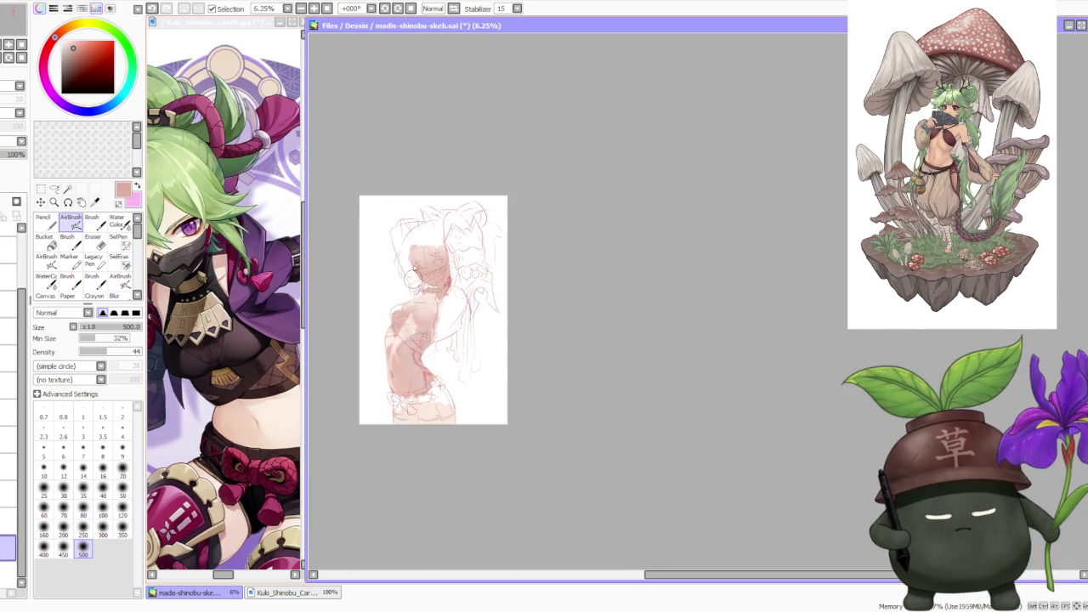
{"action": "scroll", "coordinate": [427, 255], "scroll_direction": "up", "scroll_amount": 1}
{"action": "key", "text": "b"}
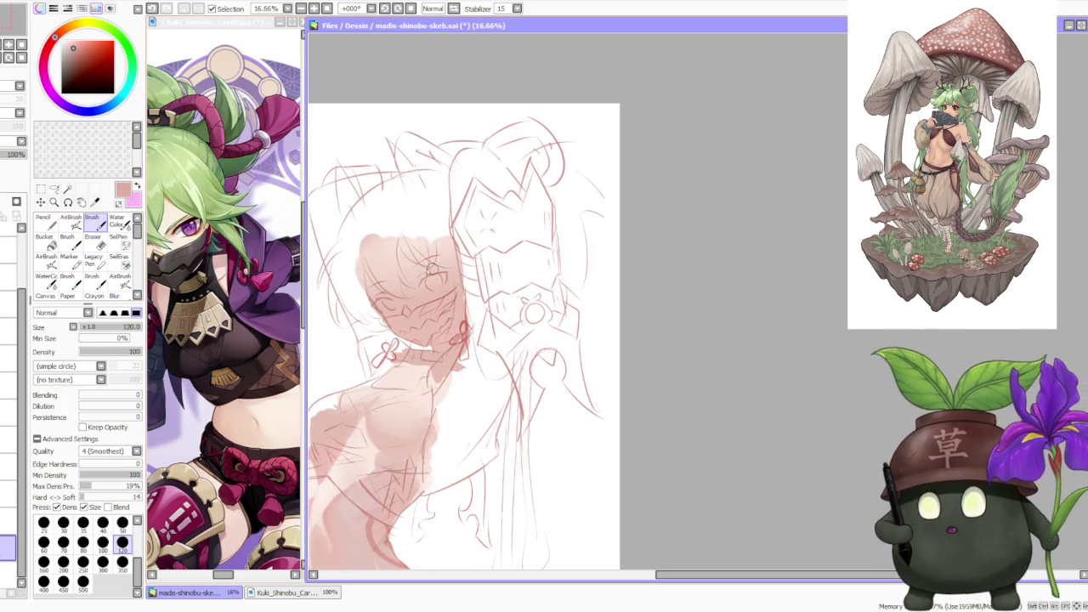
- At Brush size 350, darken the colour and add a short dark stroke at the neck
{"action": "left_click", "coordinate": [123, 563]}
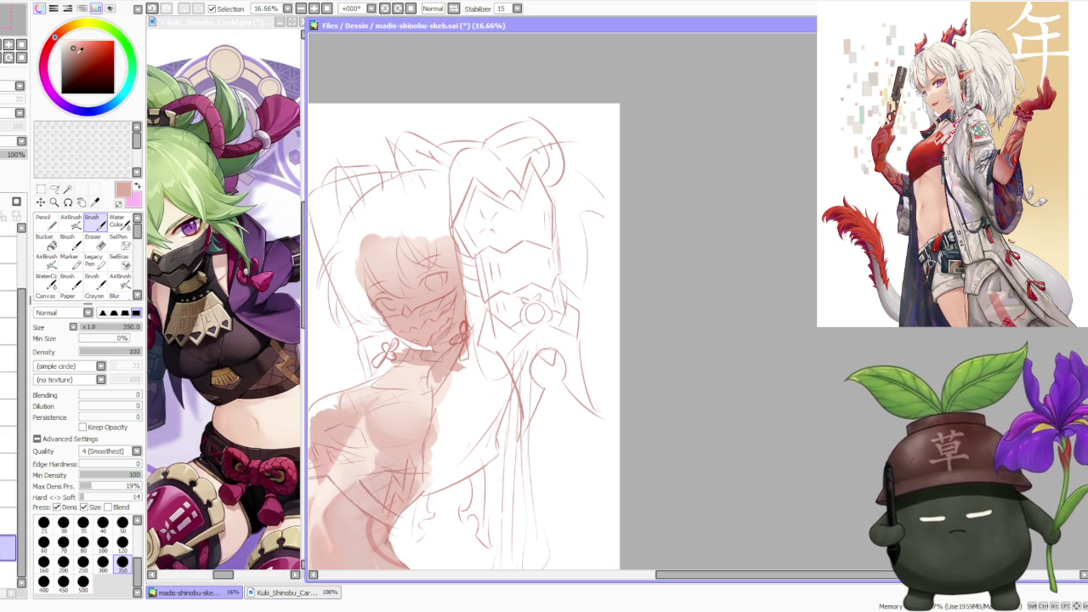
{"action": "left_click_drag", "start_coordinate": [54, 39], "coordinate": [51, 42]}
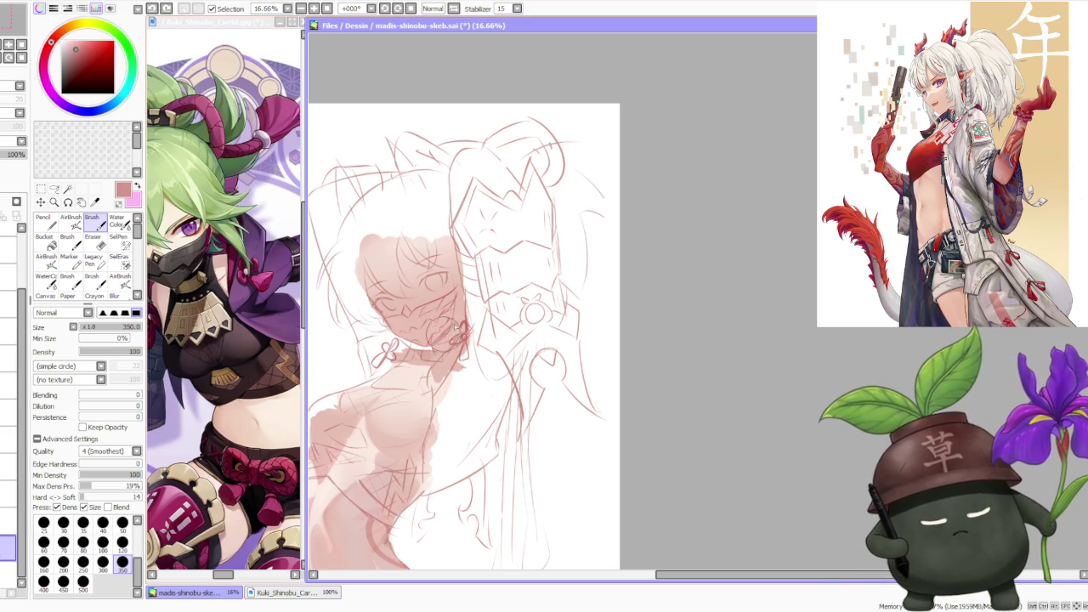
{"action": "left_click_drag", "start_coordinate": [468, 311], "coordinate": [468, 334]}
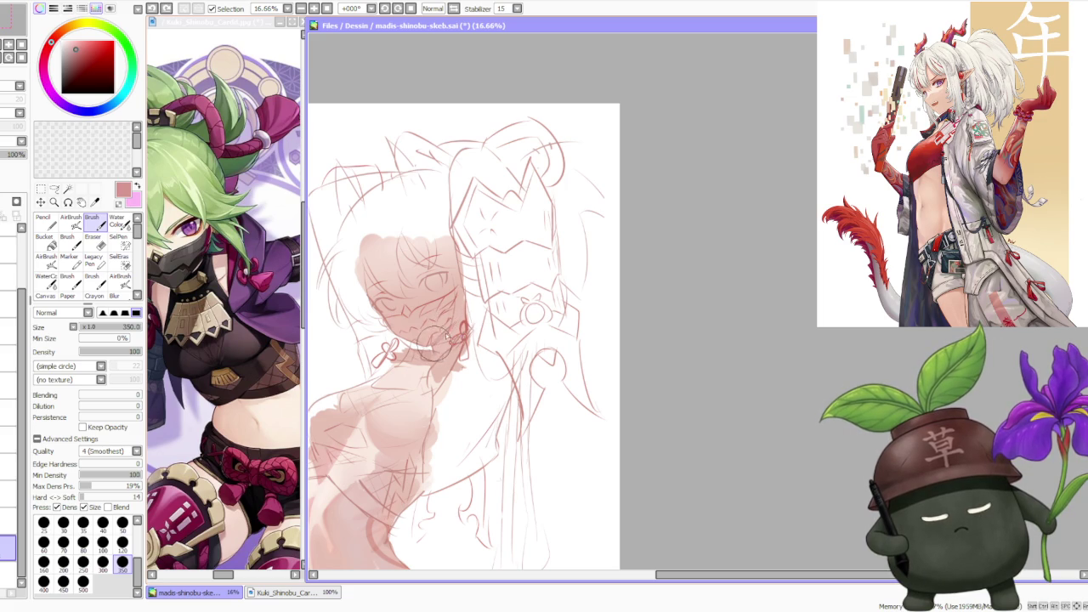
- Switch back to light pink, zoom out, and enlarge the brush to size 500
{"action": "left_click", "coordinate": [436, 329], "text": "alt"}
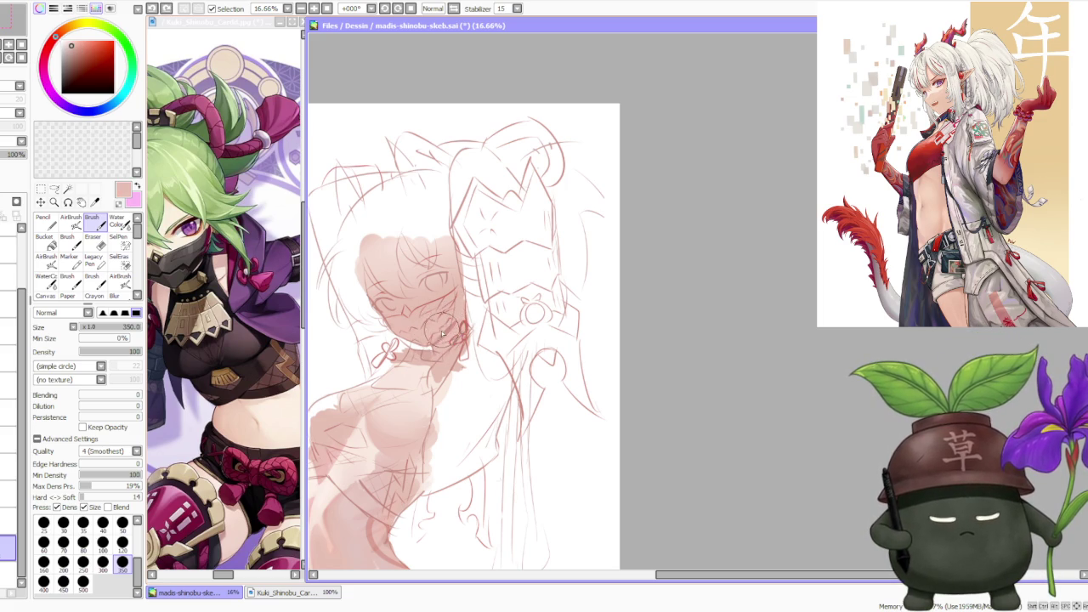
{"action": "key", "text": "minus"}
{"action": "key", "text": "minus"}
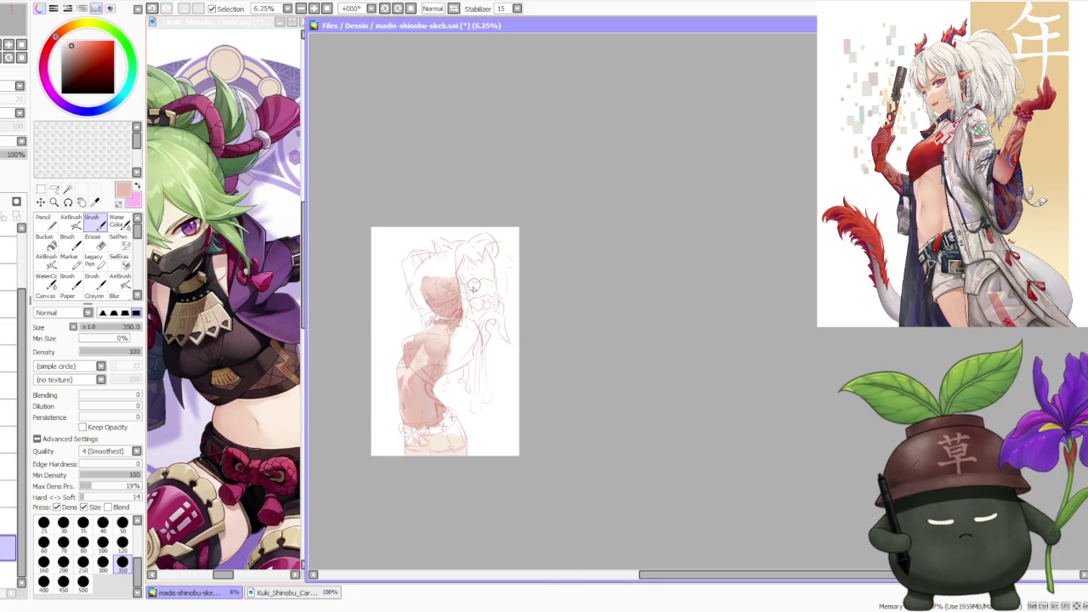
{"action": "scroll", "coordinate": [477, 286], "scroll_direction": "up", "scroll_amount": 1}
{"action": "scroll", "coordinate": [480, 274], "scroll_direction": "down", "scroll_amount": 1}
{"action": "scroll", "coordinate": [463, 281], "scroll_direction": "down", "scroll_amount": 1}
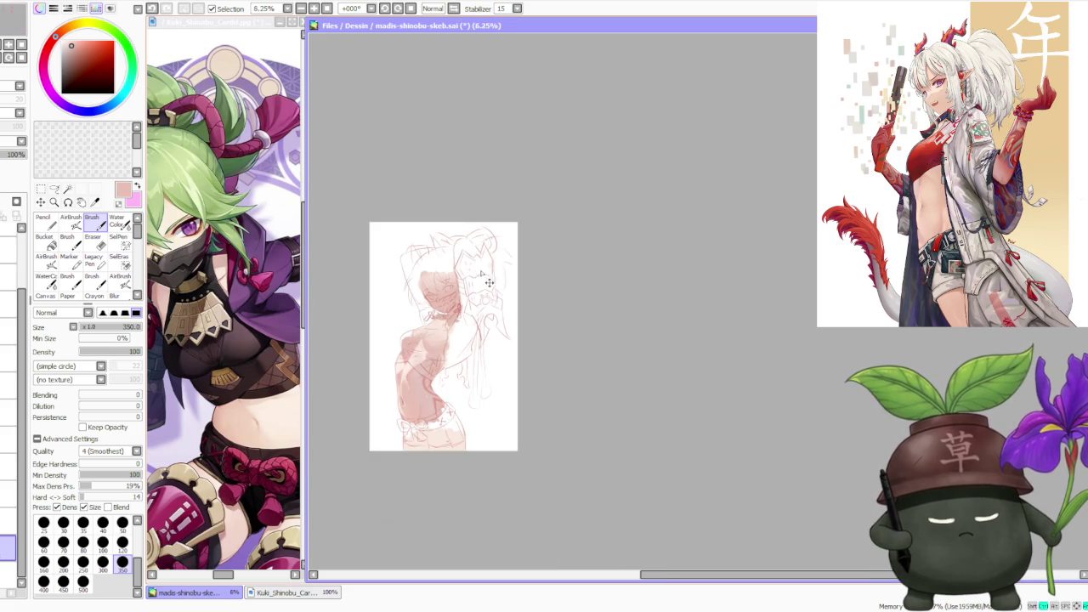
{"action": "scroll", "coordinate": [451, 332], "scroll_direction": "up", "scroll_amount": 1}
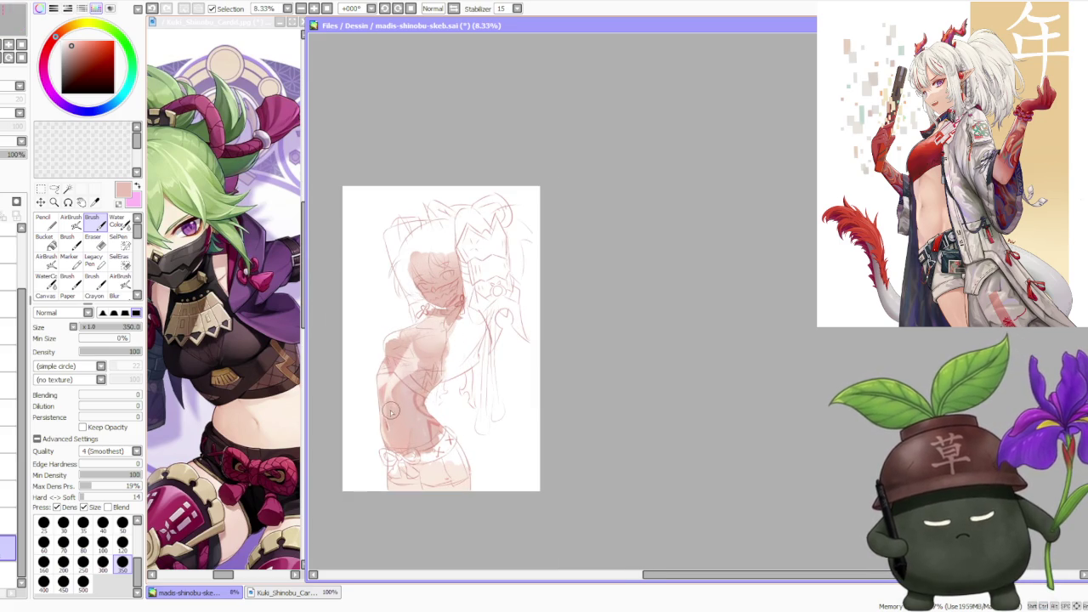
{"action": "left_click", "coordinate": [82, 582]}
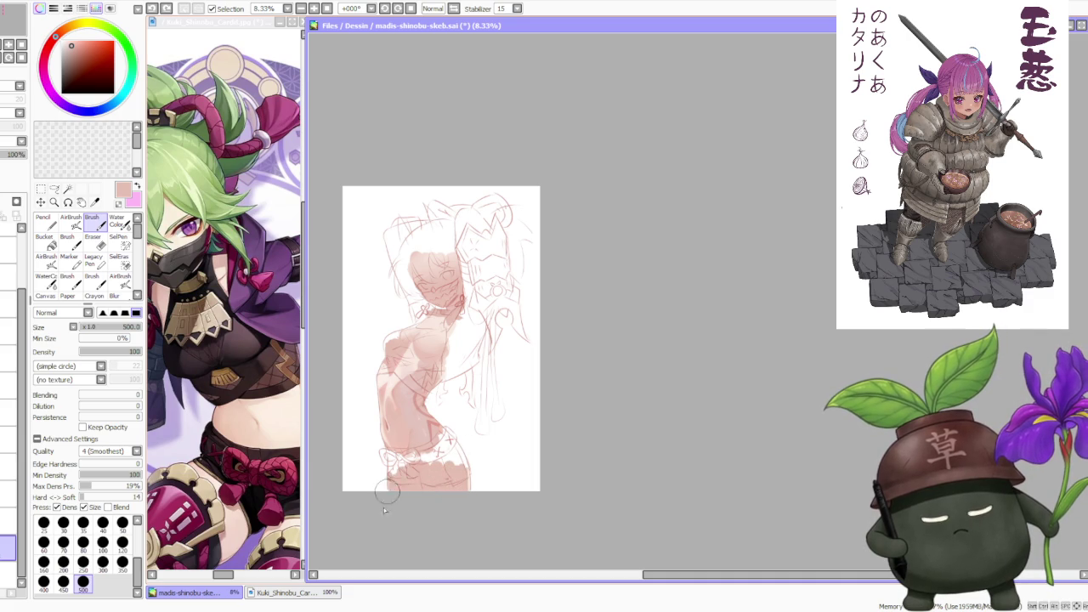
- Paint pale pink along the bottom of the figure and zoom to check the wash
{"action": "left_click_drag", "start_coordinate": [395, 497], "coordinate": [473, 483]}
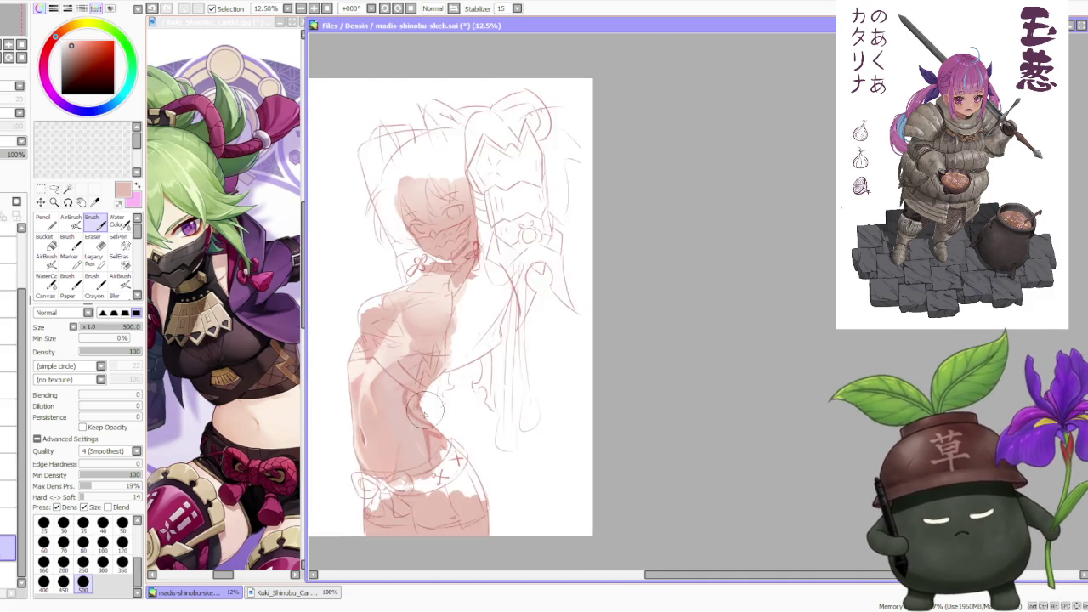
{"action": "scroll", "coordinate": [425, 393], "scroll_direction": "up", "scroll_amount": 1}
{"action": "scroll", "coordinate": [425, 393], "scroll_direction": "up", "scroll_amount": 1}
{"action": "scroll", "coordinate": [408, 459], "scroll_direction": "up", "scroll_amount": 2}
{"action": "scroll", "coordinate": [442, 476], "scroll_direction": "down", "scroll_amount": 1}
{"action": "scroll", "coordinate": [493, 536], "scroll_direction": "down", "scroll_amount": 1}
{"action": "scroll", "coordinate": [497, 537], "scroll_direction": "down", "scroll_amount": 1}
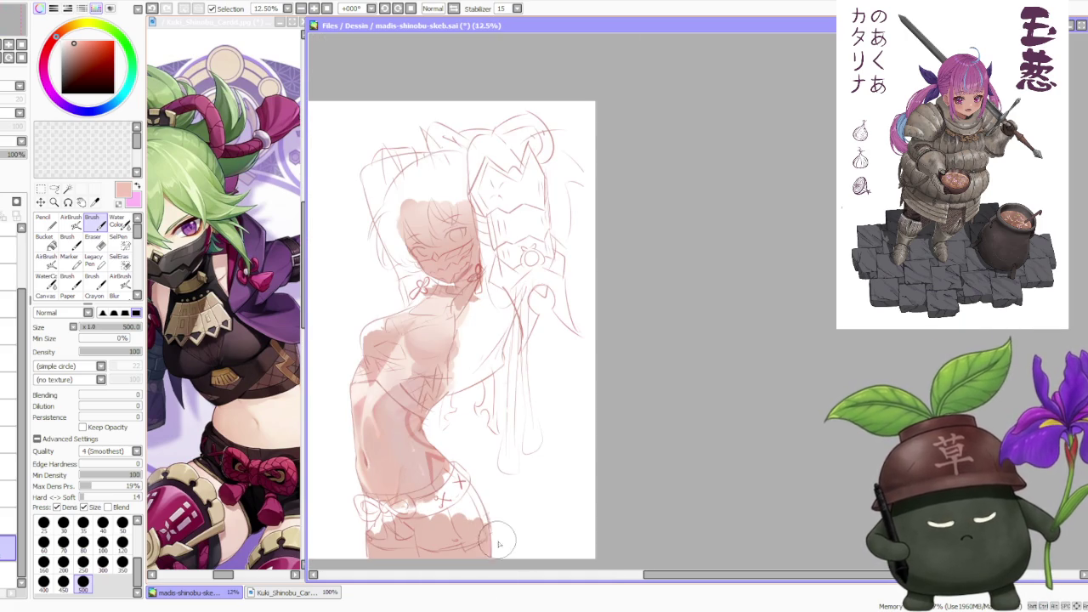
{"action": "scroll", "coordinate": [485, 501], "scroll_direction": "down", "scroll_amount": 1}
{"action": "scroll", "coordinate": [439, 464], "scroll_direction": "up", "scroll_amount": 1}
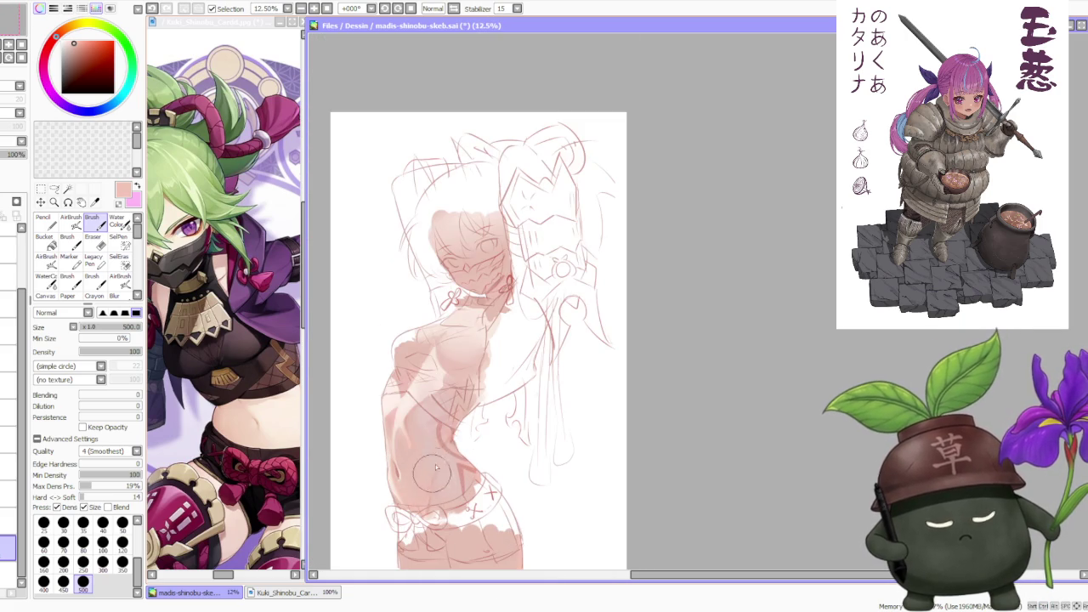
{"action": "scroll", "coordinate": [438, 459], "scroll_direction": "down", "scroll_amount": 1}
- Replace the AirBrush with the hard Brush tool and zoom around to inspect the torso's skin blocking
{"action": "key", "text": "v"}
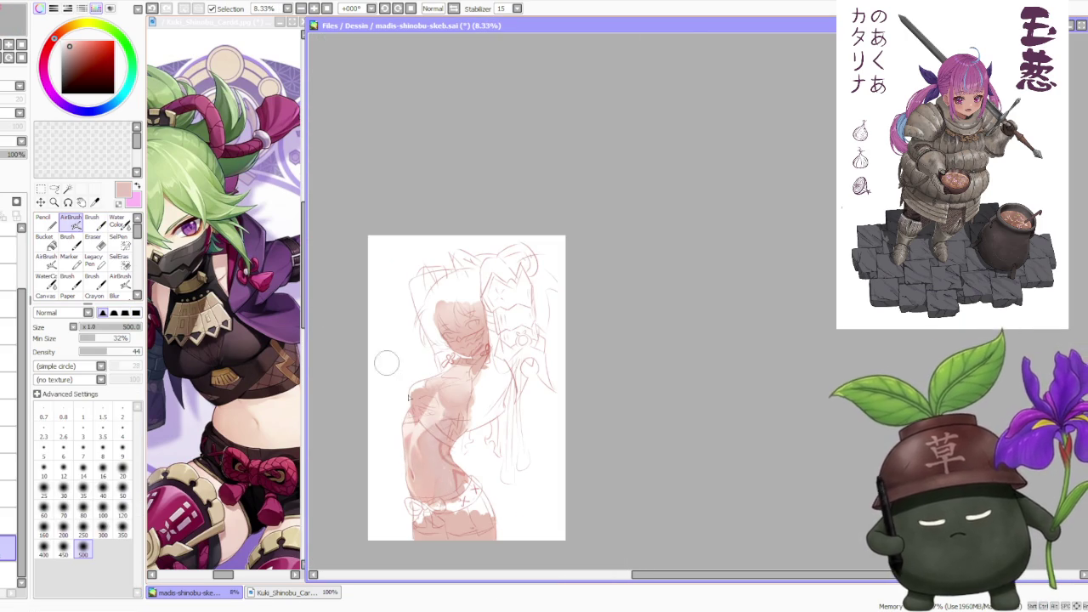
{"action": "scroll", "coordinate": [425, 438], "scroll_direction": "up", "scroll_amount": 2}
{"action": "scroll", "coordinate": [423, 430], "scroll_direction": "down", "scroll_amount": 2}
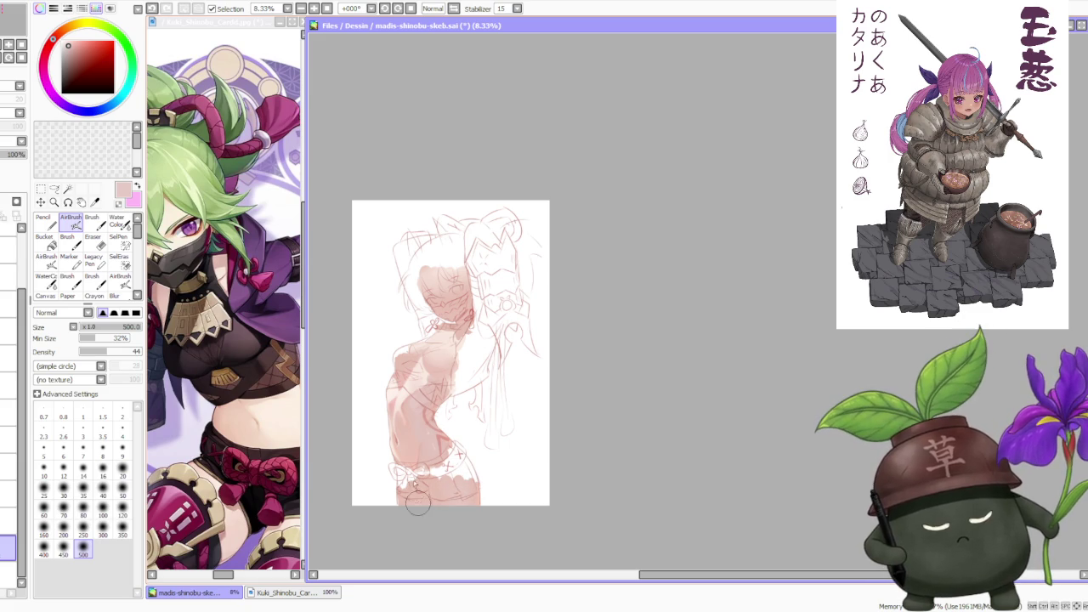
{"action": "scroll", "coordinate": [403, 419], "scroll_direction": "up", "scroll_amount": 2}
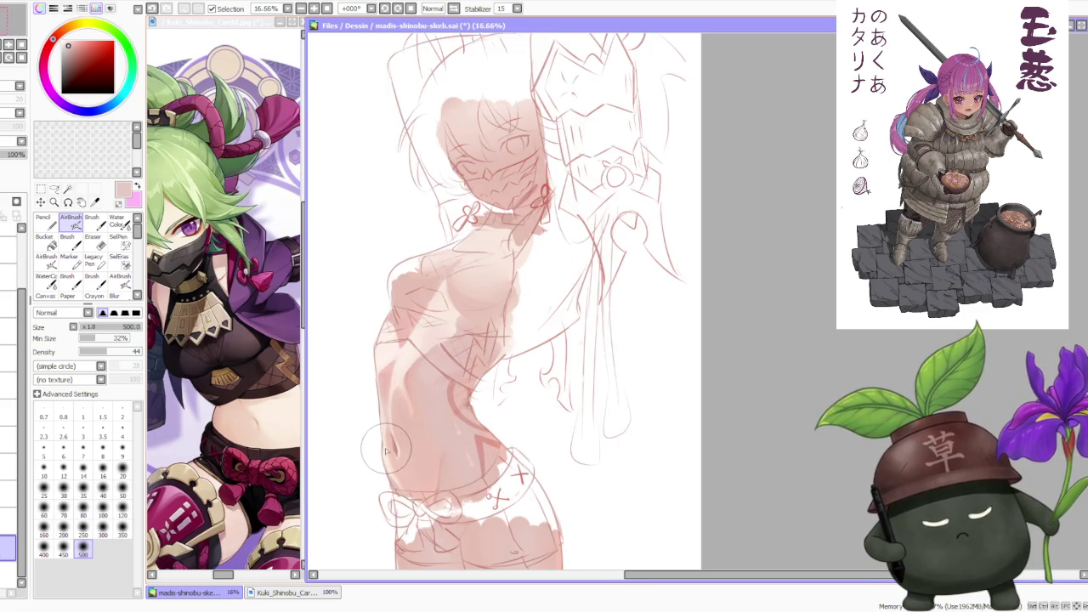
{"action": "scroll", "coordinate": [344, 360], "scroll_direction": "down", "scroll_amount": 2}
{"action": "left_click", "coordinate": [95, 223]}
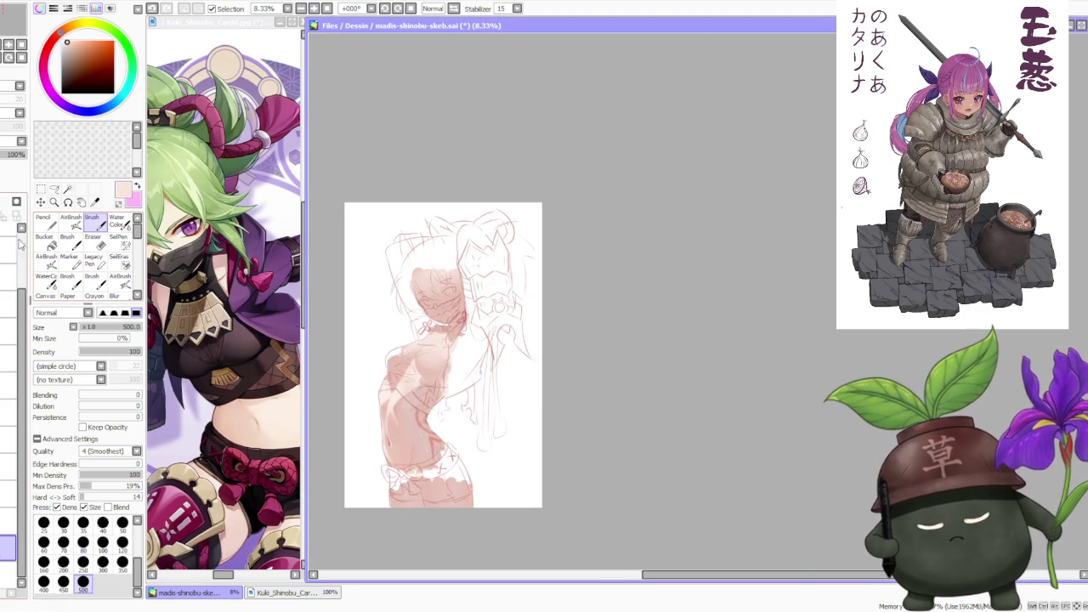
{"action": "scroll", "coordinate": [391, 503], "scroll_direction": "up", "scroll_amount": 3}
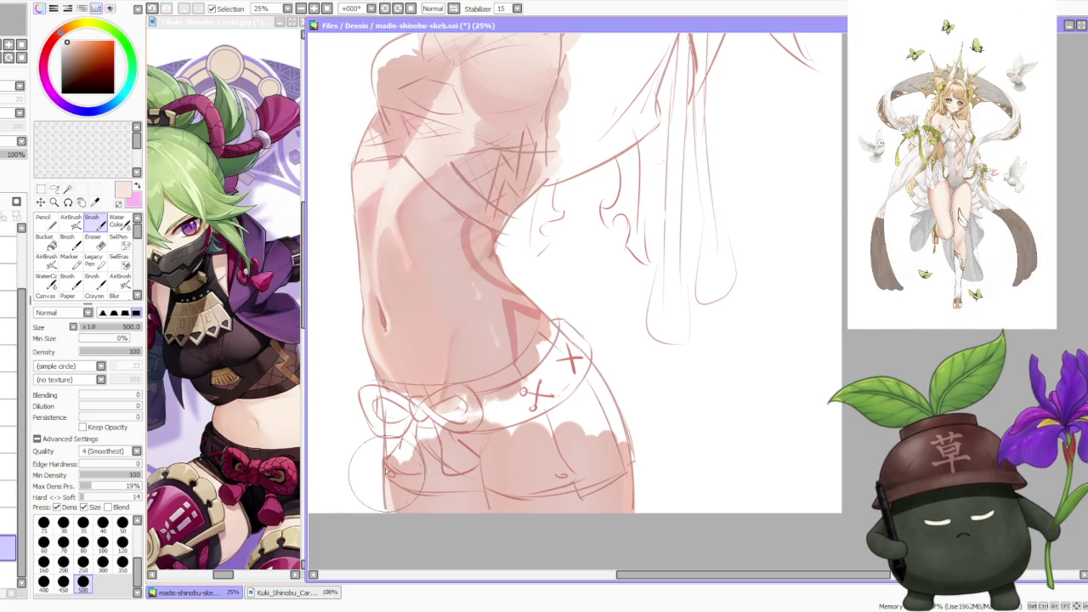
{"action": "scroll", "coordinate": [429, 347], "scroll_direction": "down", "scroll_amount": 3}
{"action": "scroll", "coordinate": [444, 300], "scroll_direction": "down", "scroll_amount": 1}
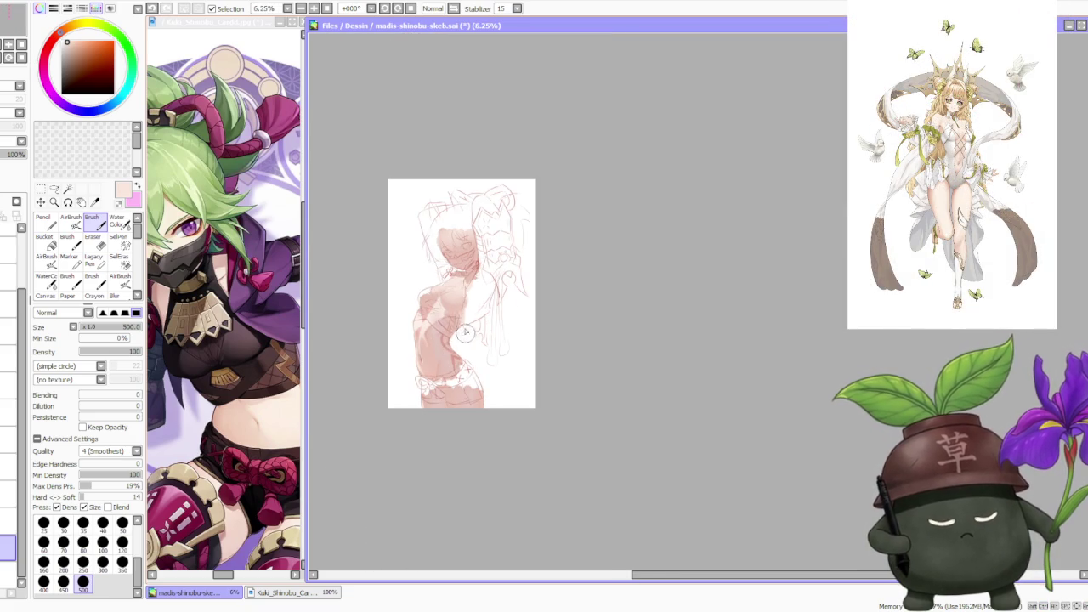
{"action": "scroll", "coordinate": [472, 268], "scroll_direction": "up", "scroll_amount": 4}
{"action": "scroll", "coordinate": [472, 268], "scroll_direction": "down", "scroll_amount": 4}
{"action": "scroll", "coordinate": [471, 207], "scroll_direction": "up", "scroll_amount": 3}
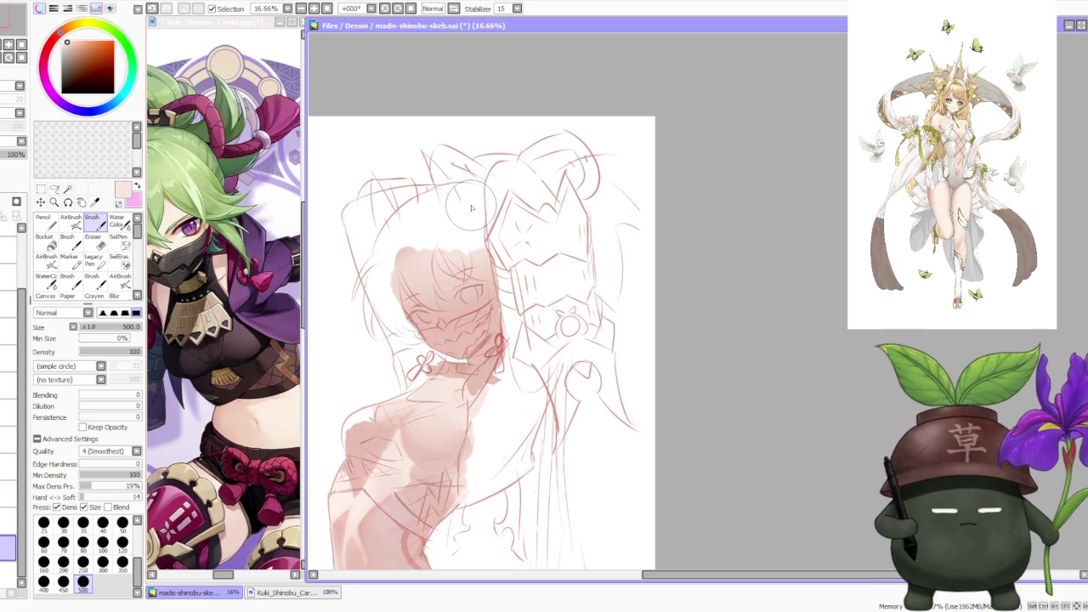
{"action": "scroll", "coordinate": [510, 370], "scroll_direction": "down", "scroll_amount": 3}
{"action": "scroll", "coordinate": [500, 393], "scroll_direction": "up", "scroll_amount": 2}
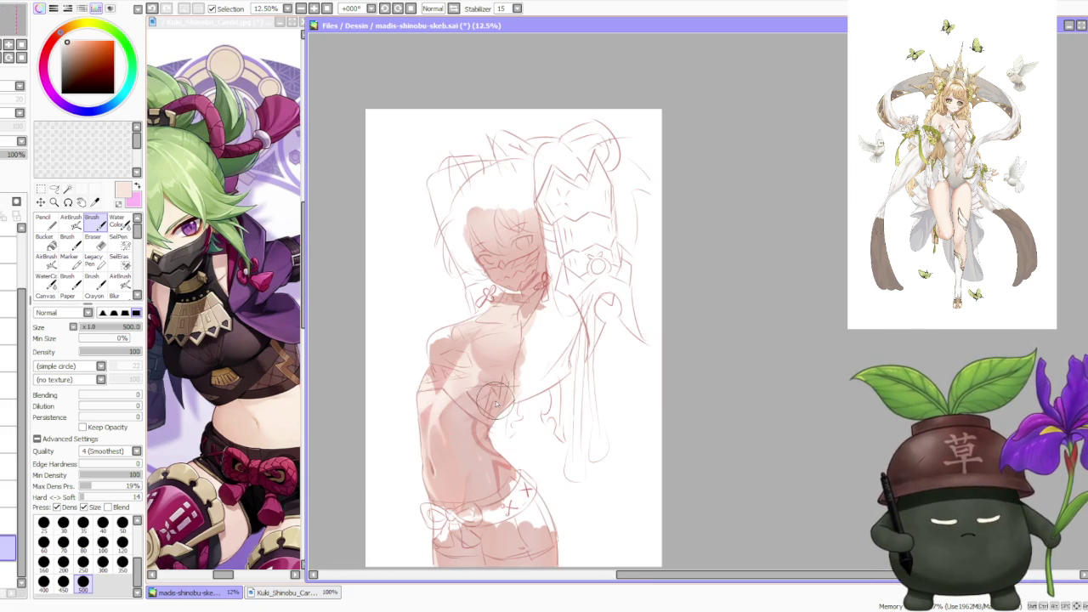
{"action": "scroll", "coordinate": [484, 417], "scroll_direction": "up", "scroll_amount": 1}
{"action": "scroll", "coordinate": [479, 428], "scroll_direction": "down", "scroll_amount": 2}
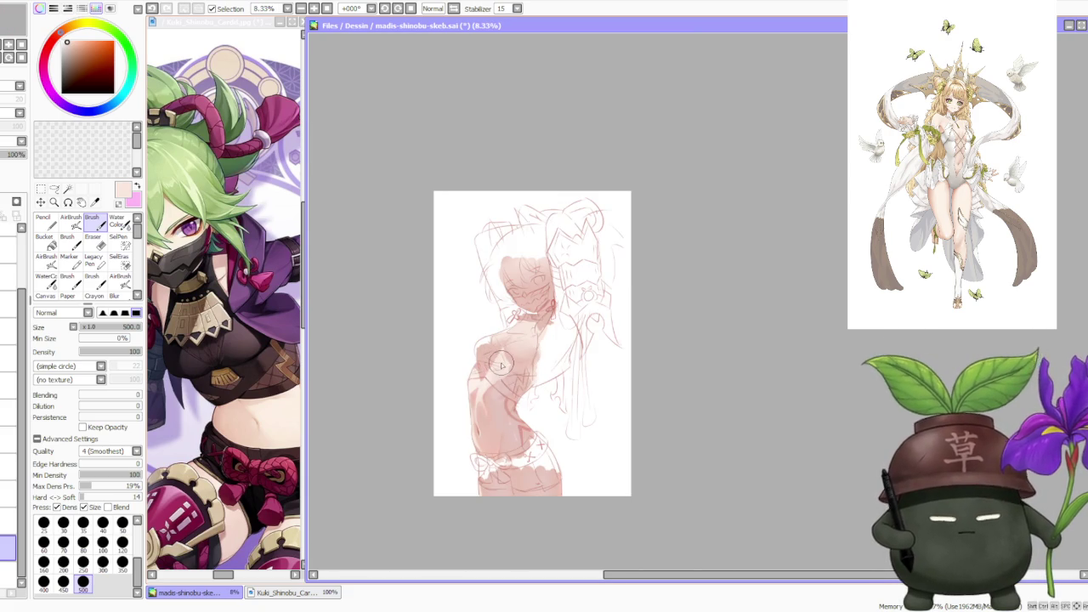
{"action": "scroll", "coordinate": [501, 350], "scroll_direction": "up", "scroll_amount": 2}
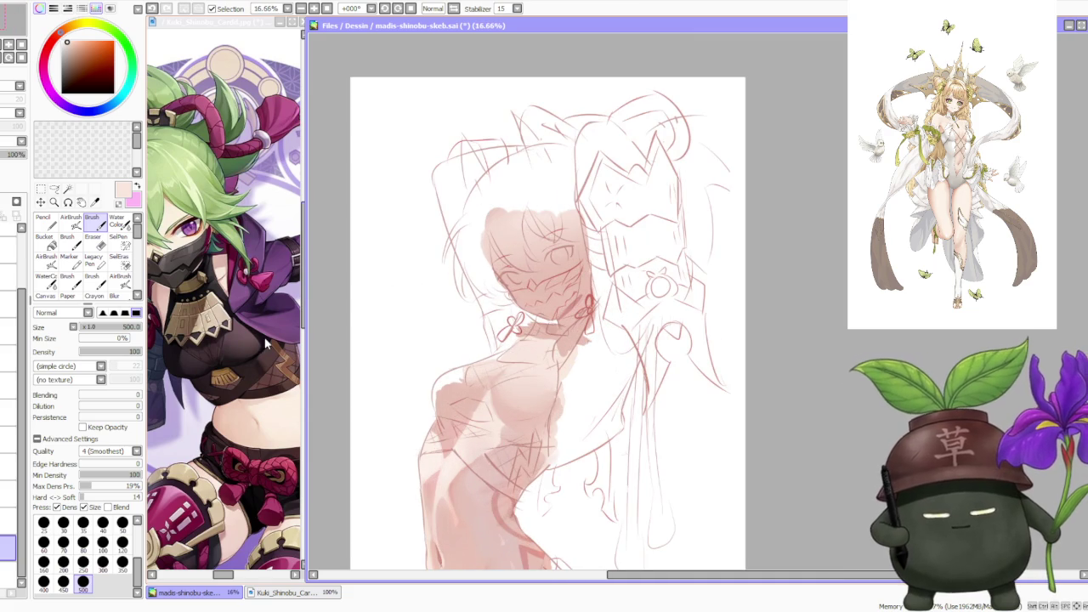
- Save madis-shinobu-skeb.sai with Ctrl+S, then zoom in on the head
{"action": "scroll", "coordinate": [381, 303], "scroll_direction": "down", "scroll_amount": 2}
{"action": "scroll", "coordinate": [510, 357], "scroll_direction": "up", "scroll_amount": 1}
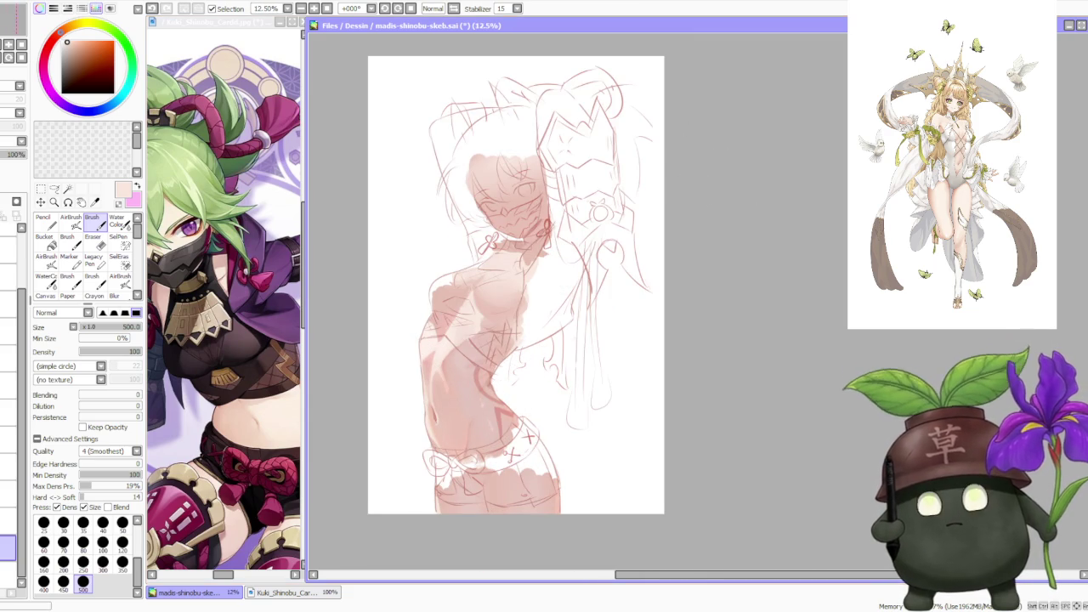
{"action": "key", "text": "ctrl+s"}
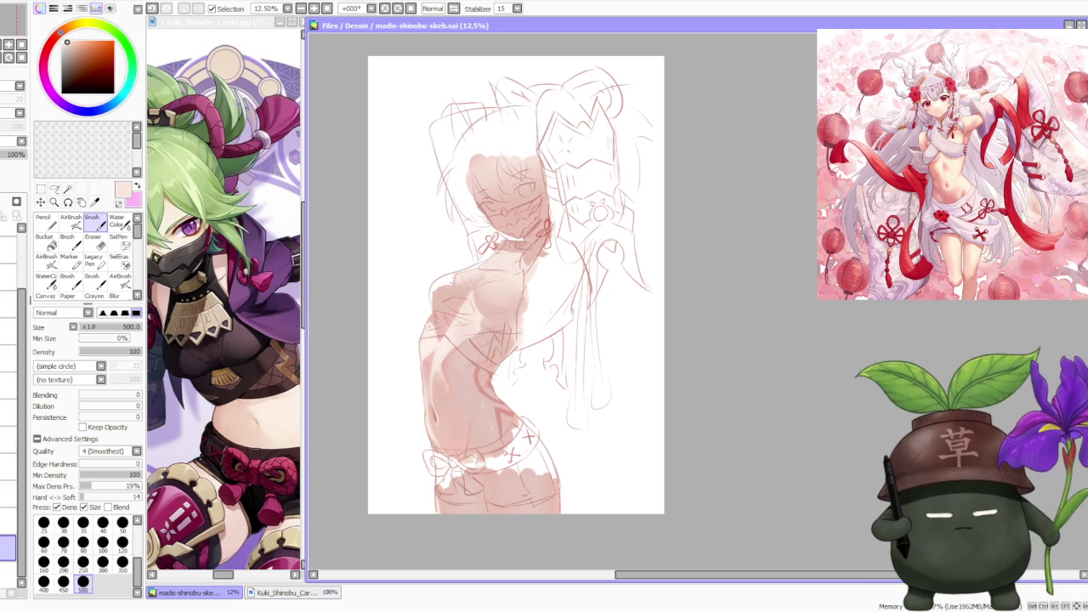
{"action": "scroll", "coordinate": [533, 270], "scroll_direction": "down", "scroll_amount": 1}
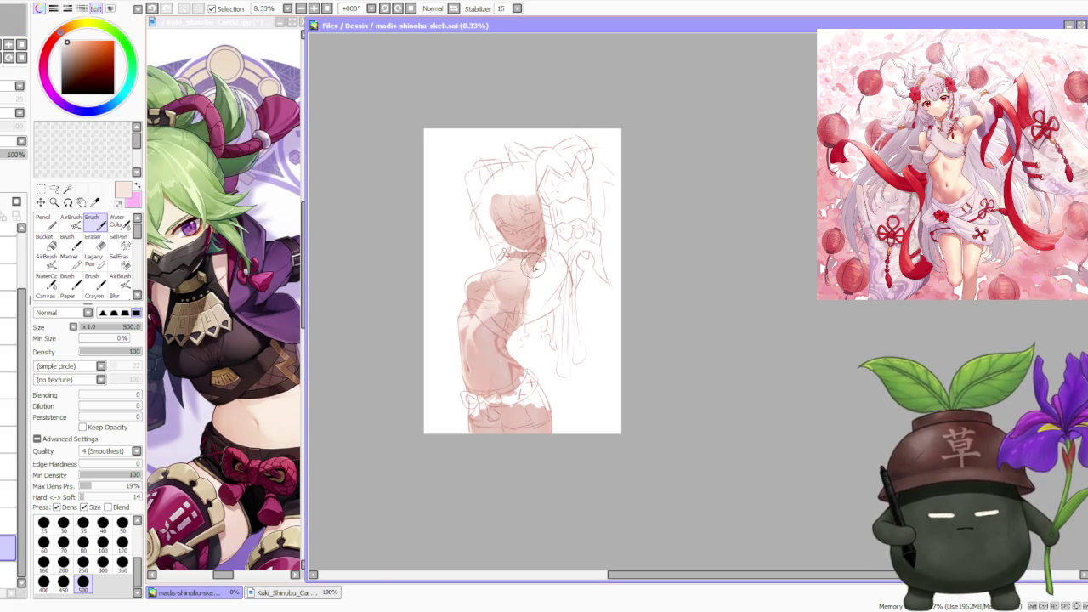
{"action": "scroll", "coordinate": [524, 171], "scroll_direction": "up", "scroll_amount": 1}
{"action": "scroll", "coordinate": [508, 189], "scroll_direction": "up", "scroll_amount": 1}
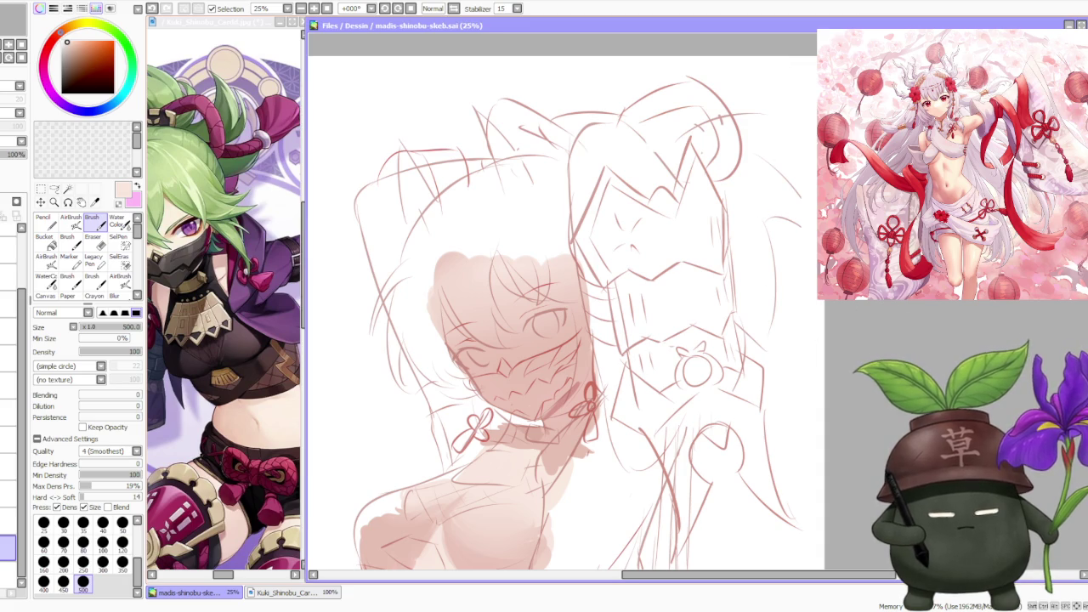
- Zoom the Kuki_Shinobu reference window to 150% on the eye, then refocus the sketch canvas
{"action": "scroll", "coordinate": [408, 293], "scroll_direction": "down", "scroll_amount": 1}
{"action": "left_click", "coordinate": [284, 593]}
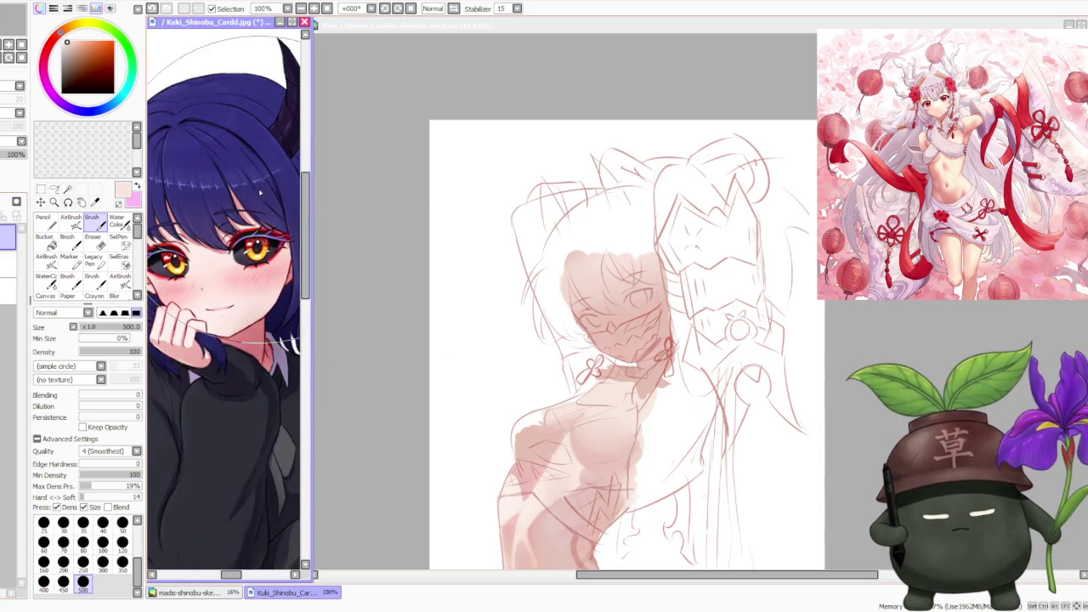
{"action": "scroll", "coordinate": [224, 298], "scroll_direction": "up", "scroll_amount": 1}
{"action": "scroll", "coordinate": [212, 243], "scroll_direction": "down", "scroll_amount": 1}
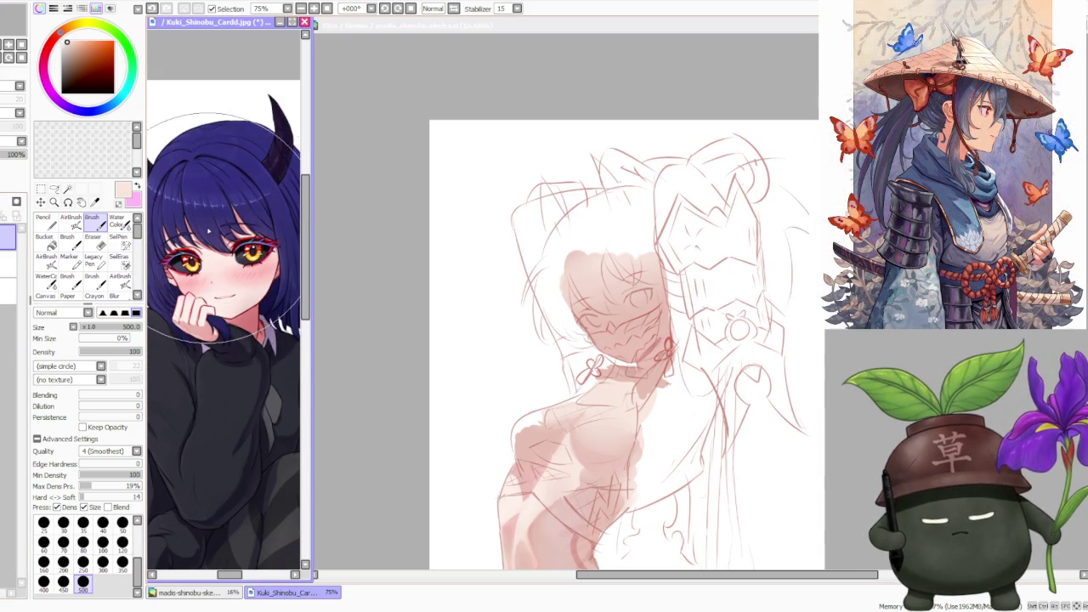
{"action": "scroll", "coordinate": [209, 238], "scroll_direction": "up", "scroll_amount": 1}
{"action": "scroll", "coordinate": [208, 238], "scroll_direction": "down", "scroll_amount": 1}
{"action": "scroll", "coordinate": [208, 238], "scroll_direction": "up", "scroll_amount": 1}
{"action": "scroll", "coordinate": [217, 255], "scroll_direction": "up", "scroll_amount": 1}
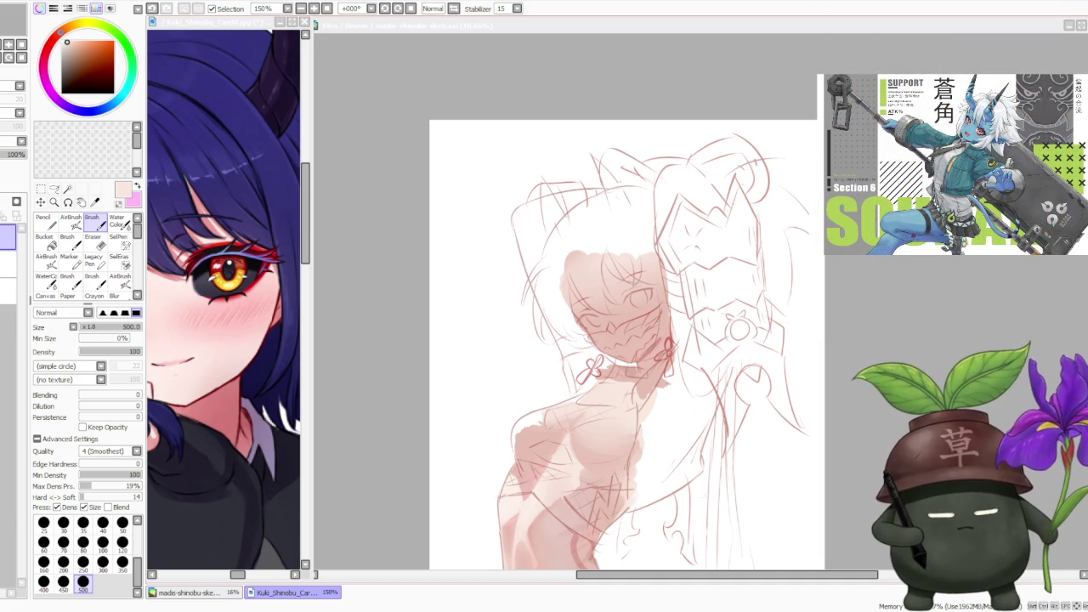
{"action": "left_click", "coordinate": [365, 238]}
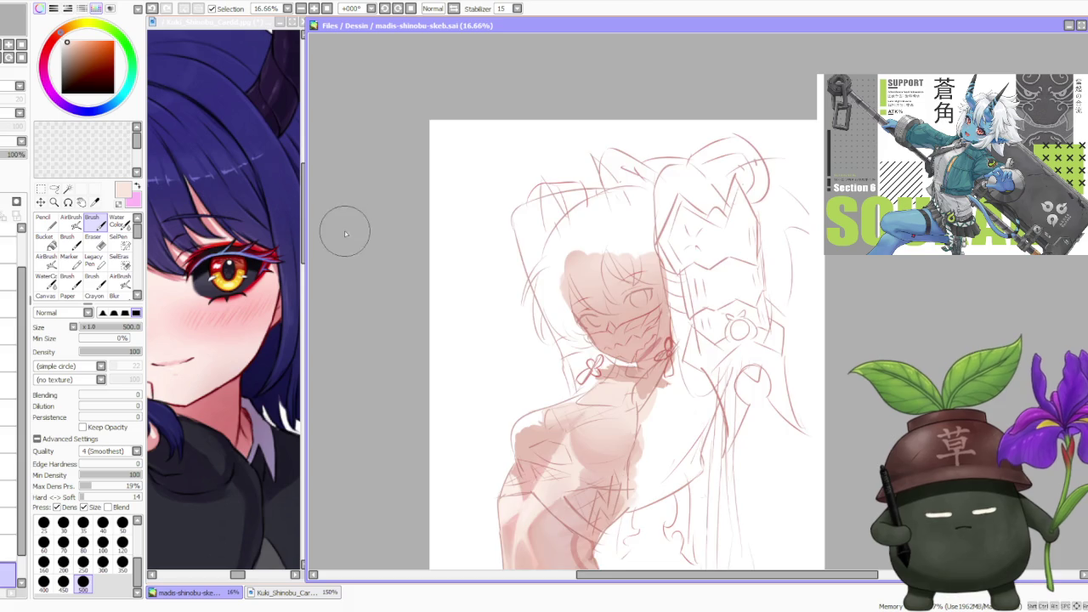
- Pick a new paint colour and lower the brush density to 75
{"action": "scroll", "coordinate": [349, 230], "scroll_direction": "down", "scroll_amount": 1}
{"action": "scroll", "coordinate": [442, 247], "scroll_direction": "up", "scroll_amount": 1}
{"action": "scroll", "coordinate": [536, 259], "scroll_direction": "up", "scroll_amount": 2}
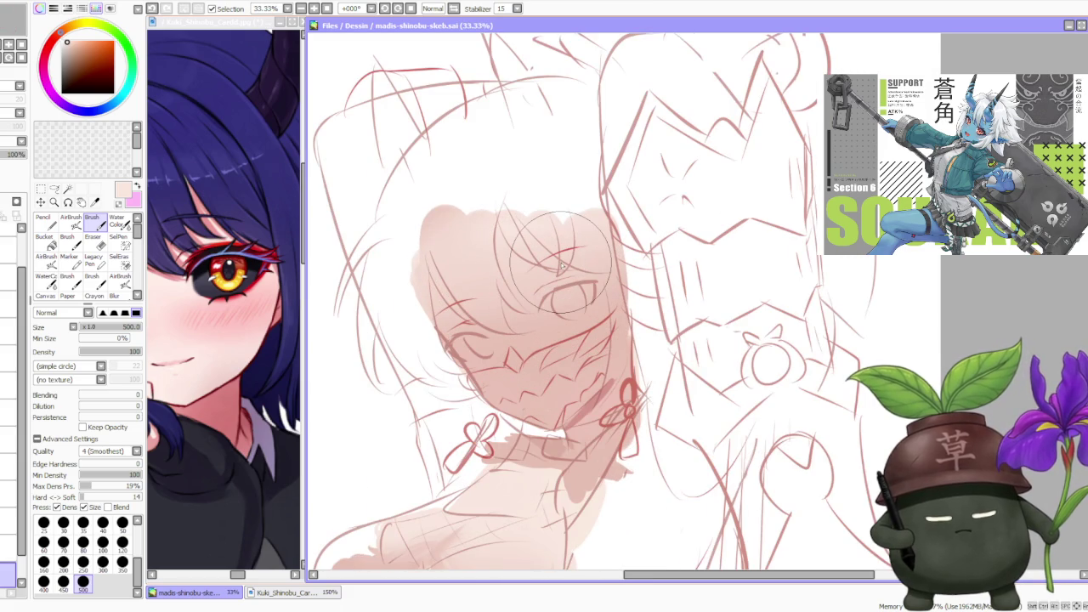
{"action": "left_click", "coordinate": [561, 265]}
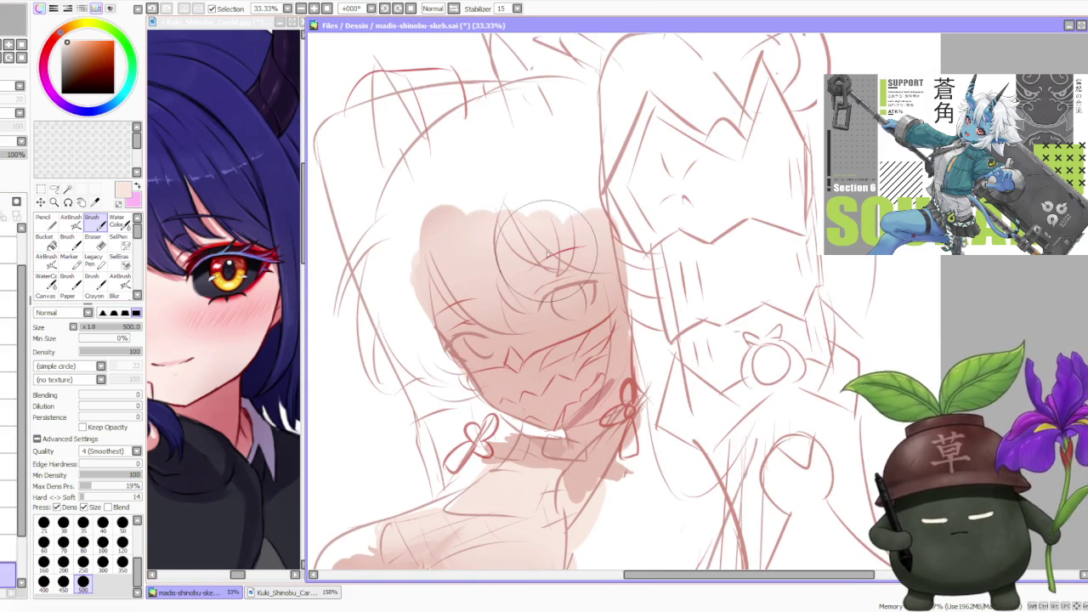
{"action": "left_click", "coordinate": [534, 284], "text": "alt"}
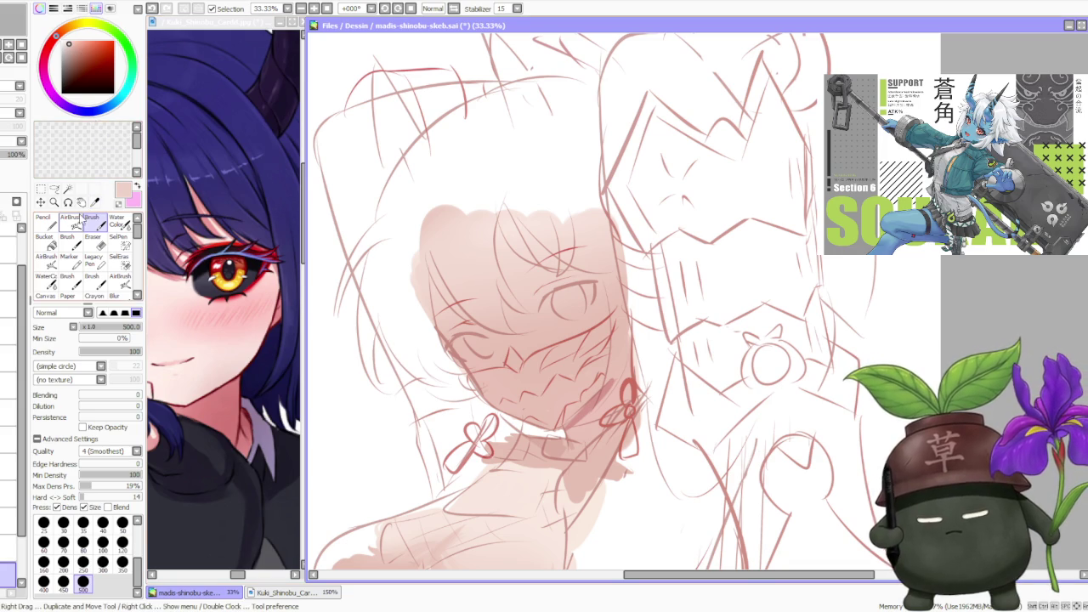
{"action": "left_click", "coordinate": [128, 351]}
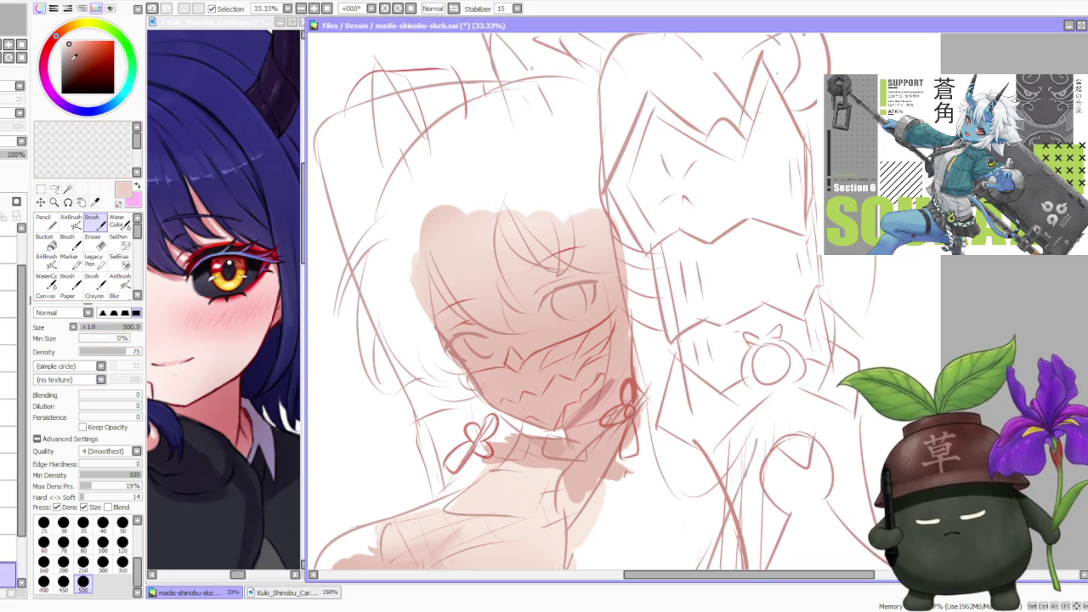
{"action": "left_click", "coordinate": [71, 64]}
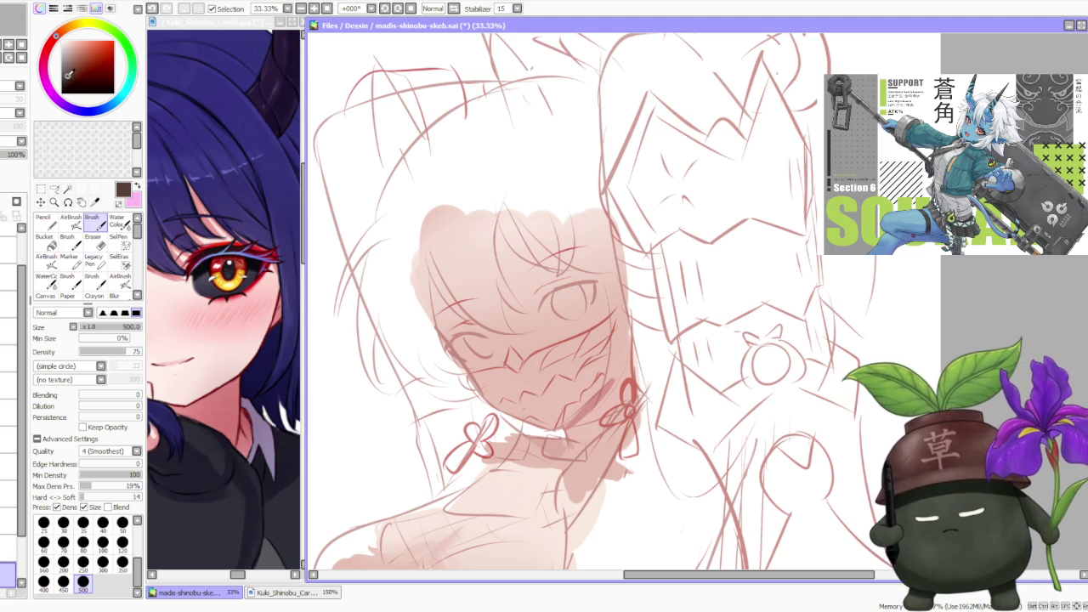
- Choose brush size 120, rotate the canvas to -56°, and sample a light pink from the sketch
{"action": "left_click", "coordinate": [121, 542]}
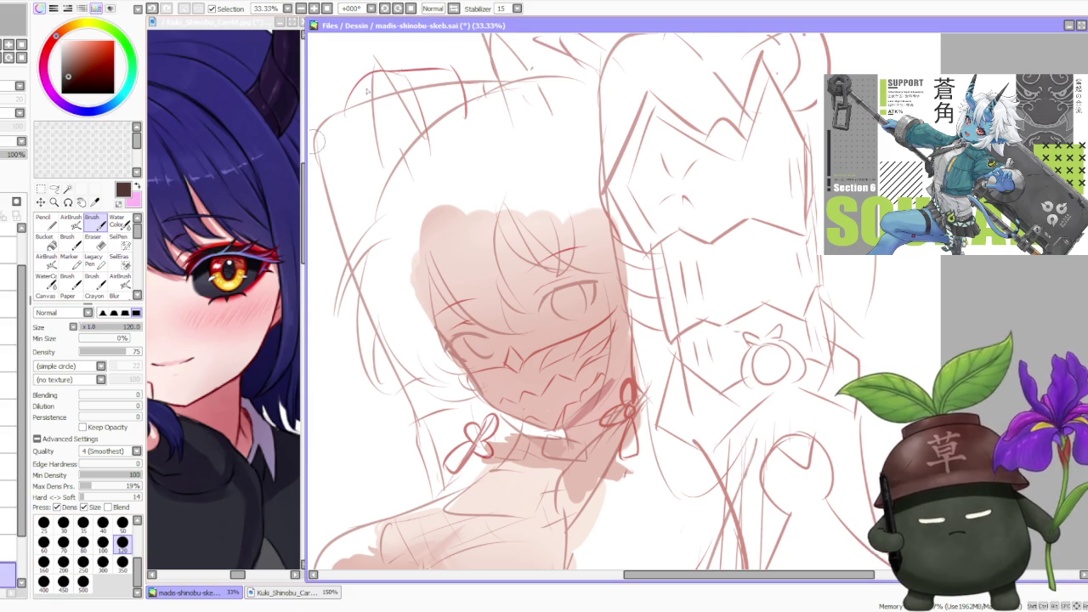
{"action": "left_click", "coordinate": [385, 9]}
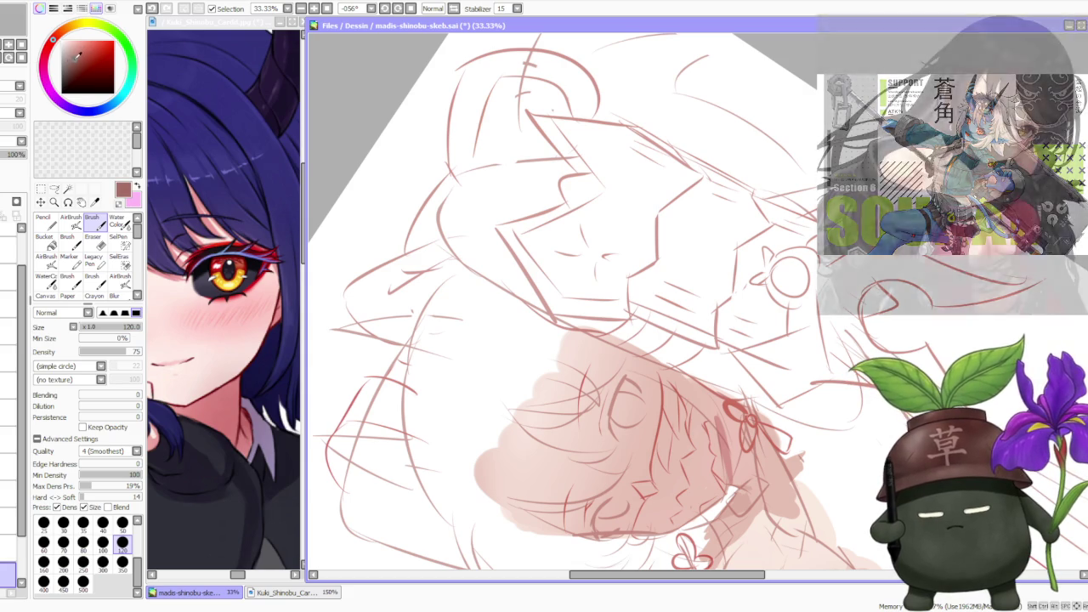
{"action": "left_click", "coordinate": [75, 54]}
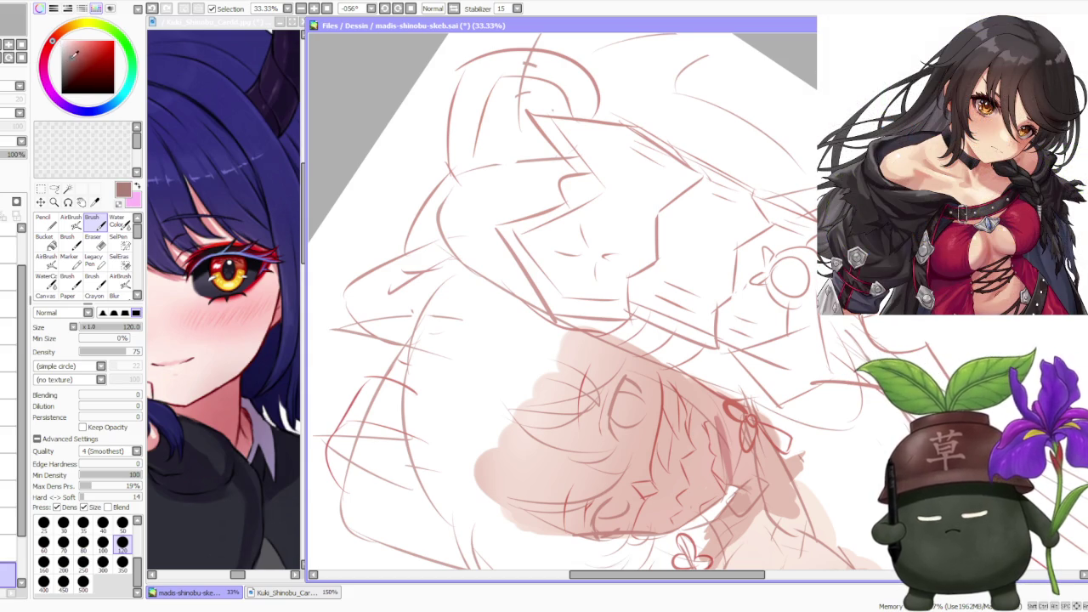
{"action": "left_click", "coordinate": [723, 457], "text": "alt"}
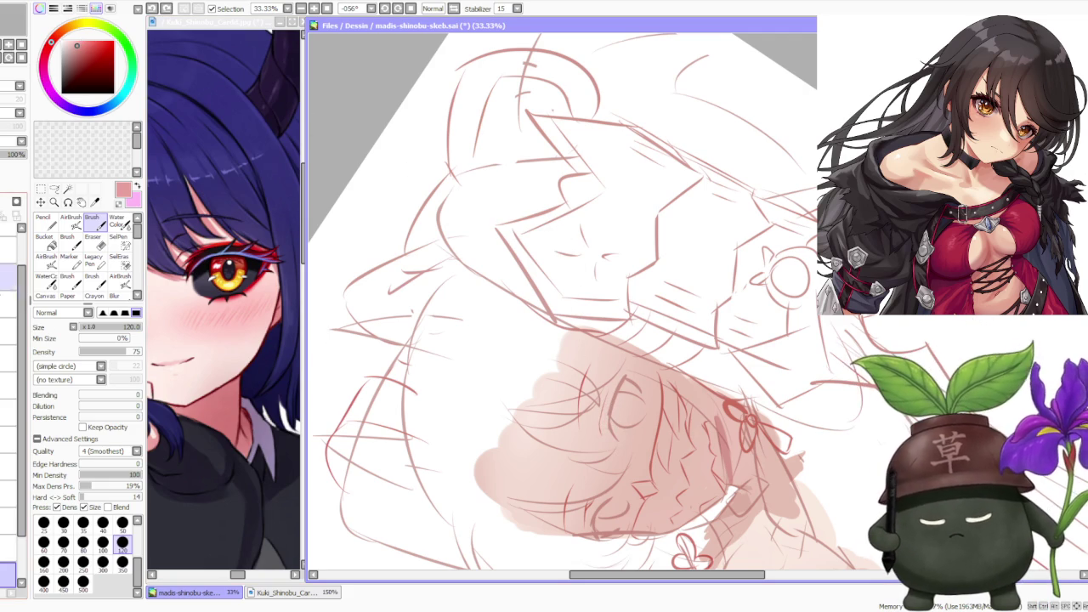
{"action": "left_click", "coordinate": [9, 304]}
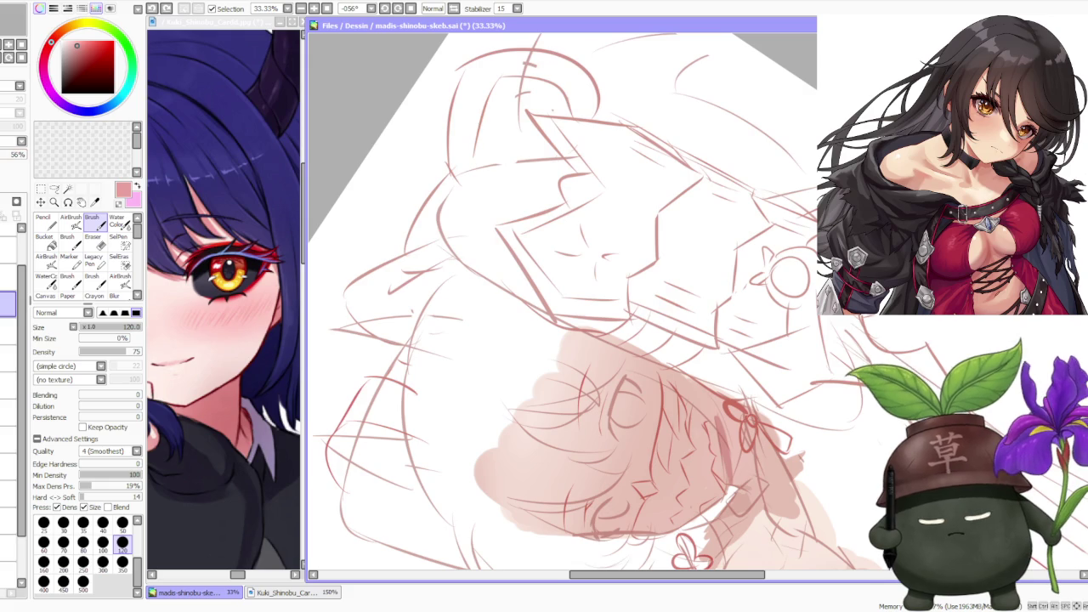
- Fade the red sketch layer to 23% opacity and return to the painting layer
{"action": "left_click_drag", "start_coordinate": [12, 154], "coordinate": [5, 154]}
{"action": "left_click", "coordinate": [7, 577]}
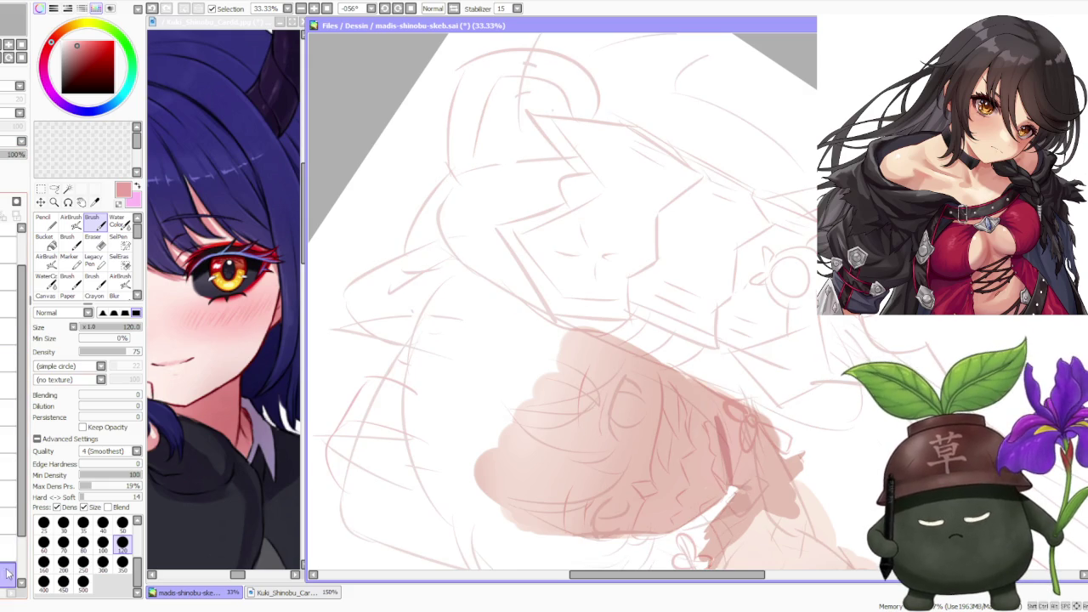
{"action": "scroll", "coordinate": [598, 415], "scroll_direction": "up", "scroll_amount": 1}
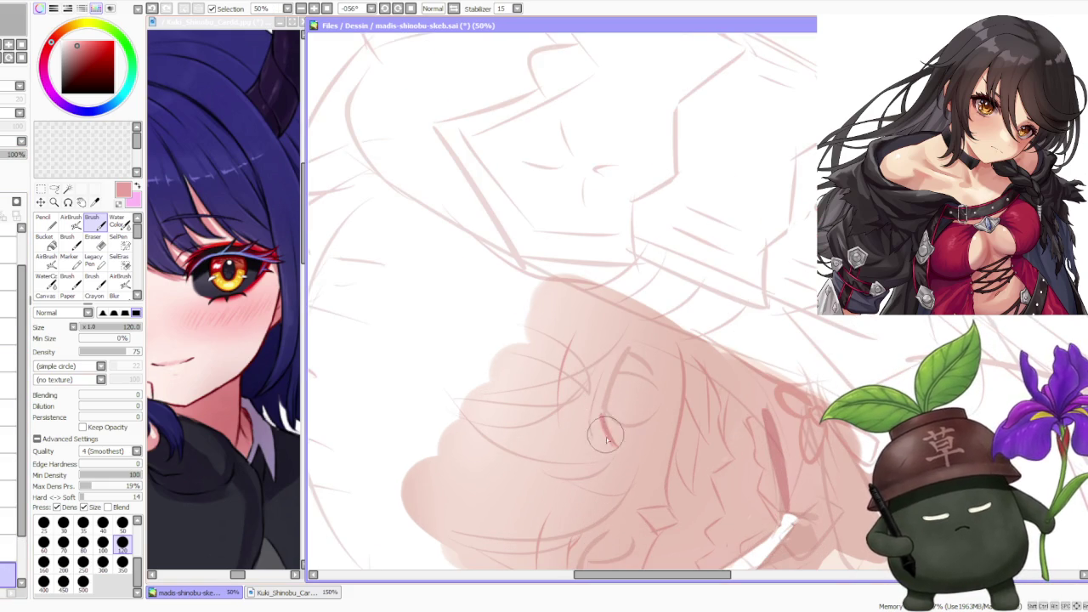
- Stroke a bold pink-red upper eyelid line over the eye, extending it upward
{"action": "left_click_drag", "start_coordinate": [610, 381], "coordinate": [616, 442]}
{"action": "left_click_drag", "start_coordinate": [618, 361], "coordinate": [605, 395]}
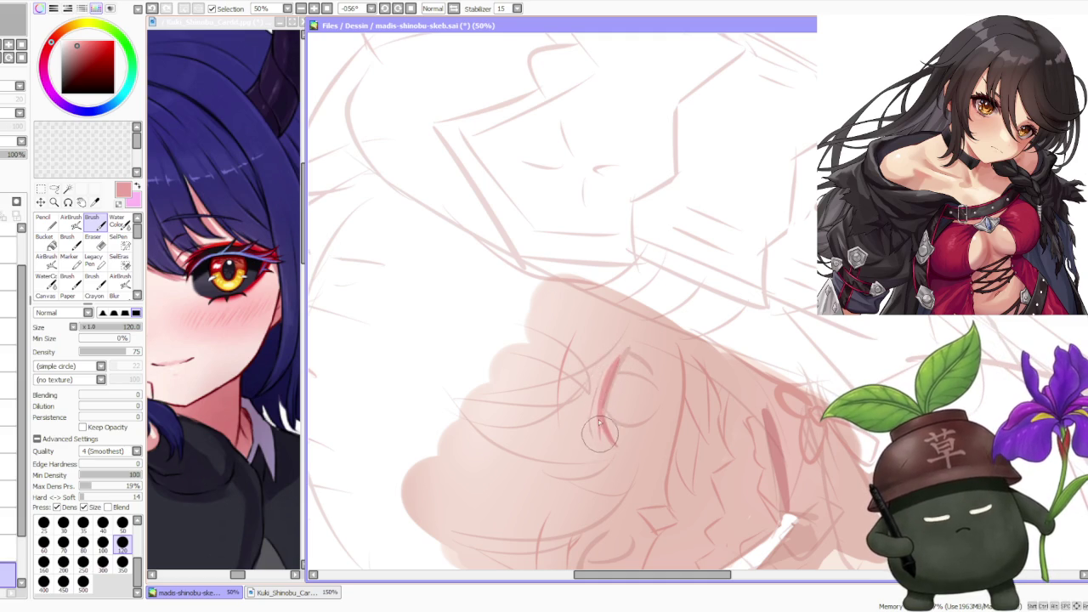
{"action": "mouse_move", "coordinate": [600, 422]}
{"action": "left_mouse_down"}
{"action": "mouse_move", "coordinate": [614, 365]}
{"action": "mouse_move", "coordinate": [602, 415]}
{"action": "left_mouse_up"}
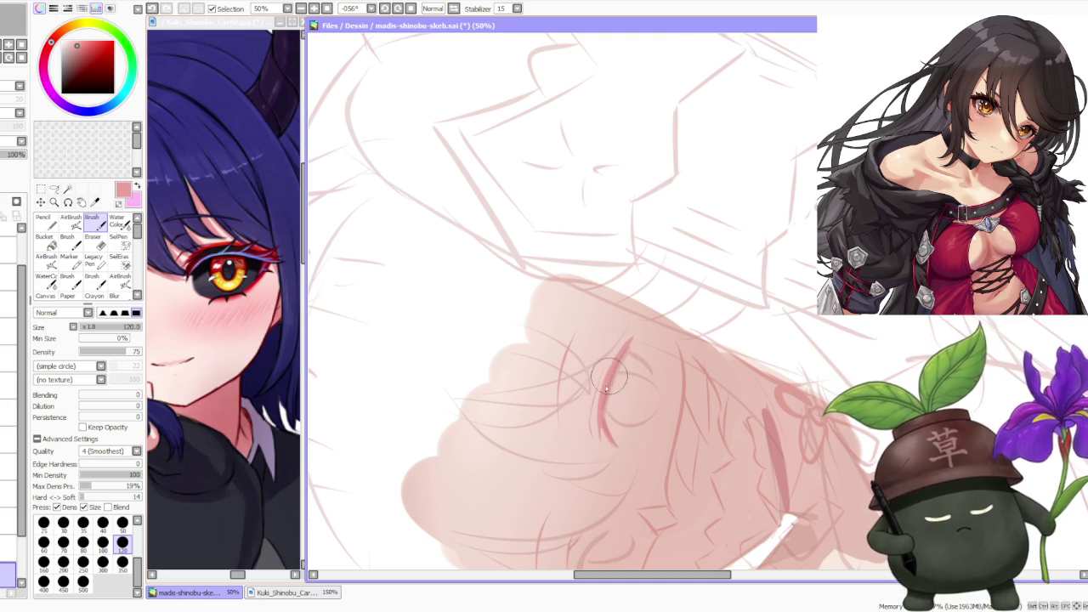
{"action": "left_click_drag", "start_coordinate": [612, 368], "coordinate": [602, 398]}
{"action": "left_click_drag", "start_coordinate": [631, 338], "coordinate": [606, 381]}
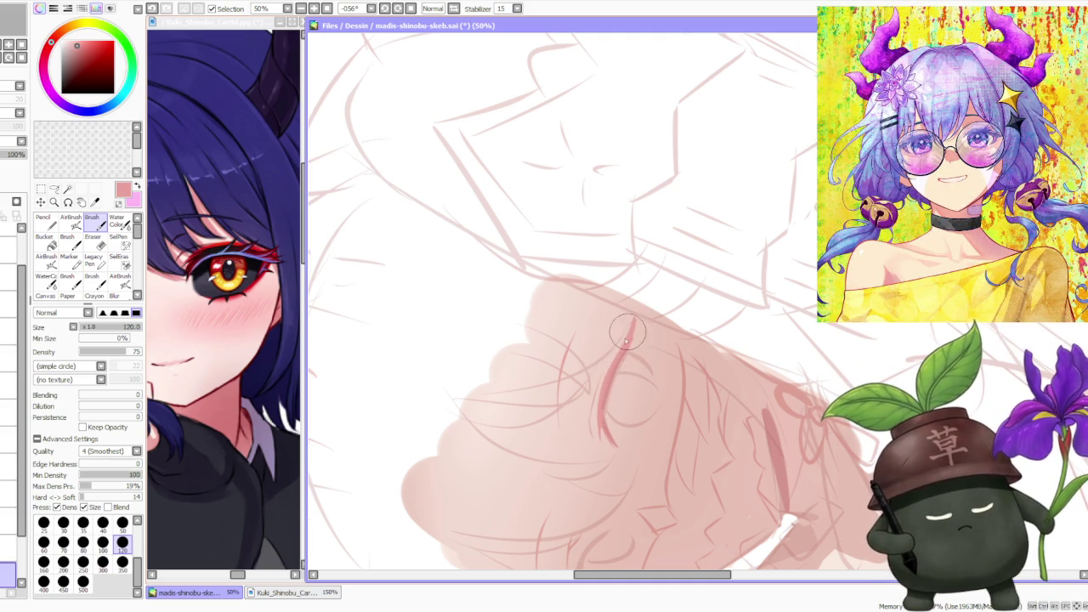
{"action": "left_click_drag", "start_coordinate": [633, 321], "coordinate": [621, 367]}
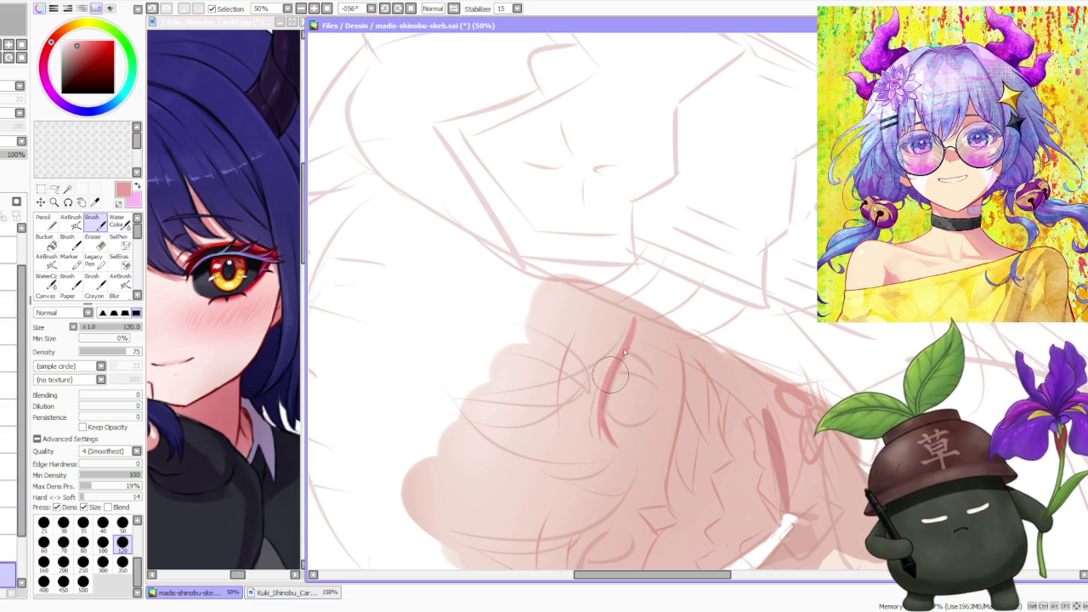
{"action": "left_click_drag", "start_coordinate": [600, 388], "coordinate": [627, 327]}
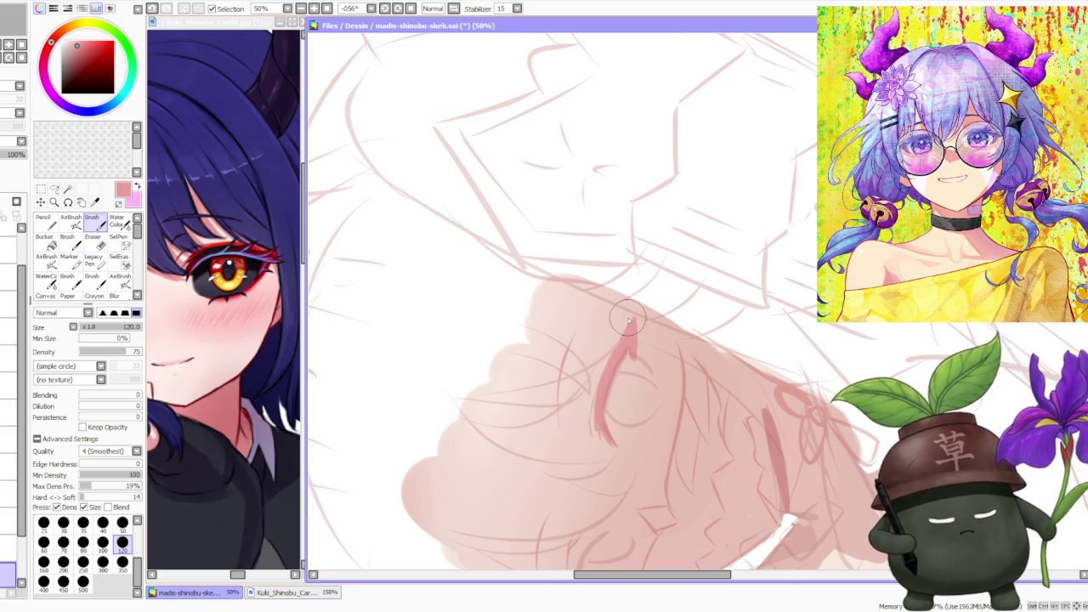
- Reset the canvas rotation upright and zoom to 75%
{"action": "scroll", "coordinate": [612, 349], "scroll_direction": "down", "scroll_amount": 3}
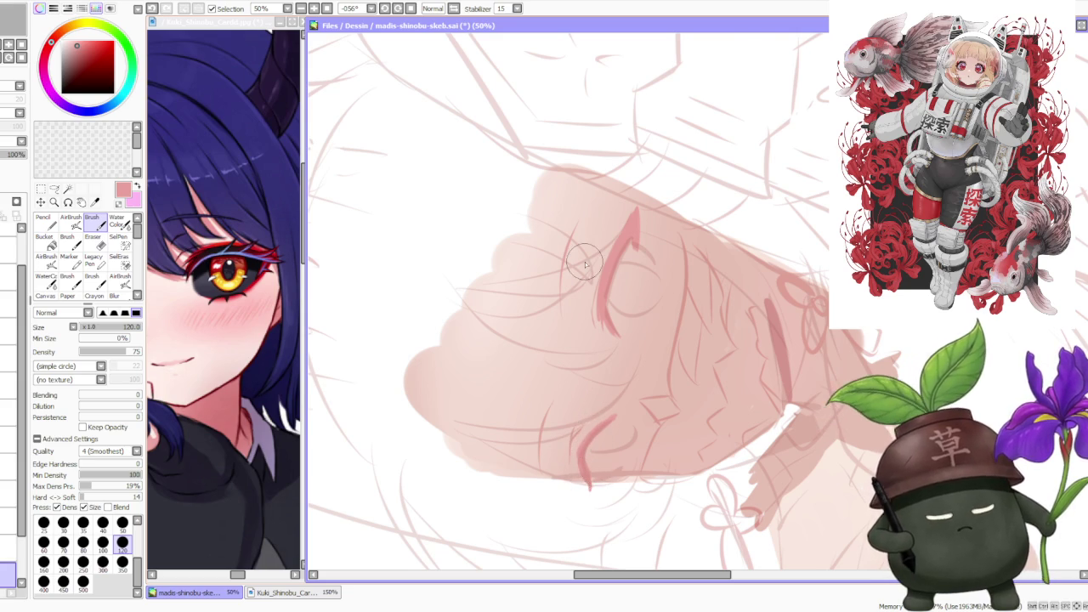
{"action": "key", "text": "Home"}
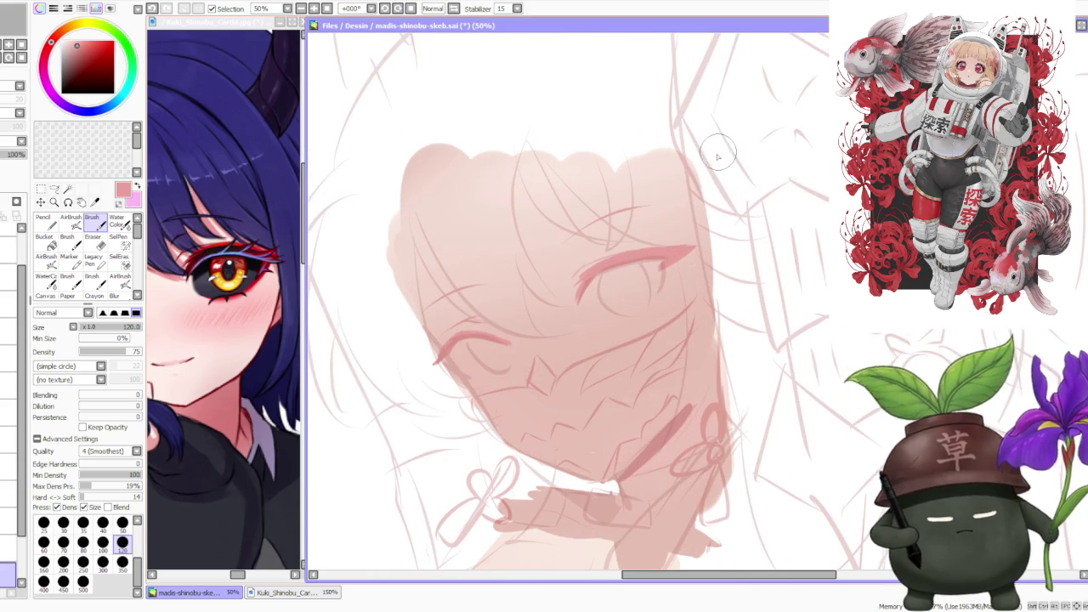
{"action": "scroll", "coordinate": [683, 297], "scroll_direction": "up", "scroll_amount": 1}
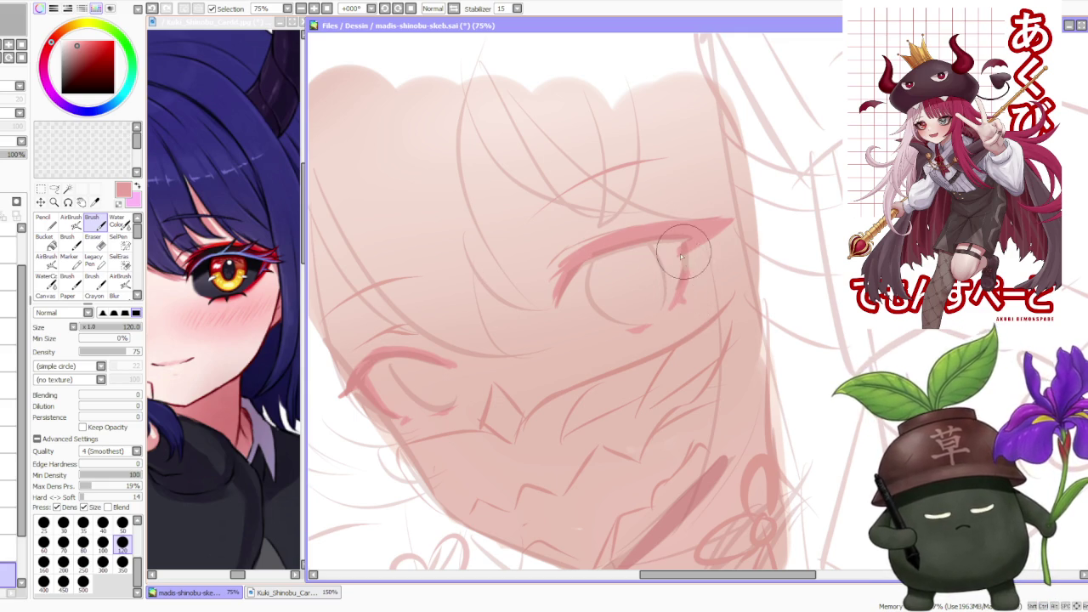
{"action": "scroll", "coordinate": [661, 221], "scroll_direction": "down", "scroll_amount": 3}
{"action": "scroll", "coordinate": [676, 181], "scroll_direction": "up", "scroll_amount": 1}
{"action": "scroll", "coordinate": [705, 182], "scroll_direction": "up", "scroll_amount": 1}
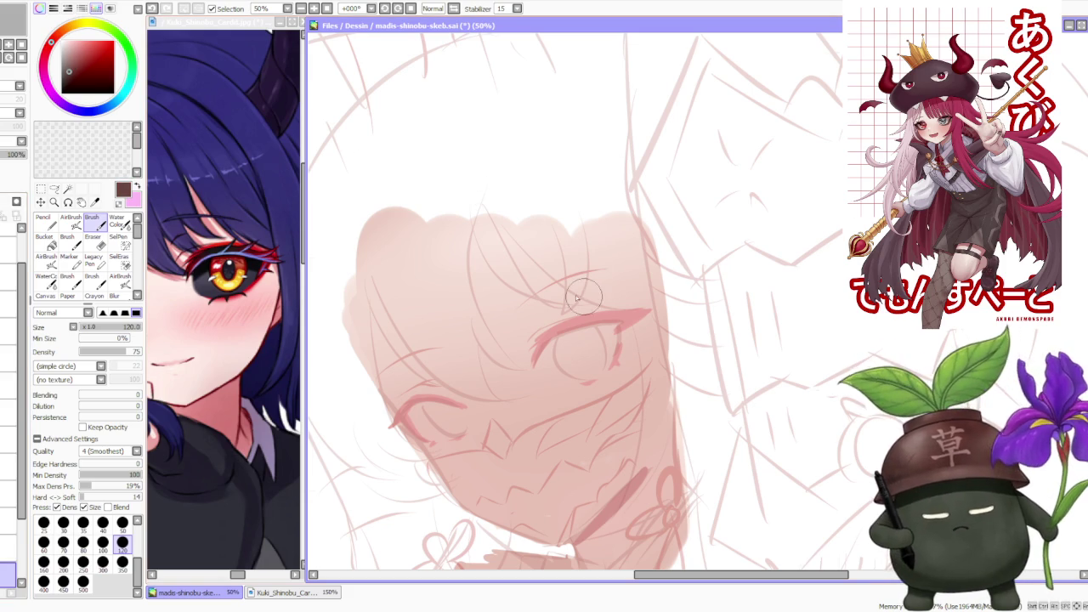
- Tilt the canvas, switch to brush size 70, and start a thin dark brown lash line at the eye corner
{"action": "left_click_drag", "start_coordinate": [398, 26], "coordinate": [249, 209]}
{"action": "left_click", "coordinate": [71, 548]}
{"action": "scroll", "coordinate": [602, 378], "scroll_direction": "up", "scroll_amount": 1}
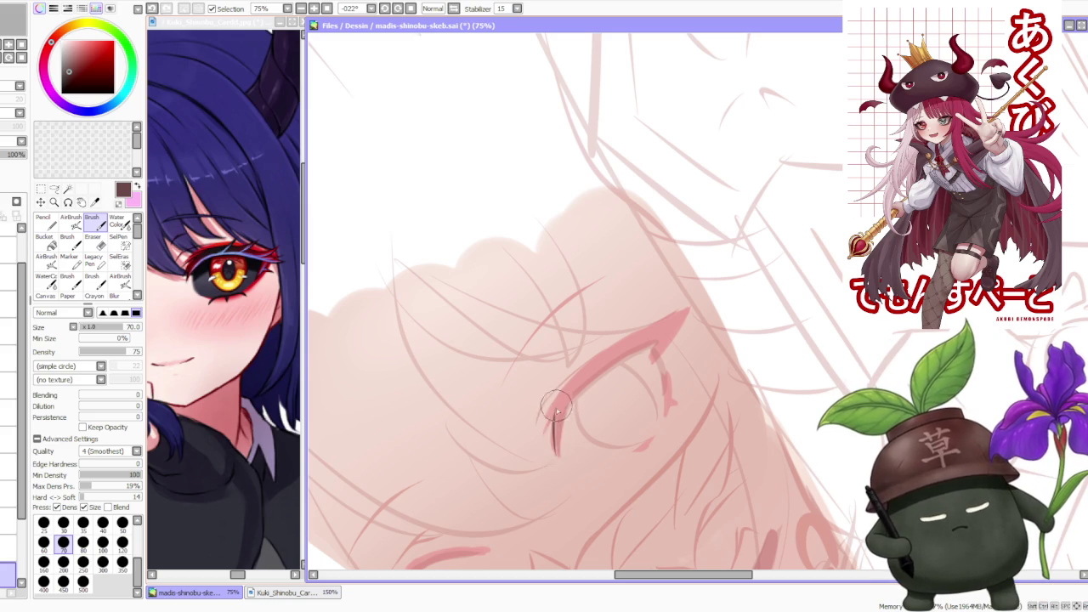
{"action": "mouse_move", "coordinate": [552, 407]}
{"action": "left_mouse_down"}
{"action": "mouse_move", "coordinate": [556, 452]}
{"action": "mouse_move", "coordinate": [567, 398]}
{"action": "left_mouse_up"}
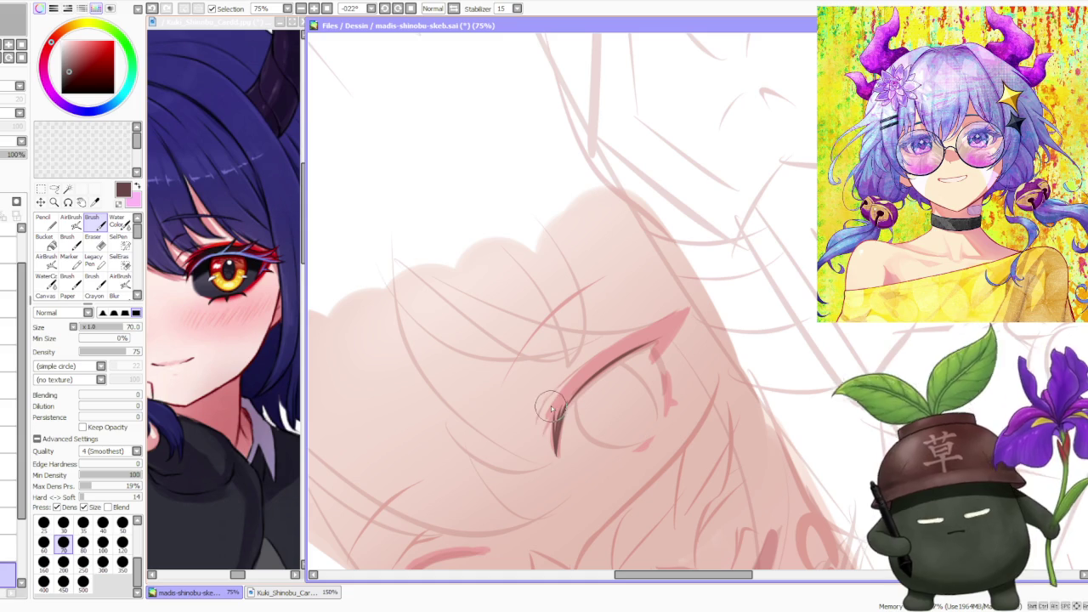
{"action": "left_click_drag", "start_coordinate": [546, 429], "coordinate": [578, 380]}
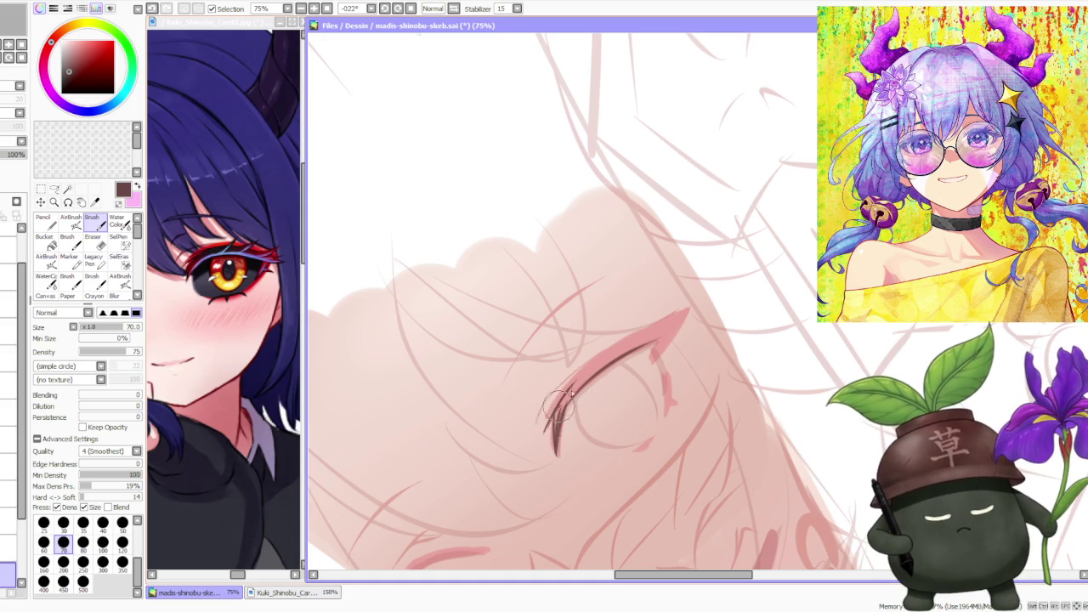
{"action": "left_click_drag", "start_coordinate": [555, 436], "coordinate": [601, 361]}
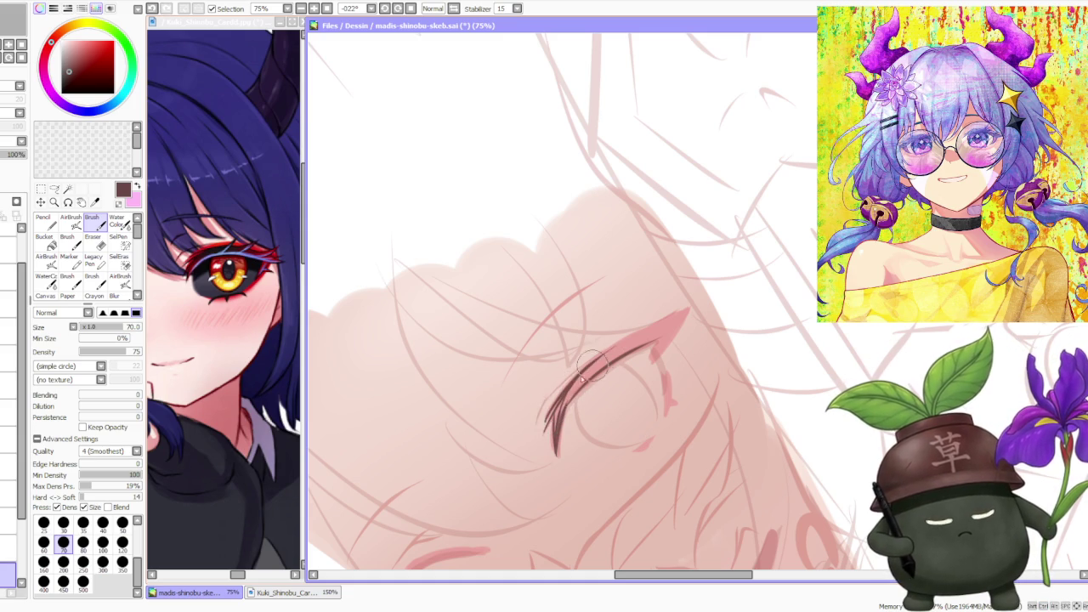
{"action": "left_click_drag", "start_coordinate": [557, 392], "coordinate": [643, 334]}
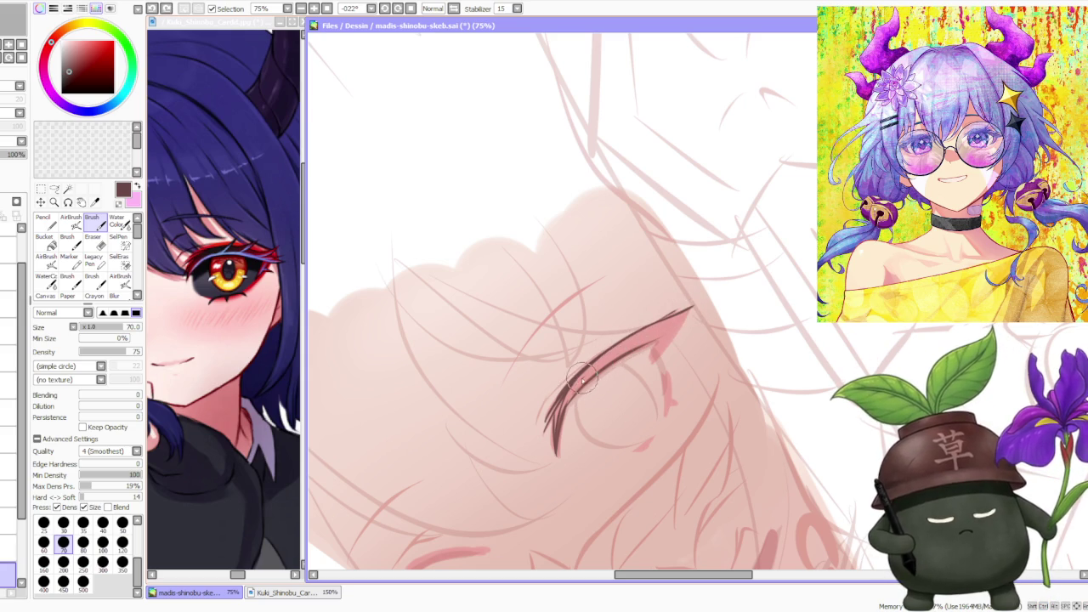
- Thicken the upper lash line and shape a pointed outer tip, undoing one stray stroke
{"action": "left_click_drag", "start_coordinate": [587, 378], "coordinate": [672, 323]}
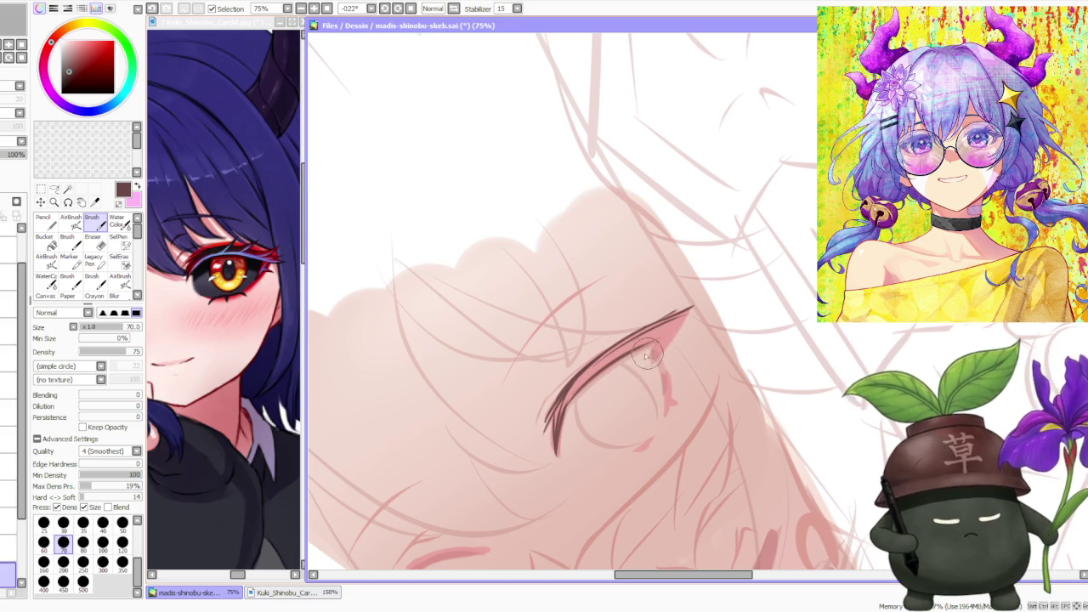
{"action": "left_click_drag", "start_coordinate": [591, 378], "coordinate": [671, 339]}
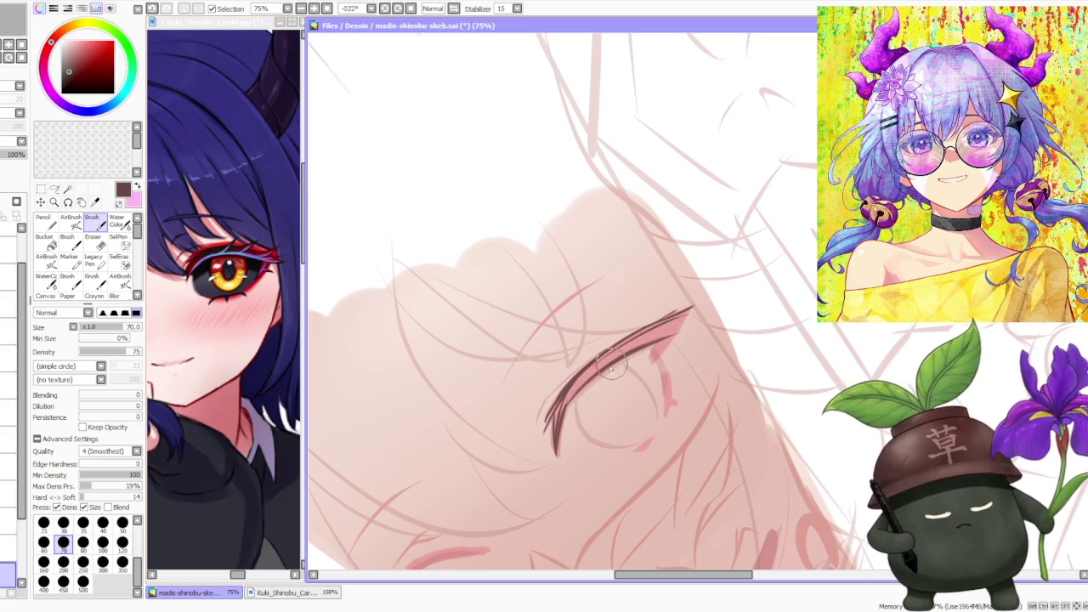
{"action": "left_click_drag", "start_coordinate": [612, 366], "coordinate": [659, 328]}
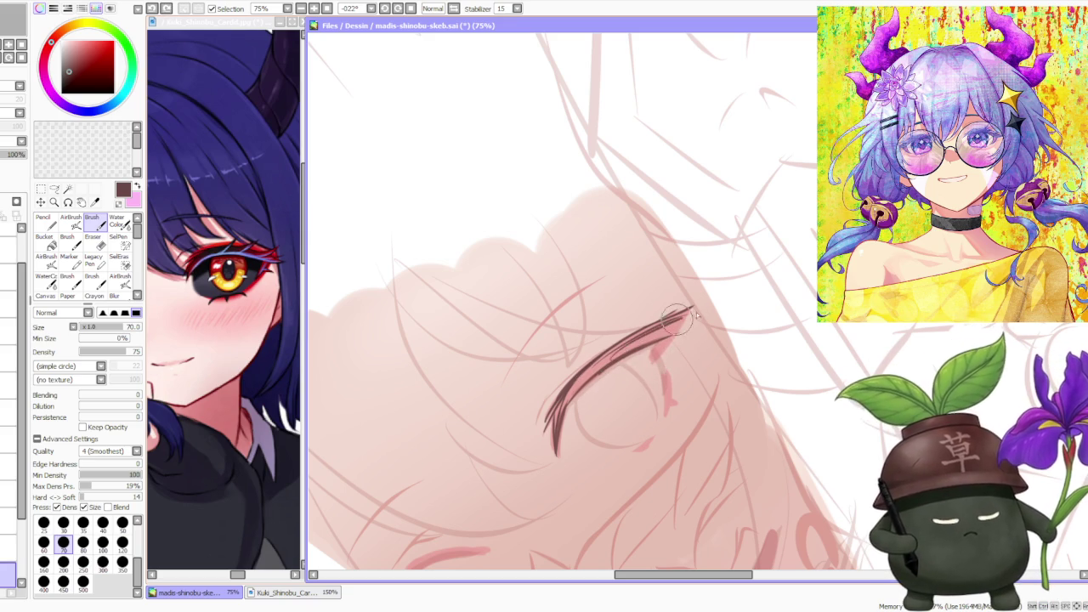
{"action": "left_click_drag", "start_coordinate": [617, 365], "coordinate": [688, 315]}
{"action": "left_click_drag", "start_coordinate": [617, 361], "coordinate": [689, 321]}
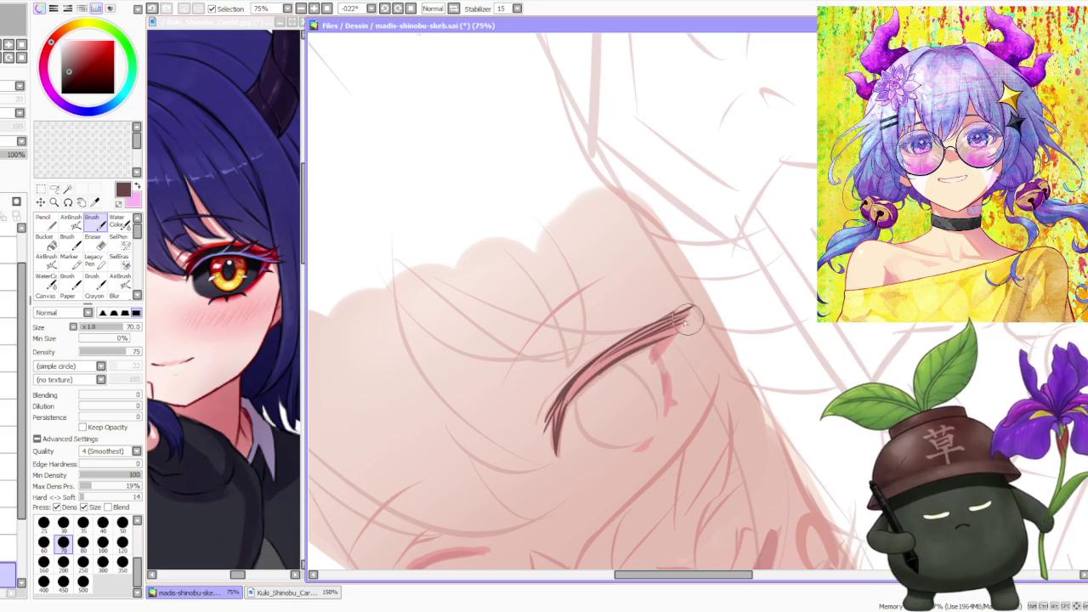
{"action": "left_click_drag", "start_coordinate": [625, 357], "coordinate": [697, 307]}
{"action": "left_click_drag", "start_coordinate": [638, 374], "coordinate": [657, 339]}
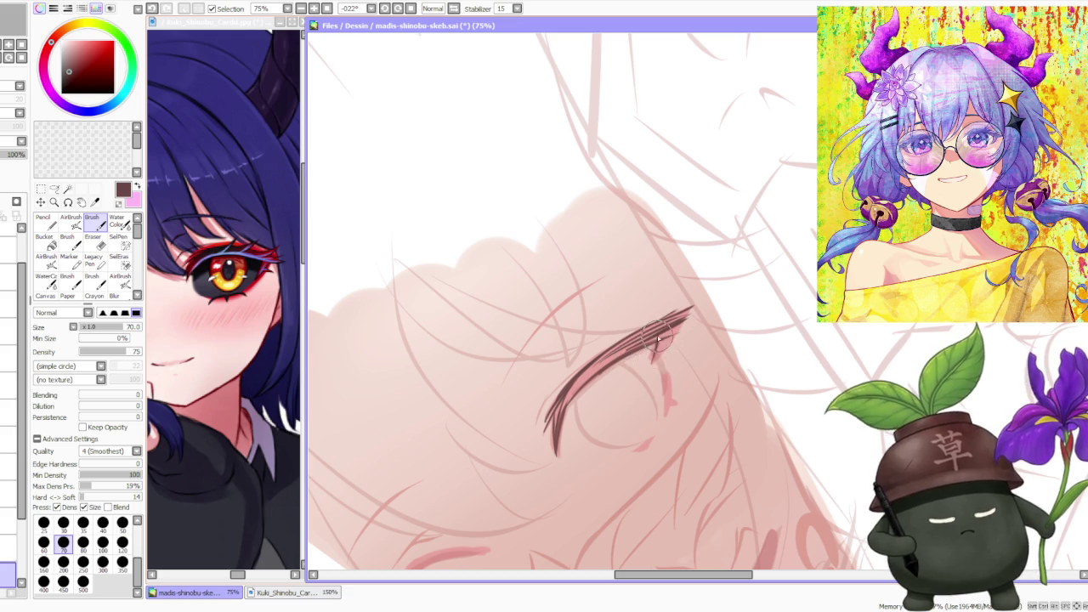
{"action": "key", "text": "ctrl+z"}
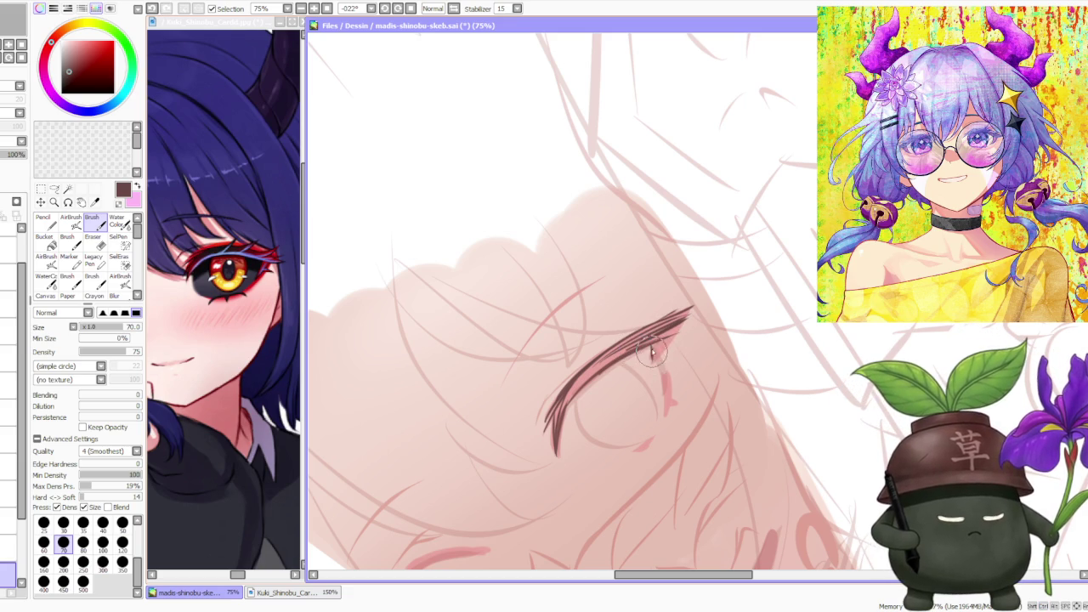
{"action": "left_click_drag", "start_coordinate": [653, 361], "coordinate": [684, 323]}
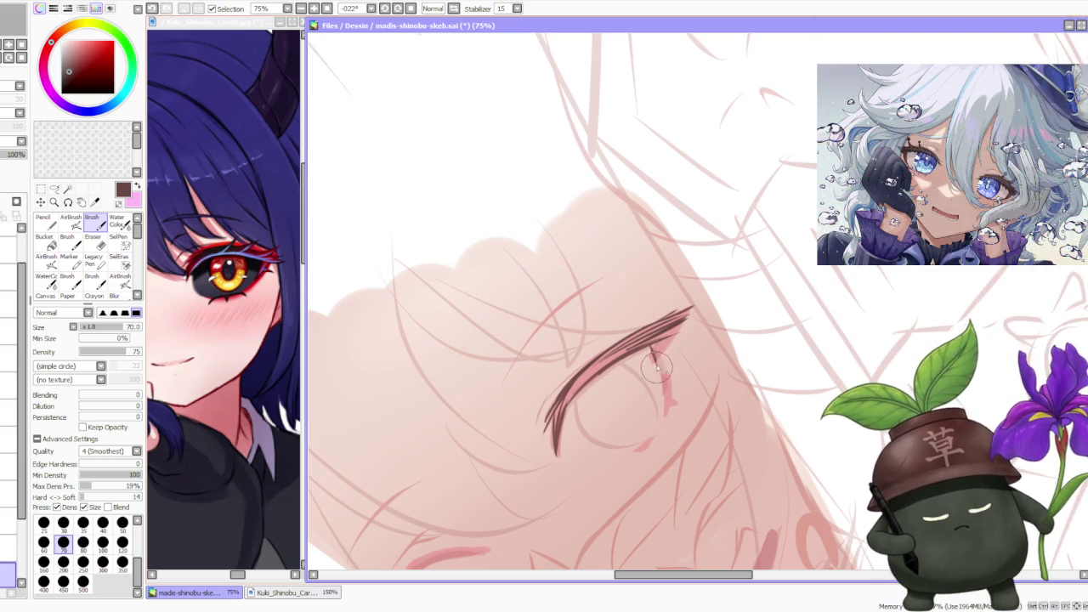
{"action": "left_click_drag", "start_coordinate": [689, 313], "coordinate": [663, 356]}
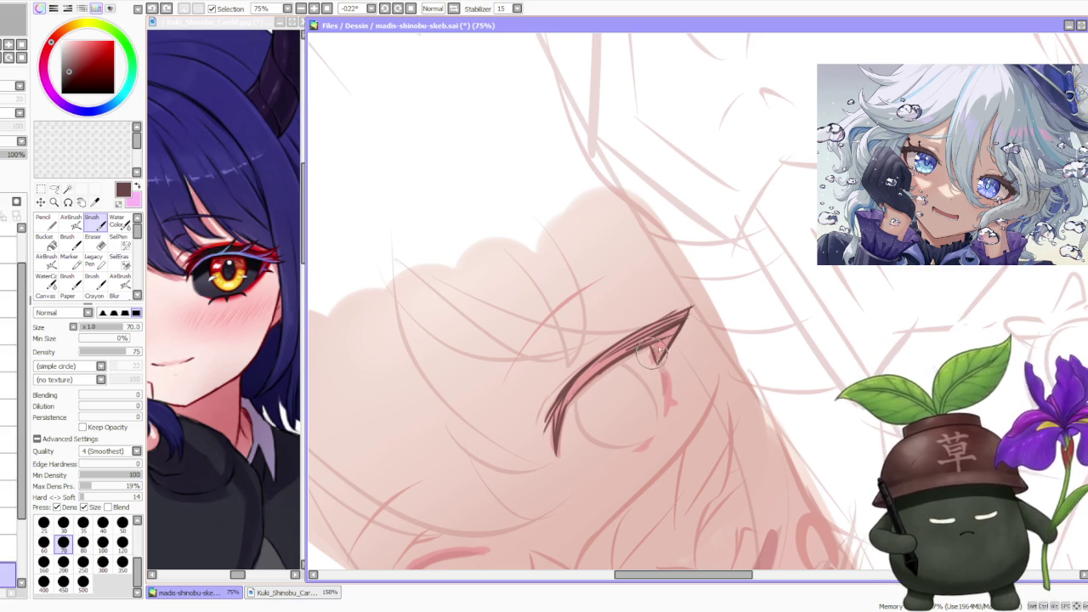
{"action": "mouse_move", "coordinate": [651, 350]}
{"action": "left_mouse_down"}
{"action": "mouse_move", "coordinate": [672, 342]}
{"action": "mouse_move", "coordinate": [657, 363]}
{"action": "mouse_move", "coordinate": [684, 315]}
{"action": "left_mouse_up"}
{"action": "left_click_drag", "start_coordinate": [560, 400], "coordinate": [636, 340]}
- Begin the other eye's lash with an upright dark stroke at its corner
{"action": "scroll", "coordinate": [652, 343], "scroll_direction": "down", "scroll_amount": 3}
{"action": "scroll", "coordinate": [484, 491], "scroll_direction": "up", "scroll_amount": 3}
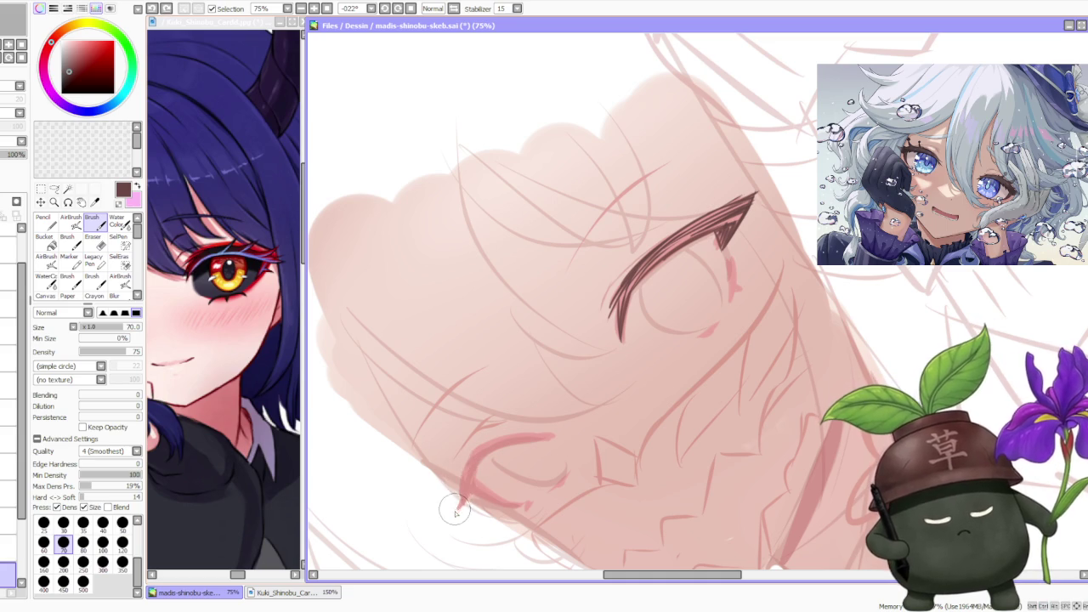
{"action": "left_click_drag", "start_coordinate": [463, 468], "coordinate": [461, 504]}
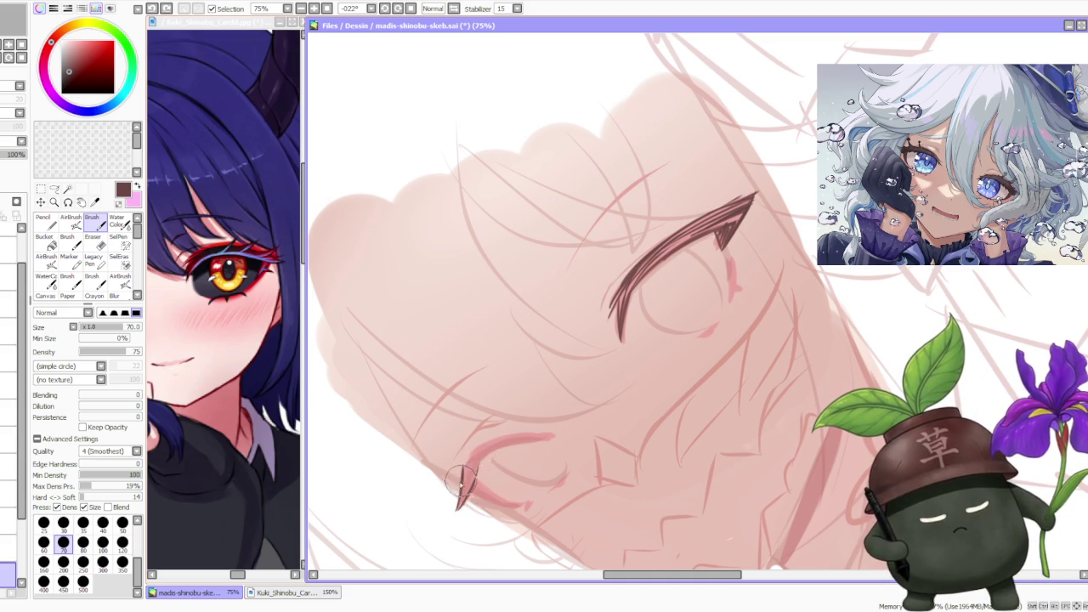